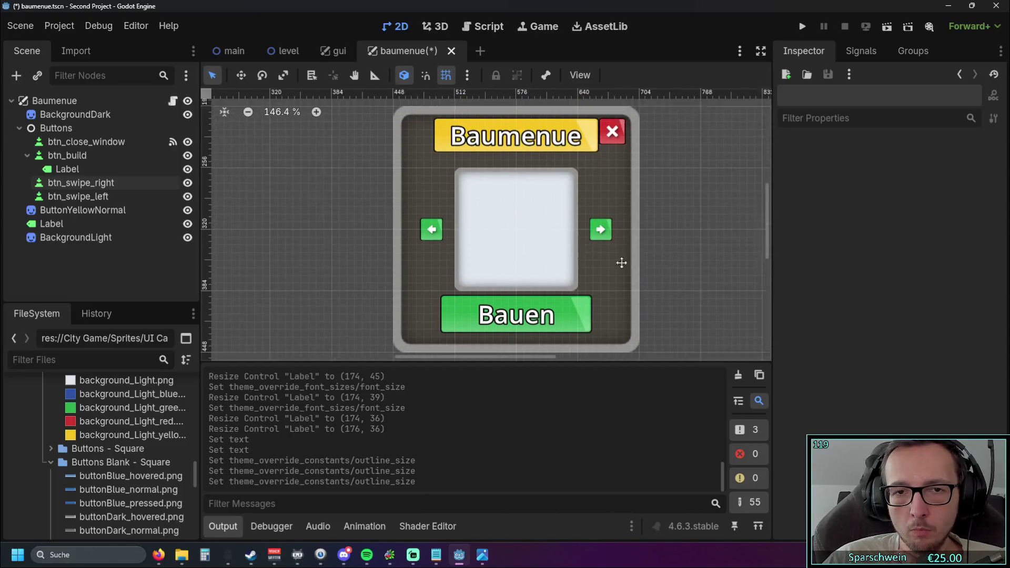
- Run the game, open and close the build menu, stop the test, and select the Baumenue root
click(802, 27)
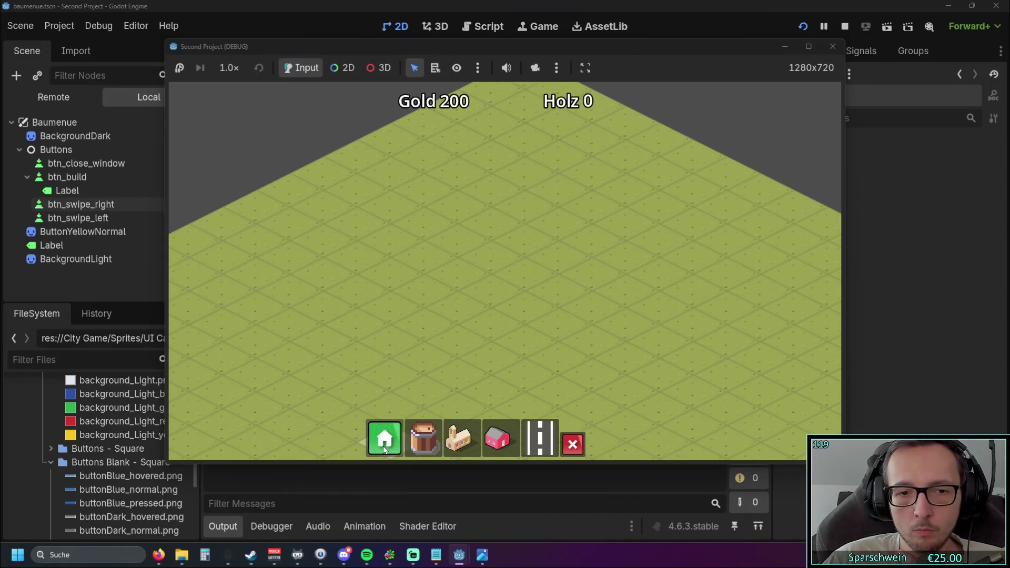
click(383, 446)
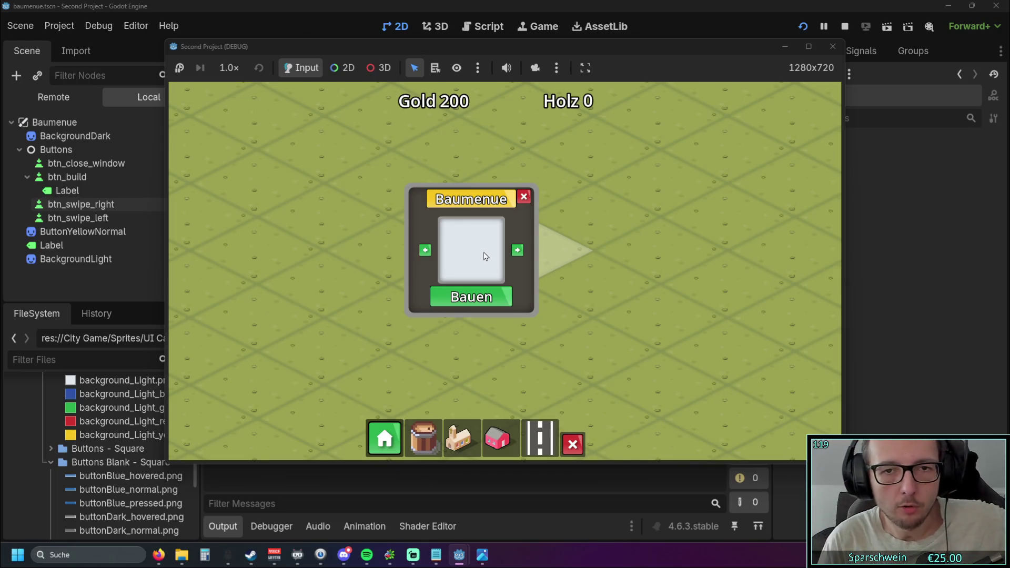
click(525, 197)
click(833, 47)
click(82, 103)
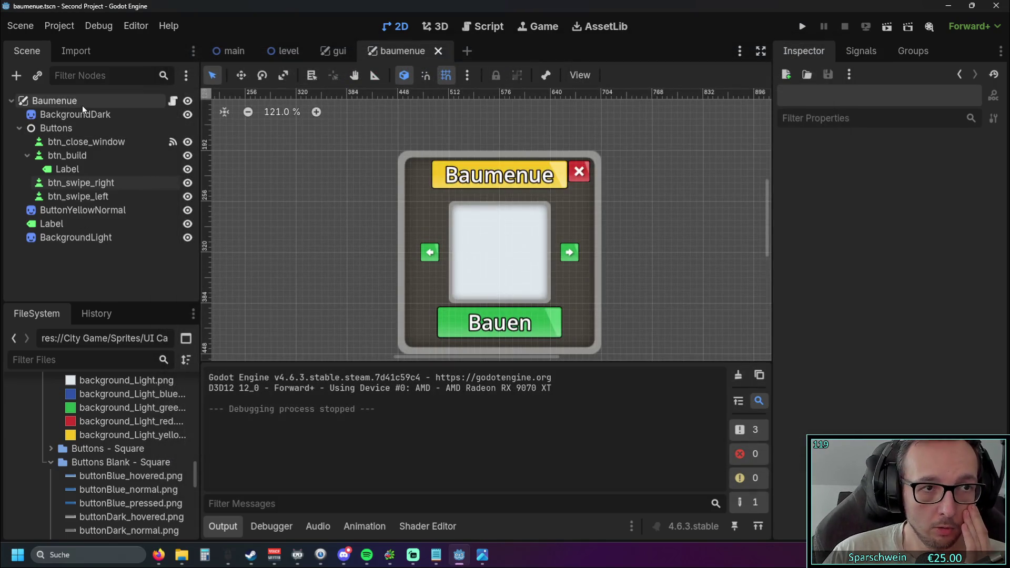
- Check the root's Process, Auto Translate, Editor Description and Physics Interpolation sections
click(782, 239)
click(782, 240)
click(782, 240)
click(781, 240)
click(784, 266)
click(781, 269)
click(781, 279)
click(781, 278)
click(781, 251)
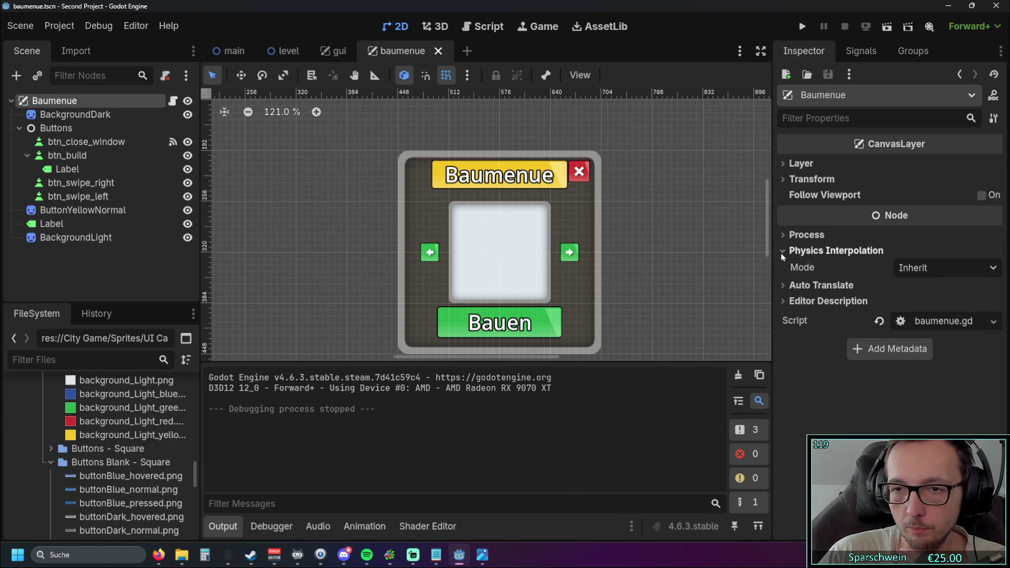
click(781, 252)
click(781, 234)
click(778, 238)
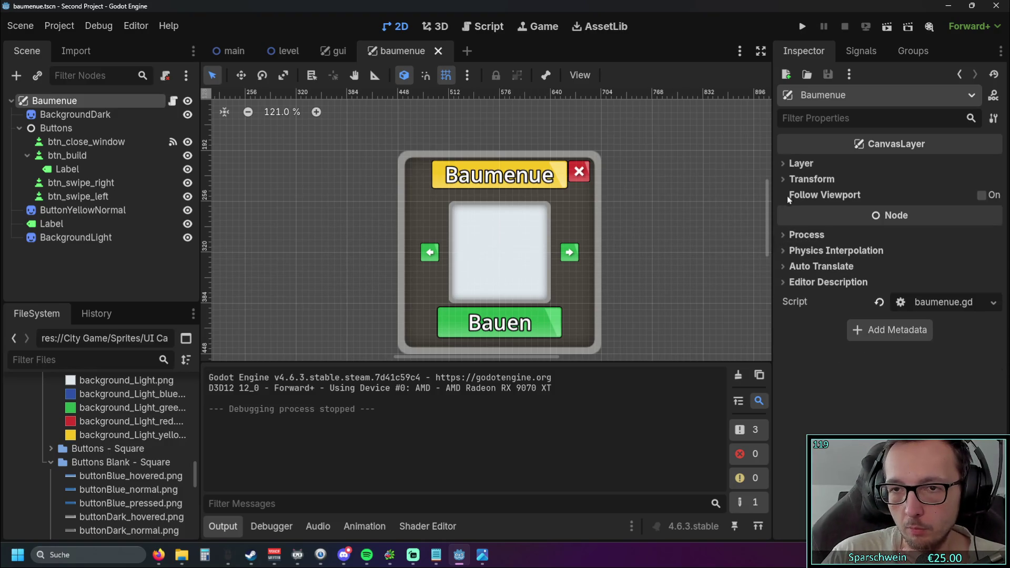
- Set the Baumenue layer's Transform Scale to 1.5
click(787, 179)
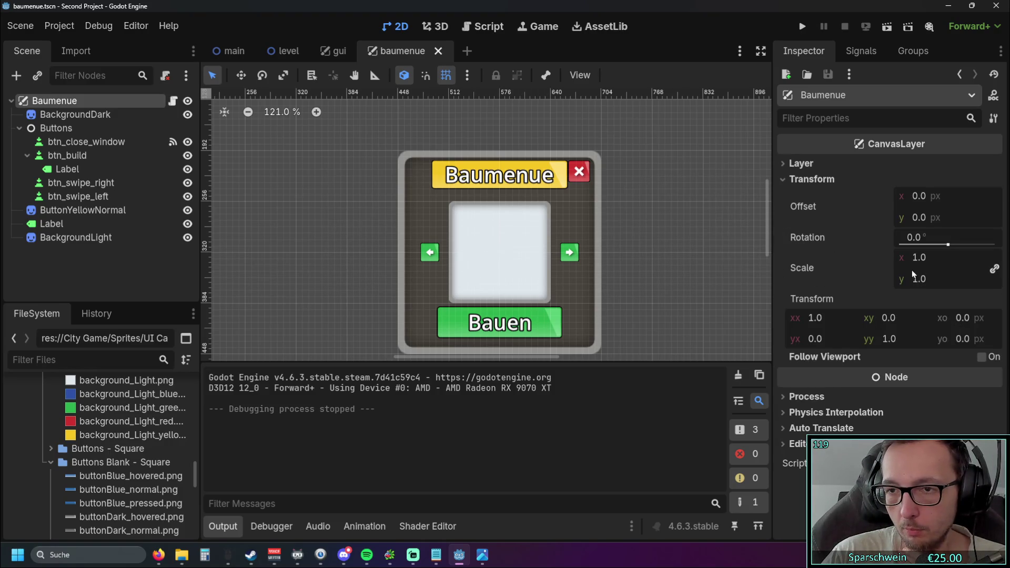
click(918, 258)
text(1.5)
key(Return)
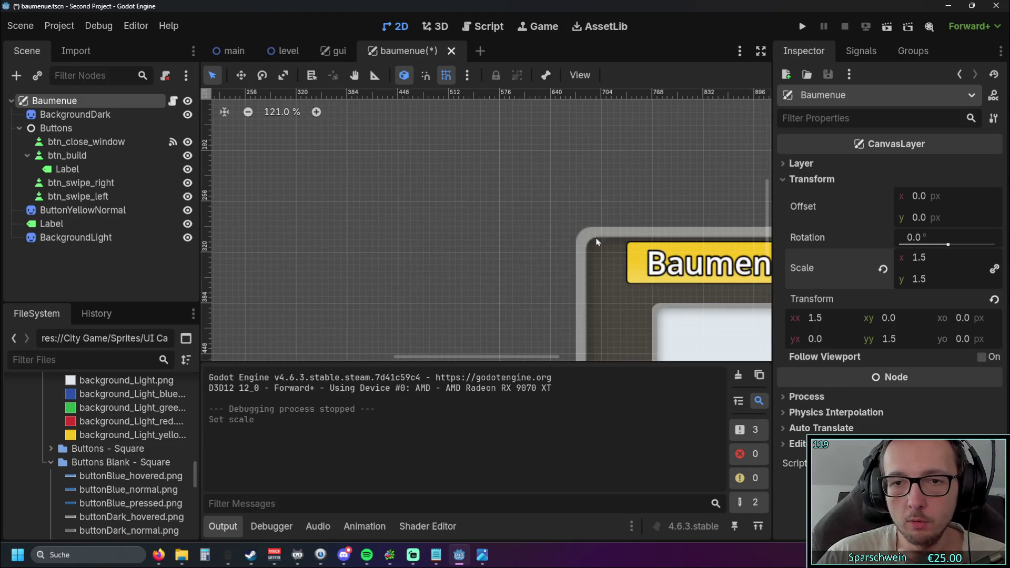
scroll(649, 237, down, 5)
scroll(464, 250, up, 2)
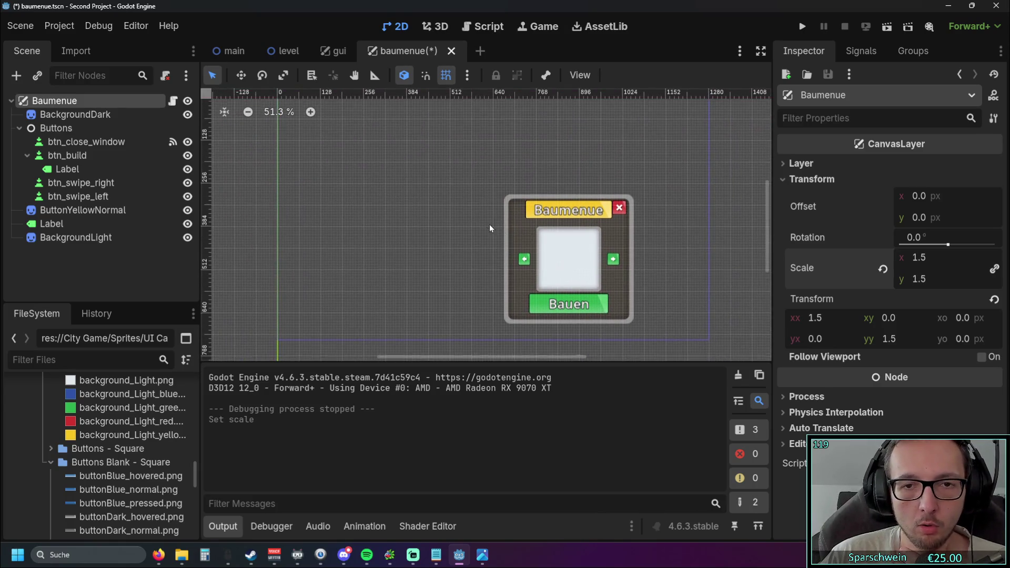
- Switch the selection between the BackgroundDark sprite and the Baumenue root node
click(516, 239)
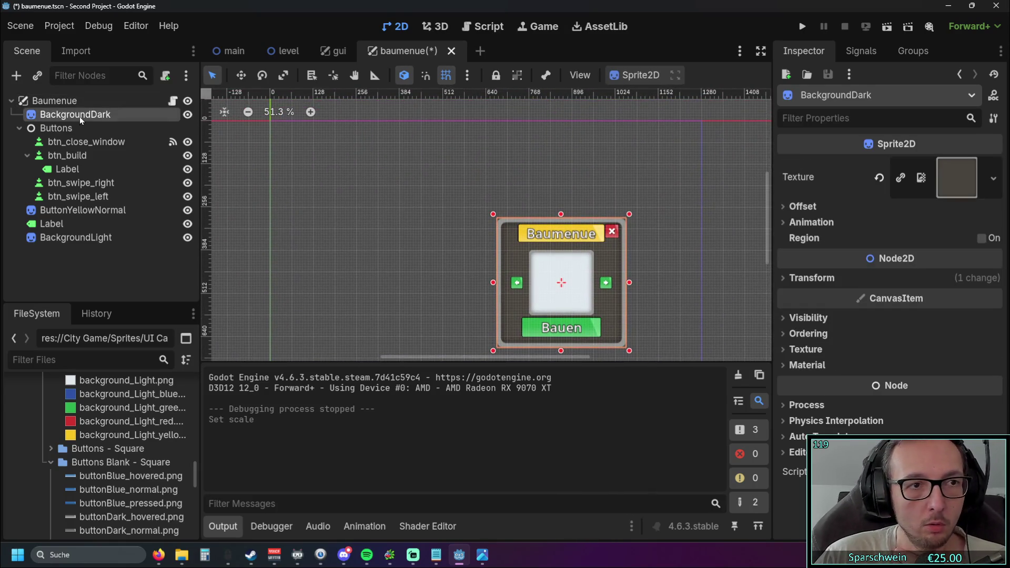
click(79, 101)
scroll(450, 239, down, 4)
scroll(463, 239, up, 3)
click(463, 240)
click(501, 251)
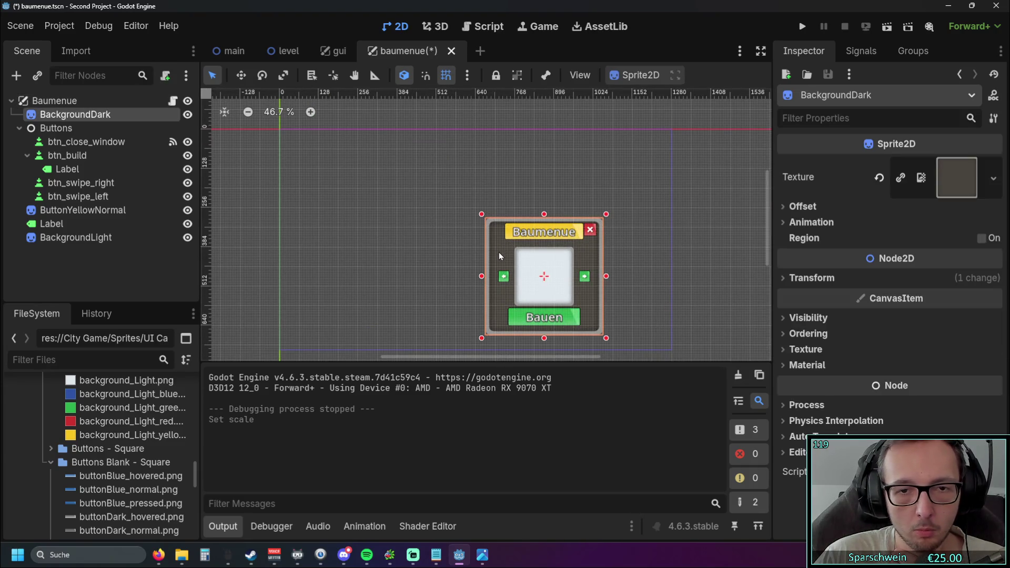
click(83, 101)
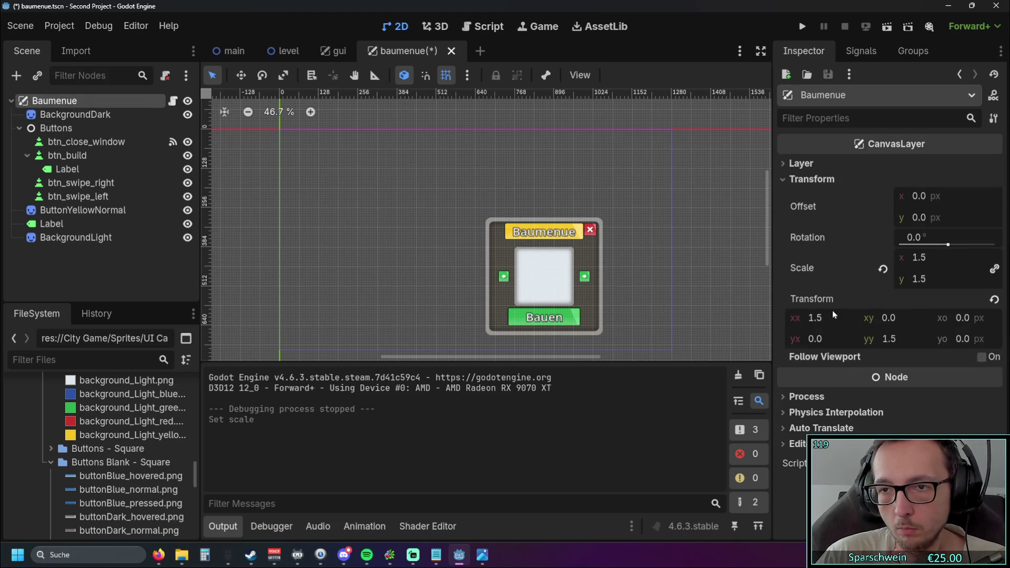
- Review the layer's Layer, Process and Physics Interpolation settings, then run the game with F5
click(792, 165)
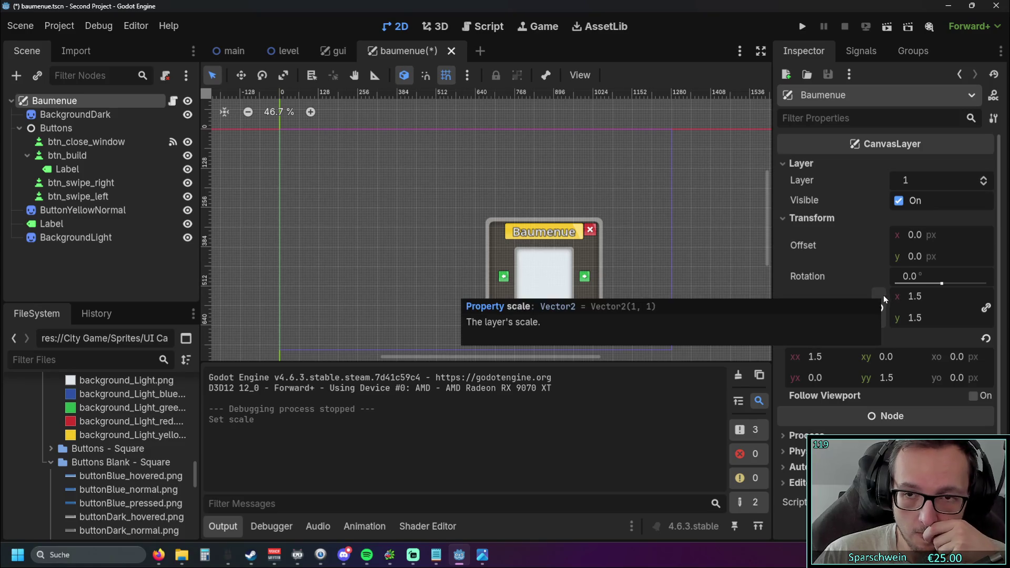
scroll(842, 260, down, 1)
click(800, 429)
click(800, 429)
click(795, 446)
click(795, 448)
scroll(526, 213, up, 8)
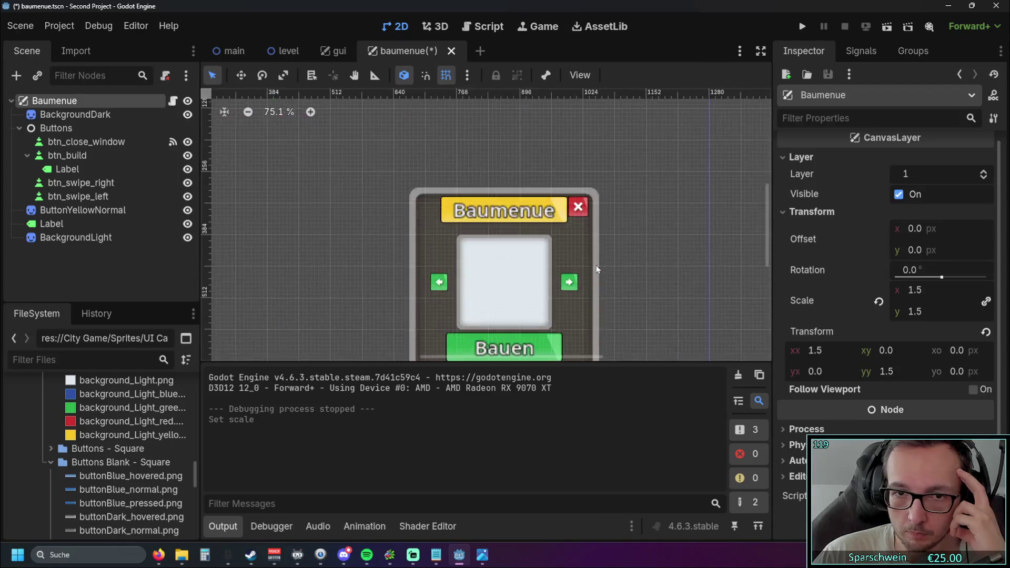
key(F5)
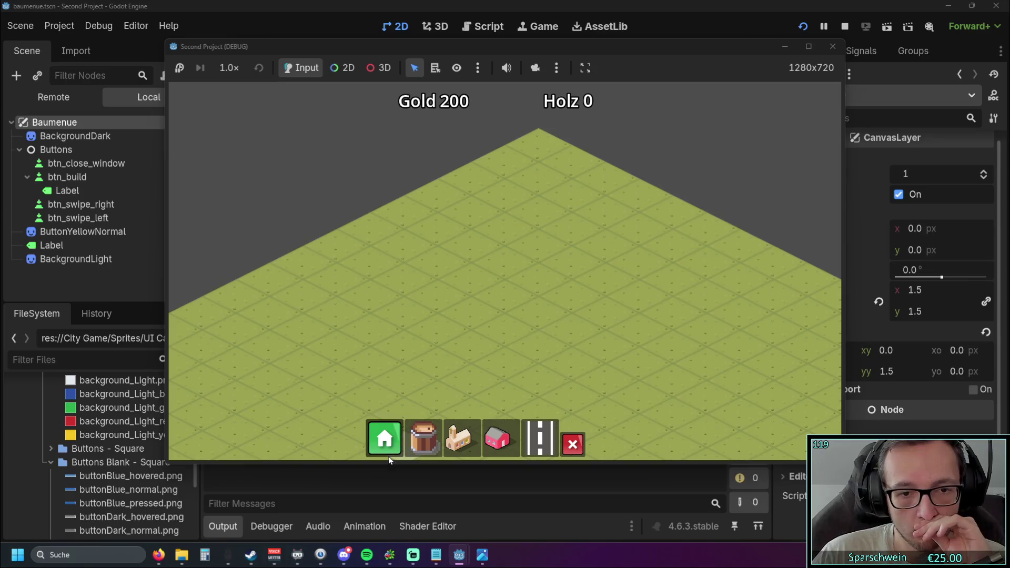
- Open and close the enlarged build menu in the game, then stop the test run
click(386, 453)
click(384, 439)
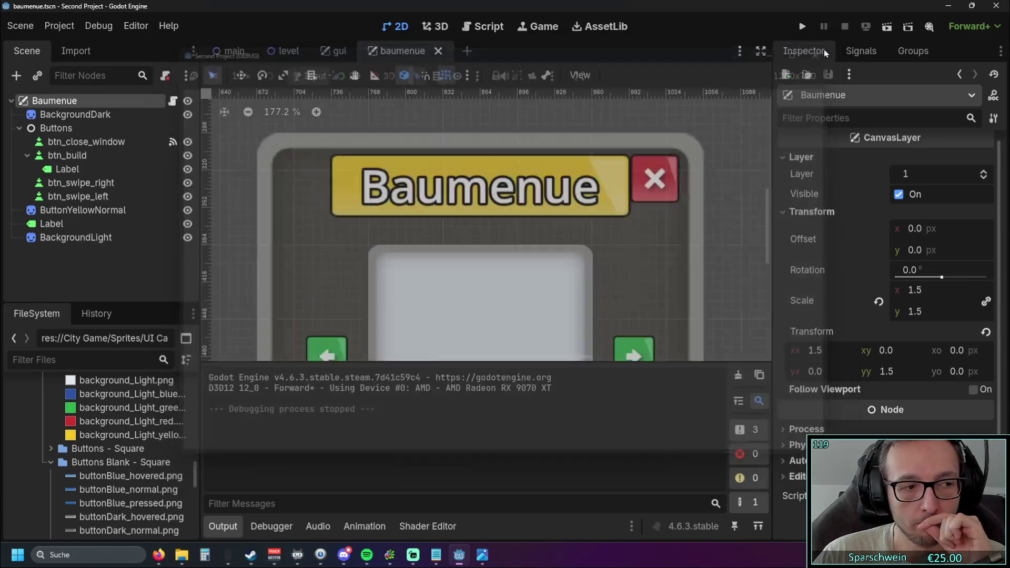
click(833, 46)
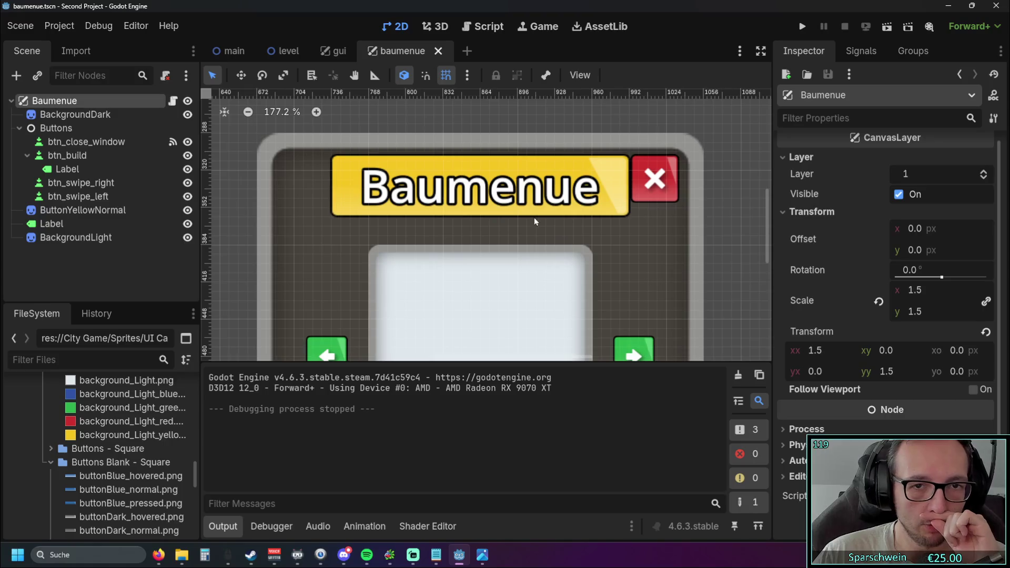
- Reset the Baumenue layer's Scale to 1 and recentre the canvas on the menu
scroll(528, 220, down, 4)
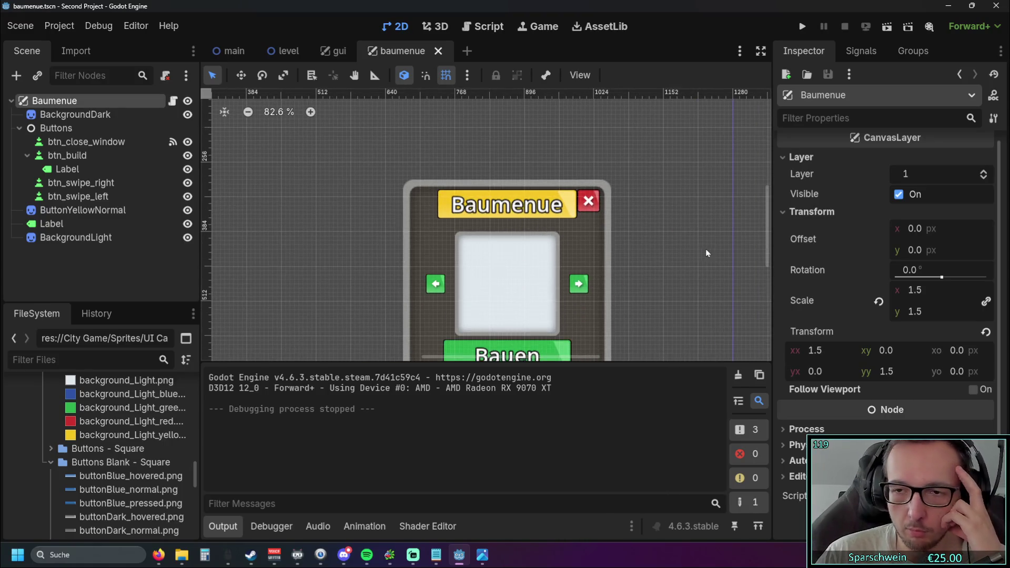
click(923, 295)
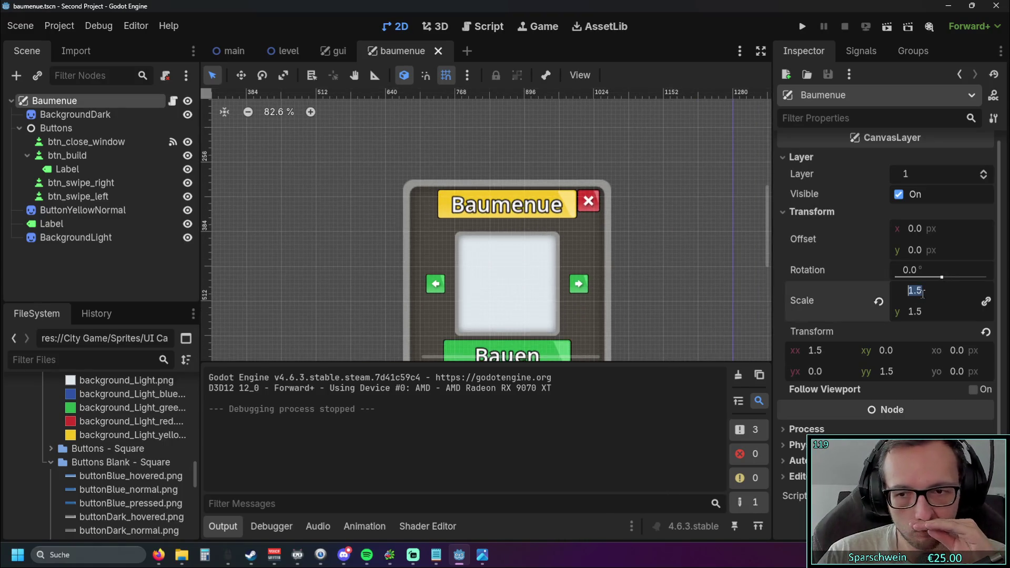
text(1)
key(Return)
scroll(454, 222, down, 4)
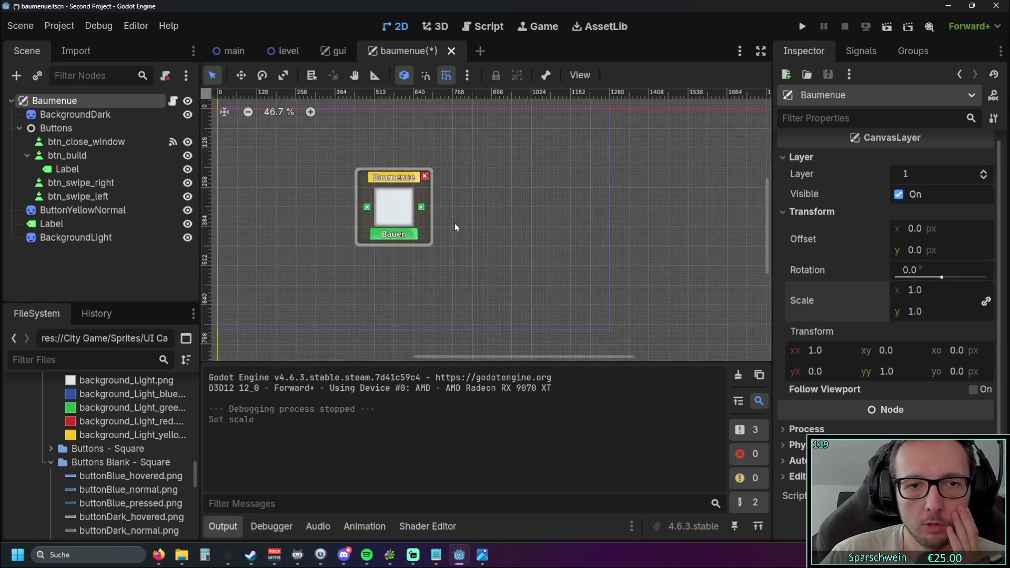
scroll(469, 210, up, 4)
scroll(626, 214, down, 1)
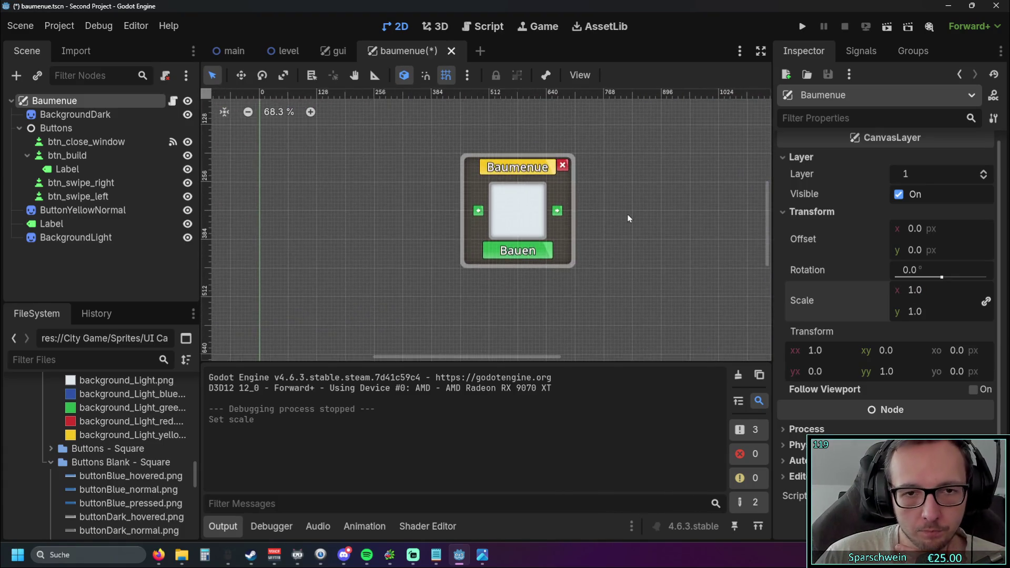
drag(627, 214, 563, 207)
- Run the game again, toggle the build menu, and stop with F8
key(F5)
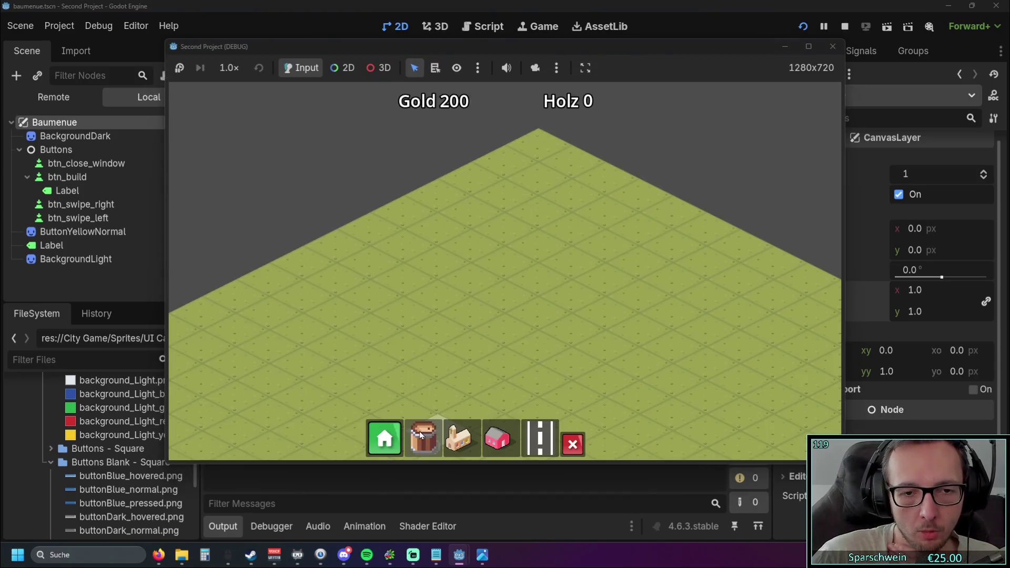
click(371, 441)
click(371, 440)
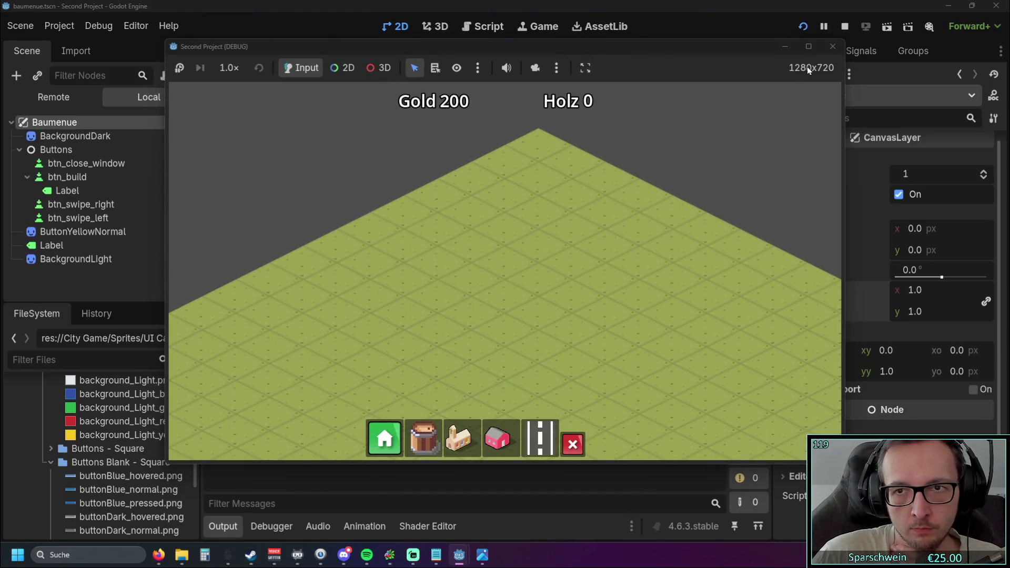
key(F8)
- Select the BackgroundDark sprite, then the Baumenue root node
scroll(542, 226, up, 1)
click(545, 247)
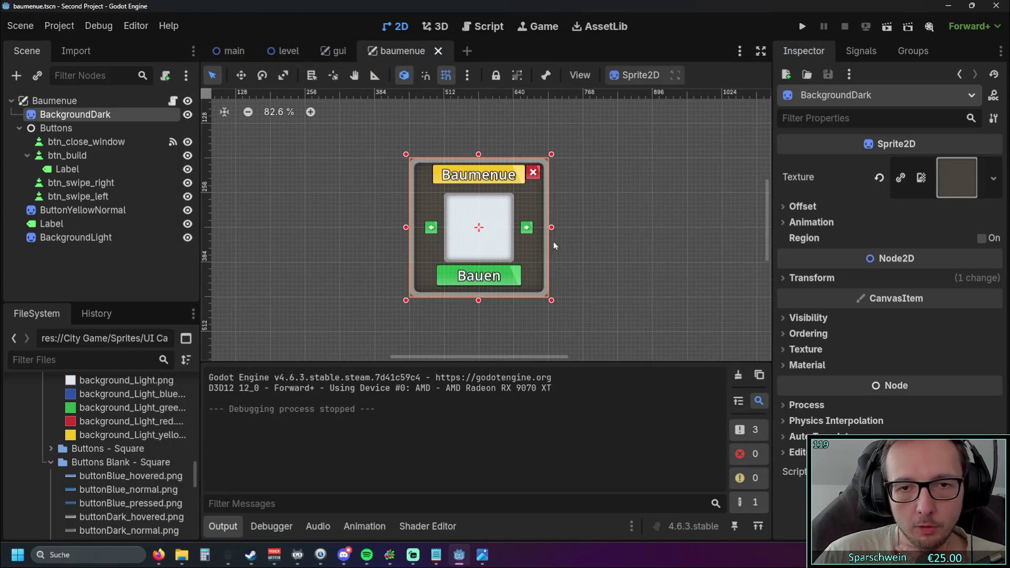
scroll(576, 226, down, 1)
scroll(577, 225, down, 1)
click(99, 101)
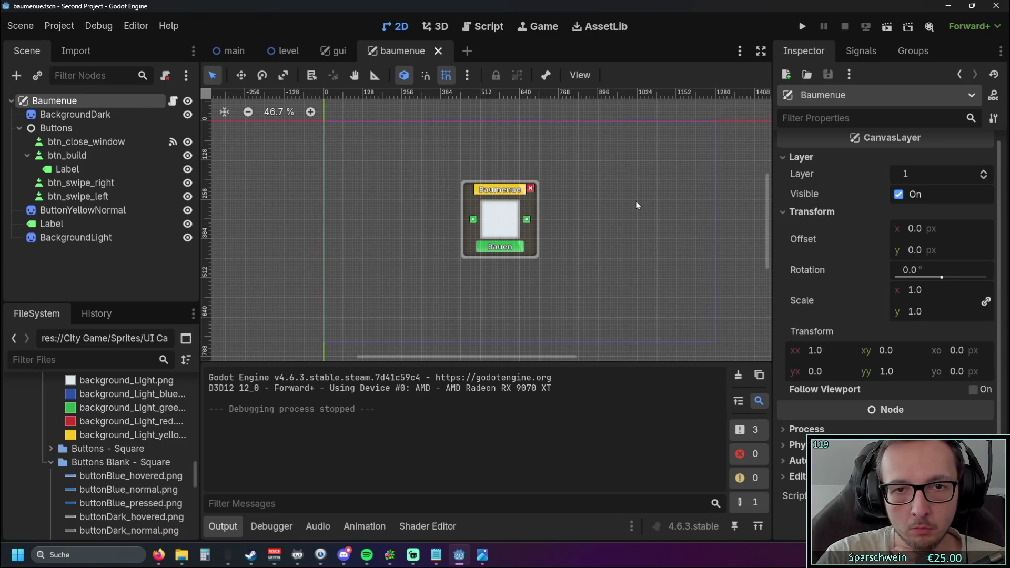
- Box-select all the Baumenue menu elements and shift them together to the right
mouse_move(586, 196)
mouse_down()
mouse_move(567, 224)
mouse_move(530, 223)
mouse_up()
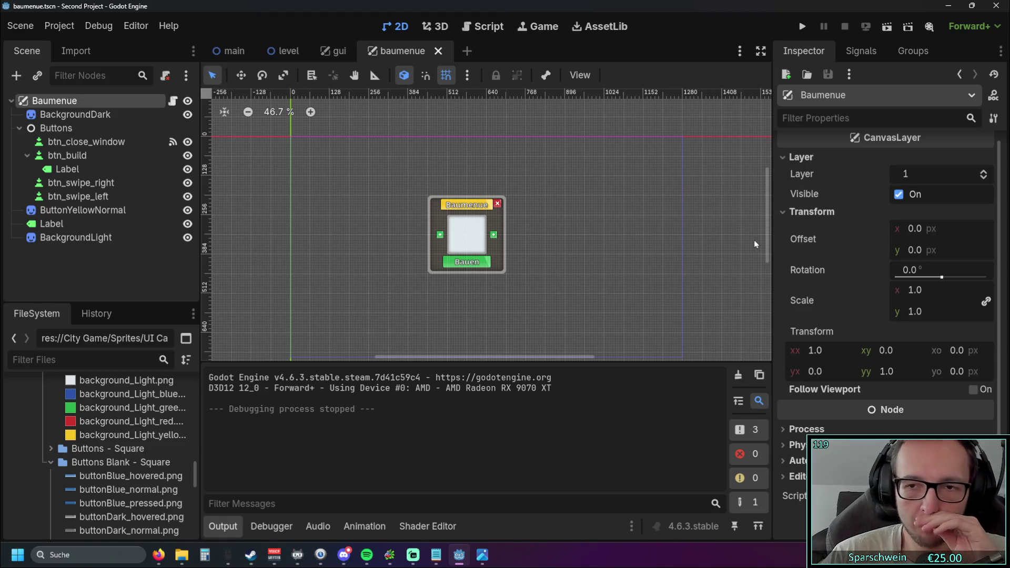
drag(557, 149, 412, 268)
key(f)
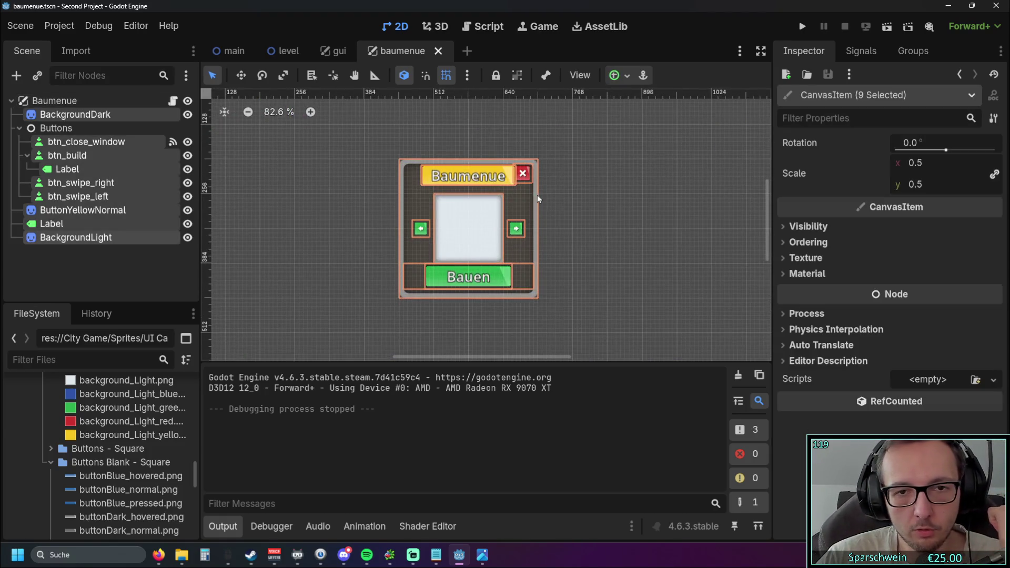
drag(515, 209, 548, 208)
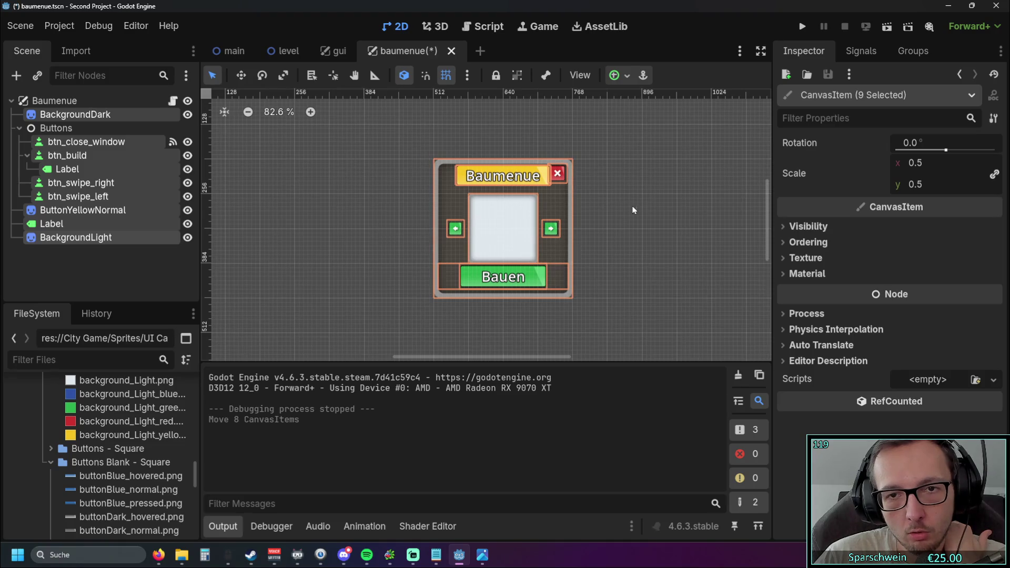
click(643, 213)
scroll(643, 213, down, 2)
- Save and run the game, toggle the build menu, then close the game window
click(803, 26)
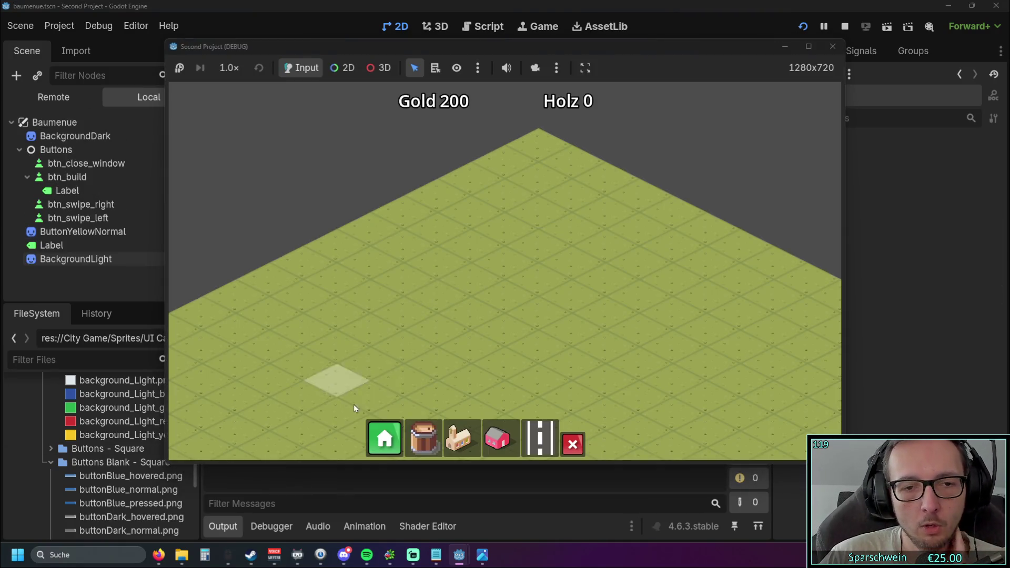
click(383, 437)
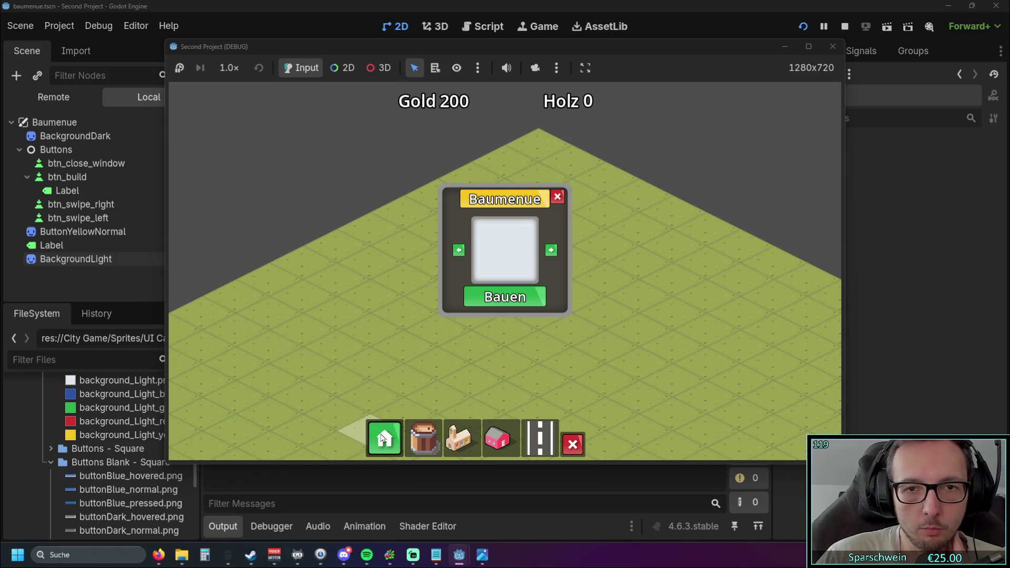
click(383, 439)
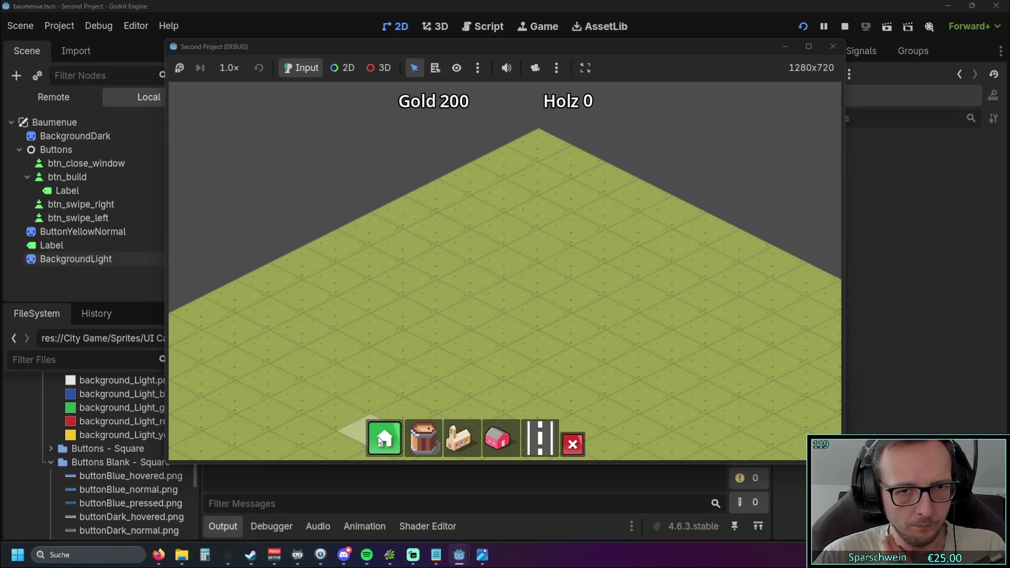
click(382, 439)
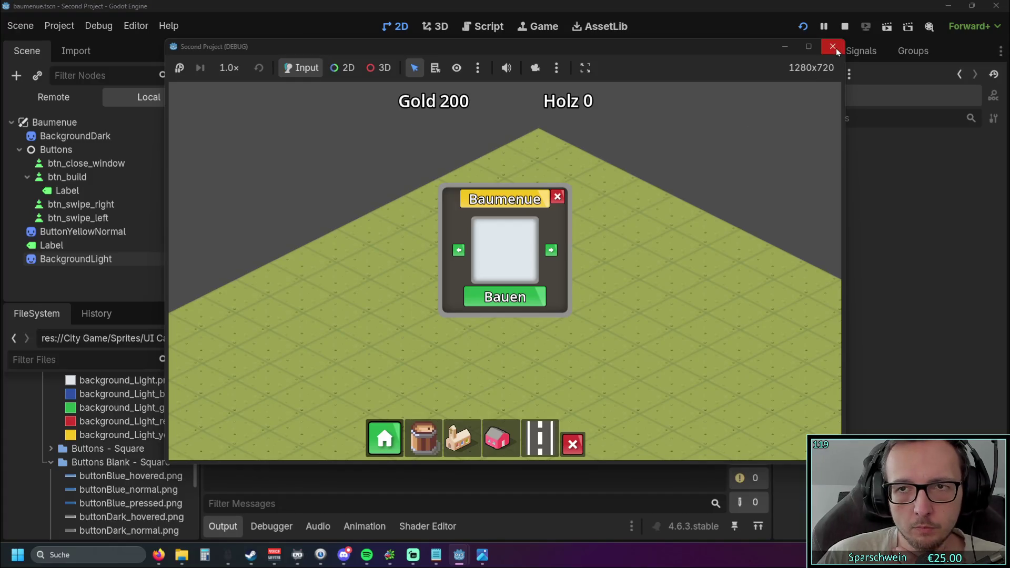
click(834, 48)
scroll(535, 255, up, 3)
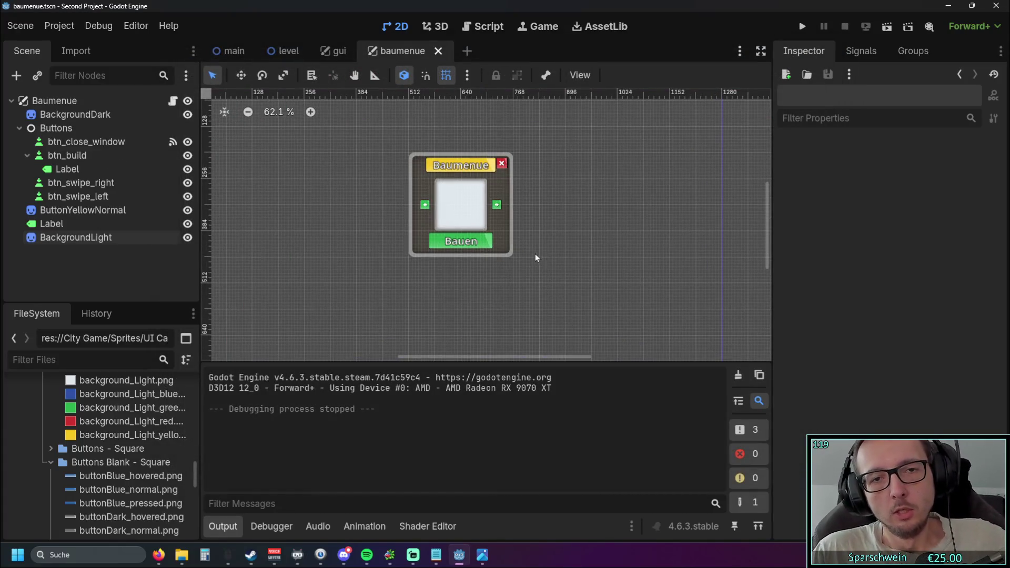
- Start the game and build two crossing diagonal roads forming an X
drag(582, 250, 625, 279)
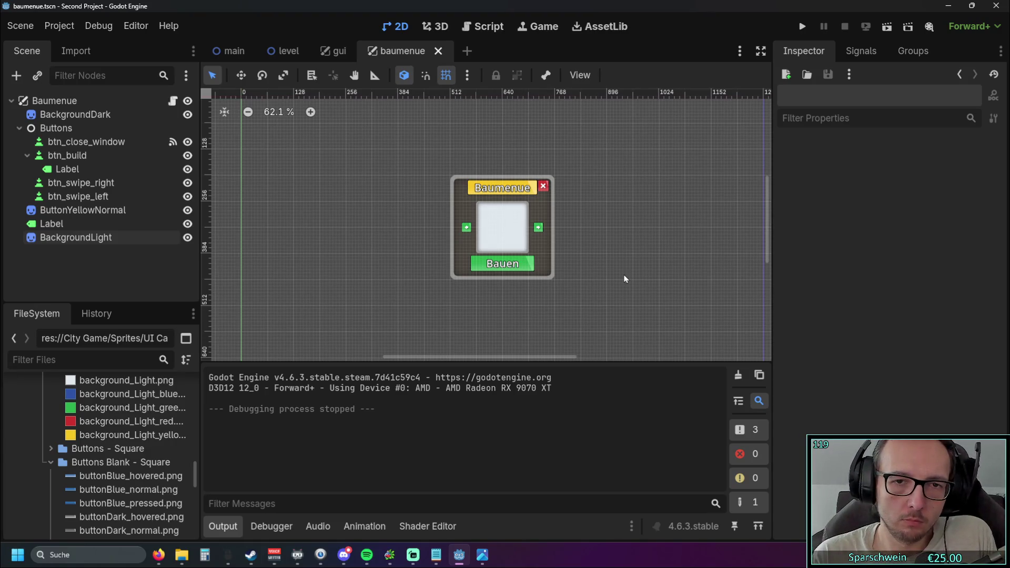
scroll(596, 257, up, 3)
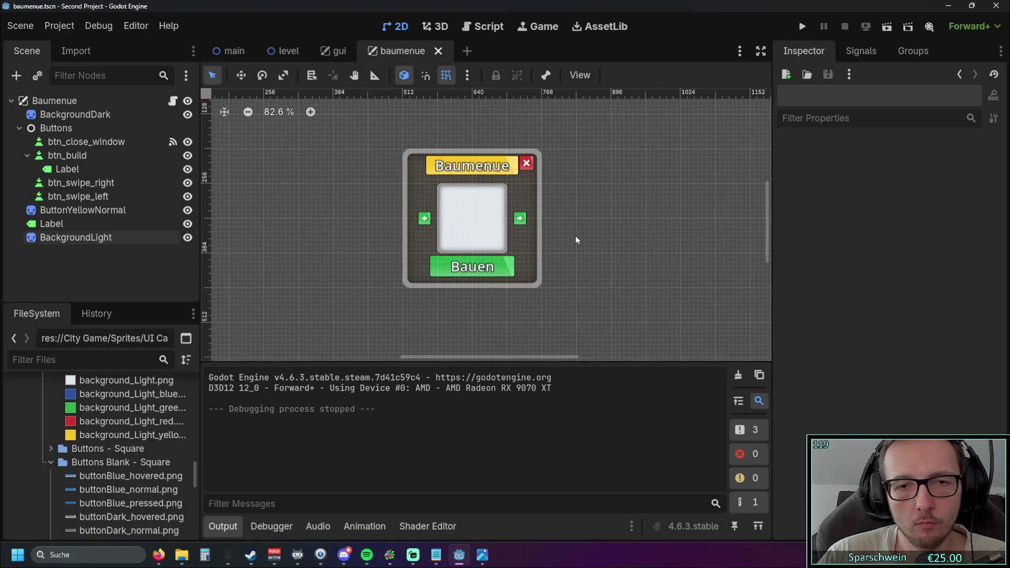
click(801, 29)
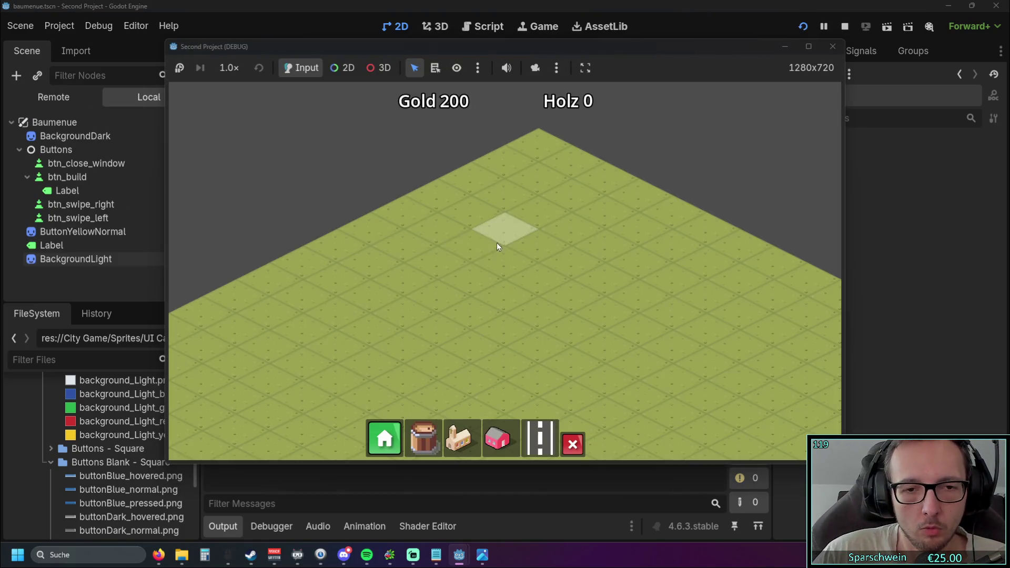
click(529, 432)
drag(363, 377, 574, 274)
drag(401, 255, 630, 360)
key(s)
key(Escape)
- Enter demolition mode, toggle the Baumenue panel a few times, then stop the game
click(572, 445)
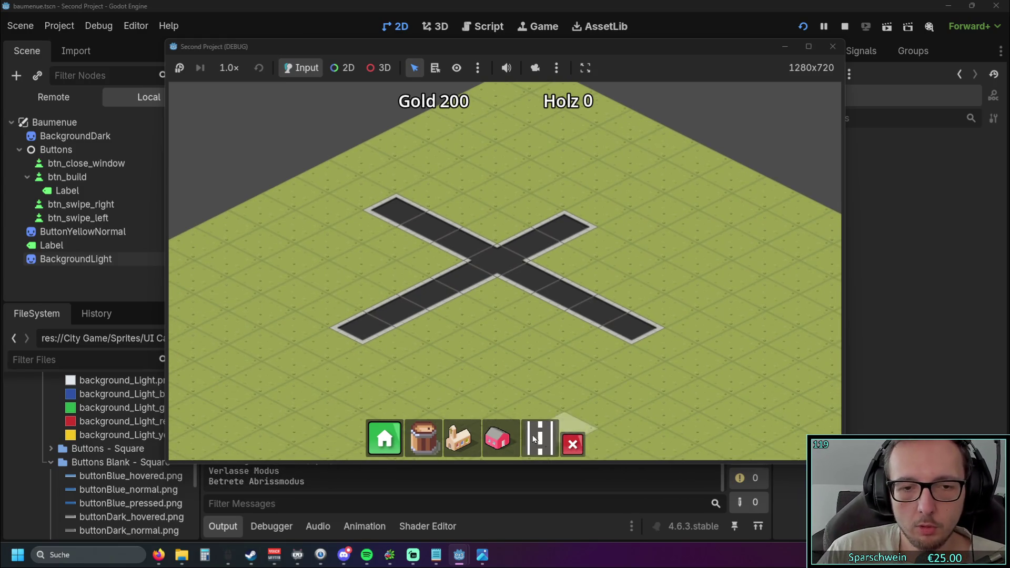
click(392, 431)
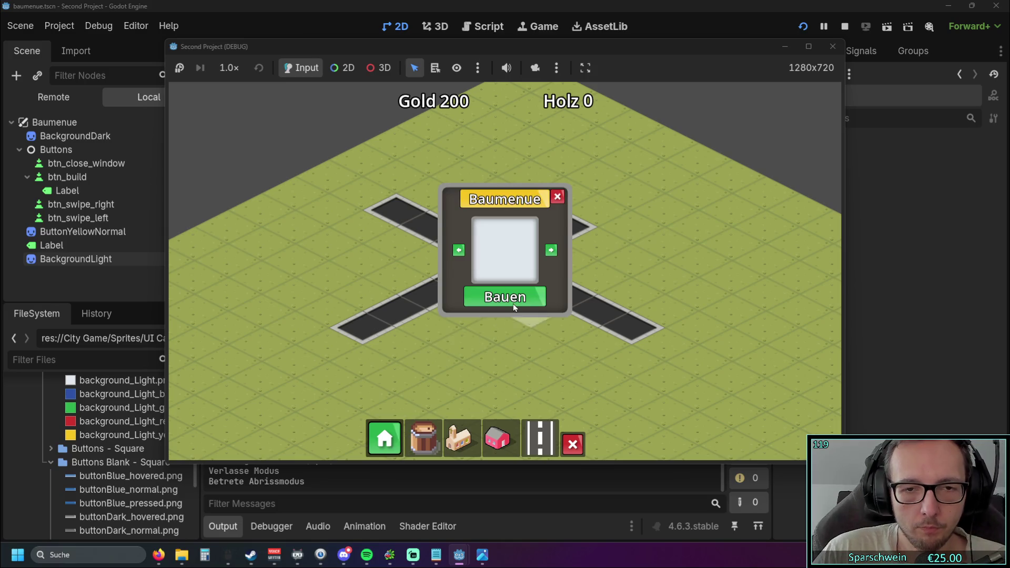
click(386, 435)
click(386, 436)
click(385, 436)
click(387, 435)
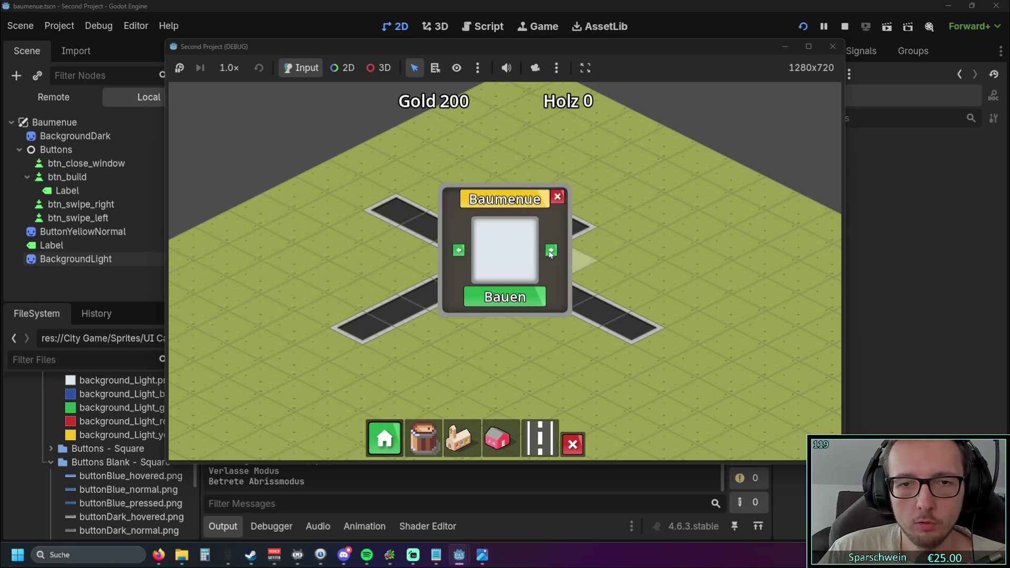
click(833, 47)
scroll(523, 242, up, 5)
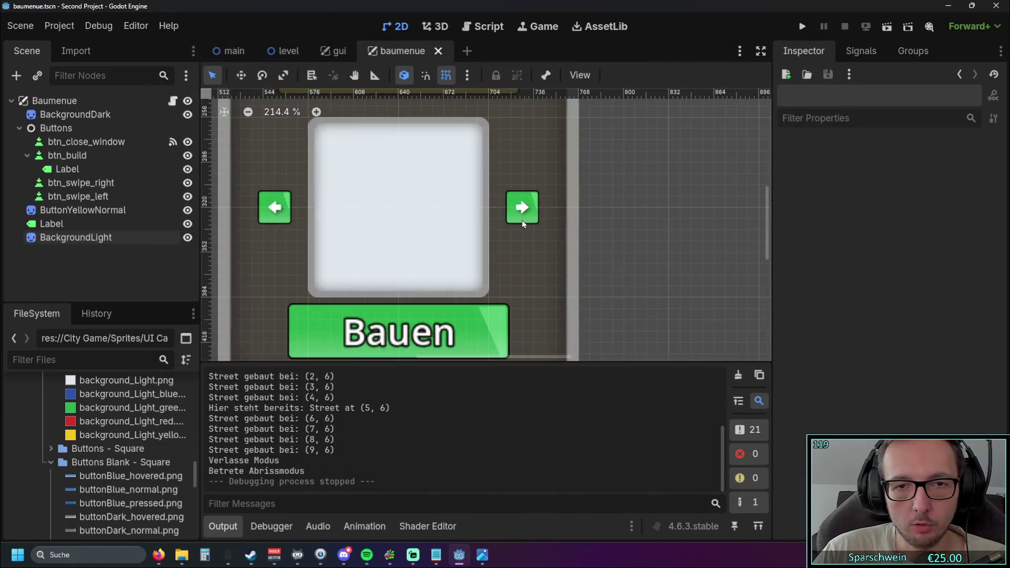
- Resize btn_swipe_right to 48×48 and move it 8 px up-left to (704, 296)
click(522, 221)
scroll(917, 343, down, 5)
scroll(914, 340, down, 5)
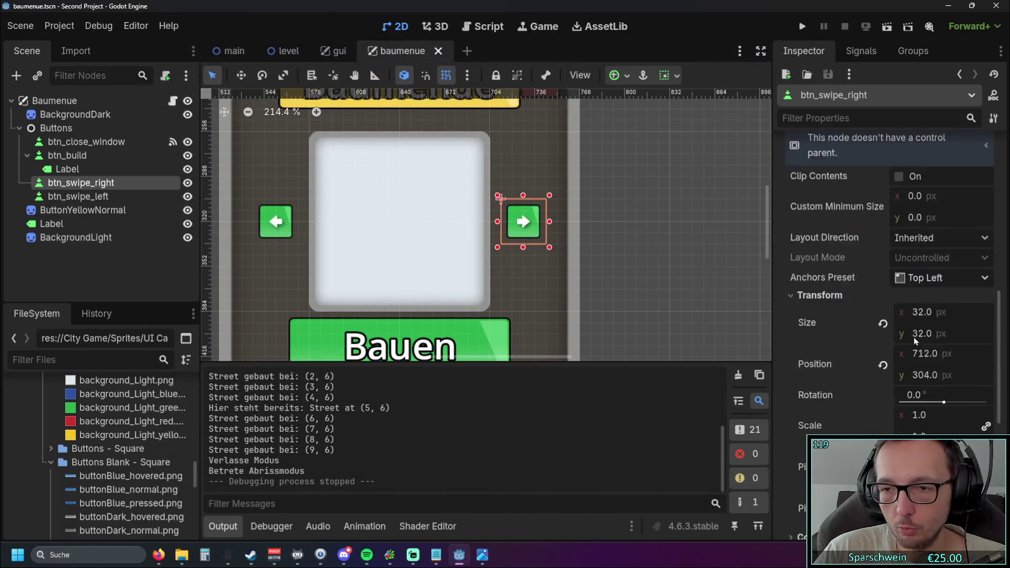
click(922, 212)
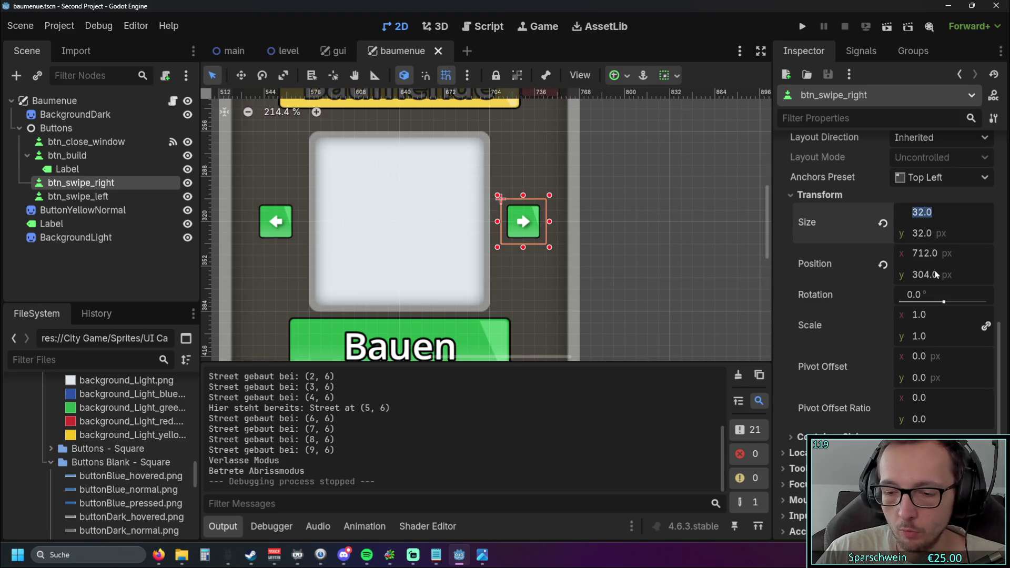
text(48)
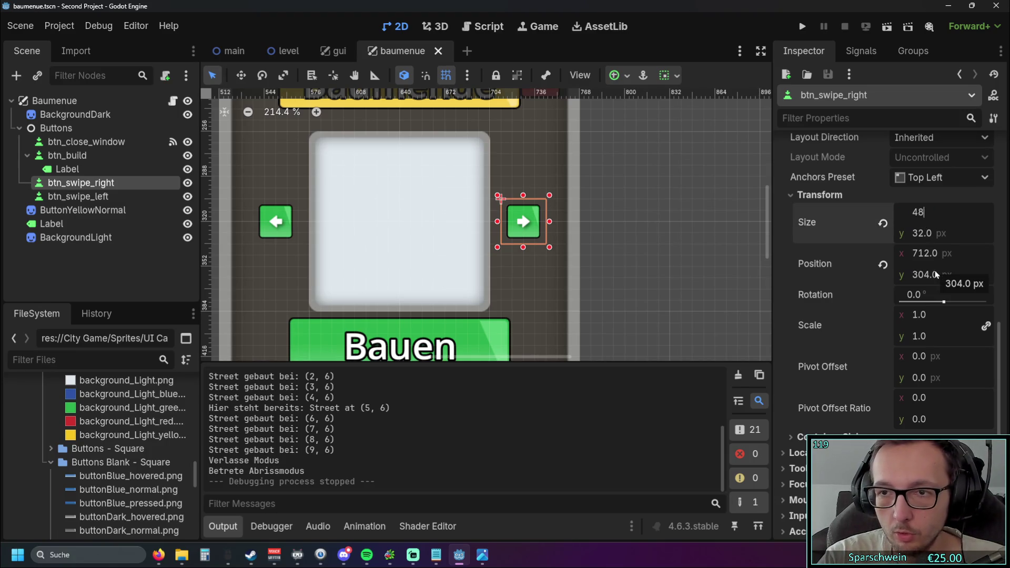
key(Return)
click(924, 234)
text(48)
key(Return)
drag(534, 241, 525, 232)
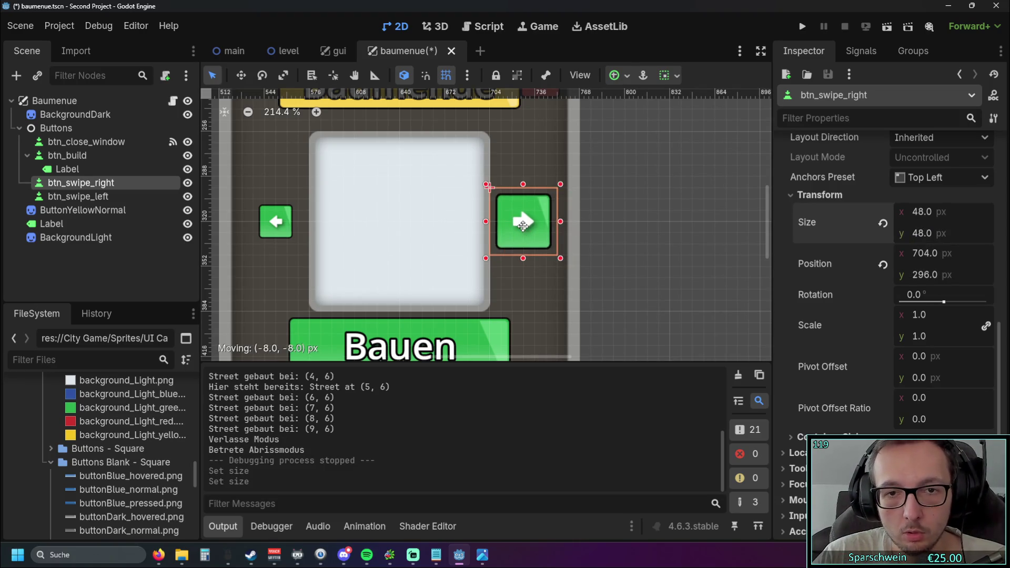
scroll(532, 246, left, 3)
- Resize btn_swipe_left to 48×48, move it to (528, 296), and run the game
click(362, 225)
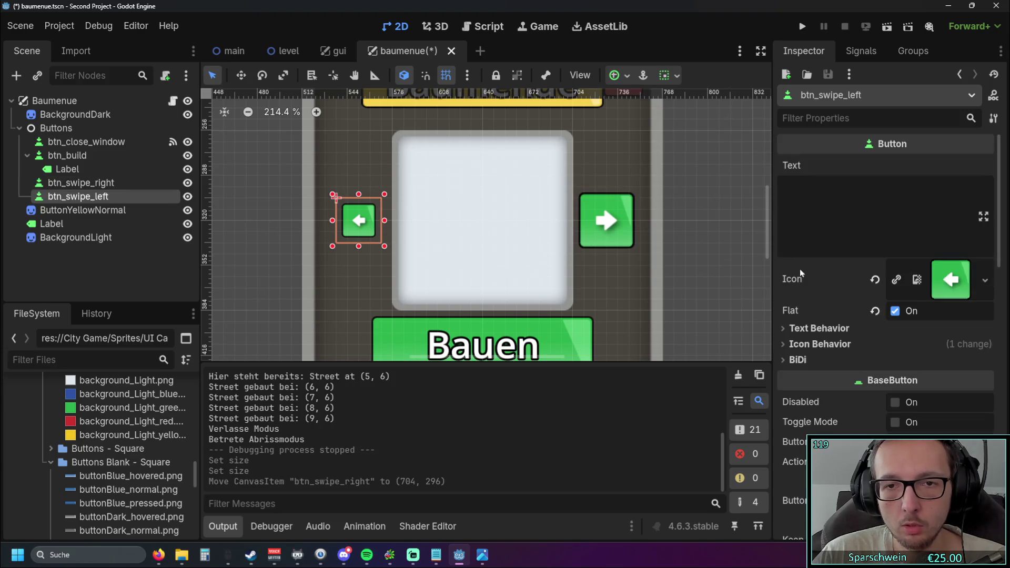
scroll(909, 352, down, 5)
scroll(908, 353, down, 5)
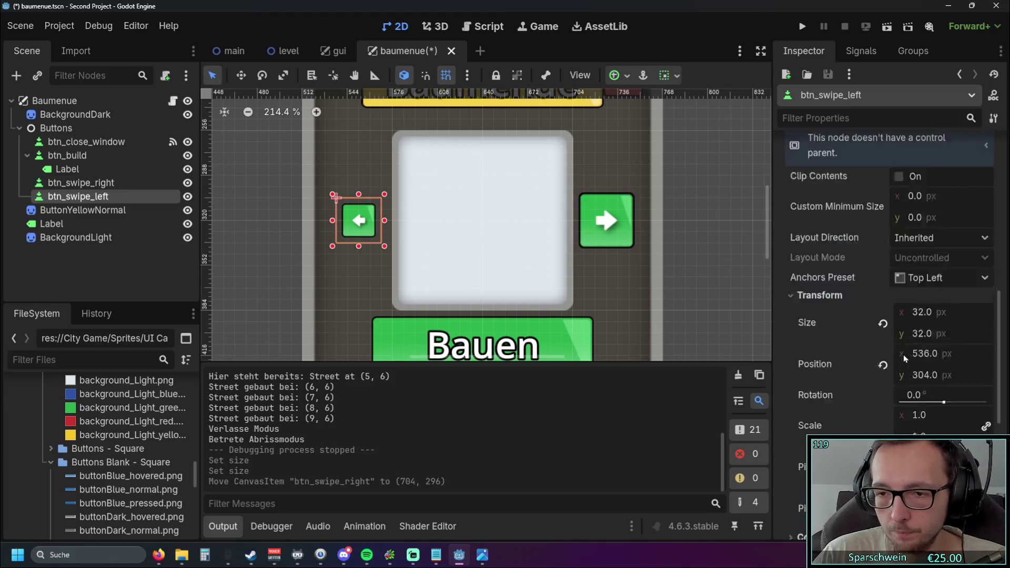
click(923, 263)
text(48)
click(932, 283)
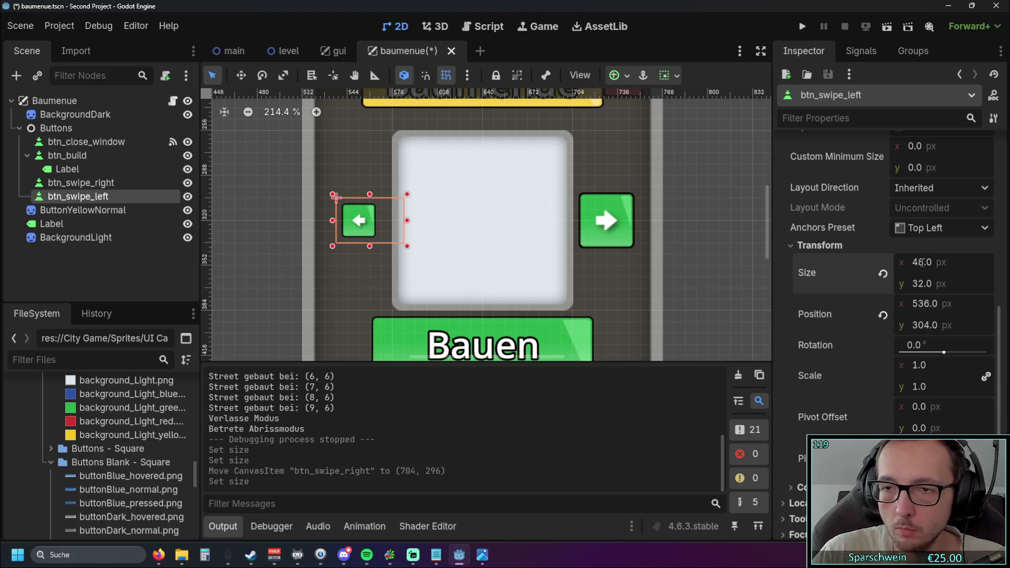
text(48)
key(Return)
drag(387, 241, 363, 221)
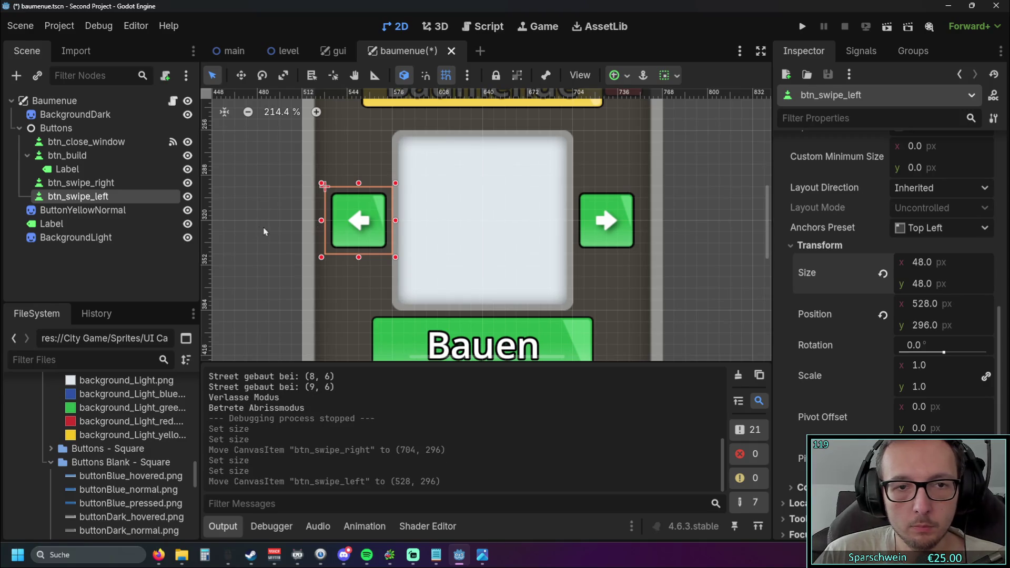
key(Escape)
scroll(387, 211, down, 6)
click(800, 27)
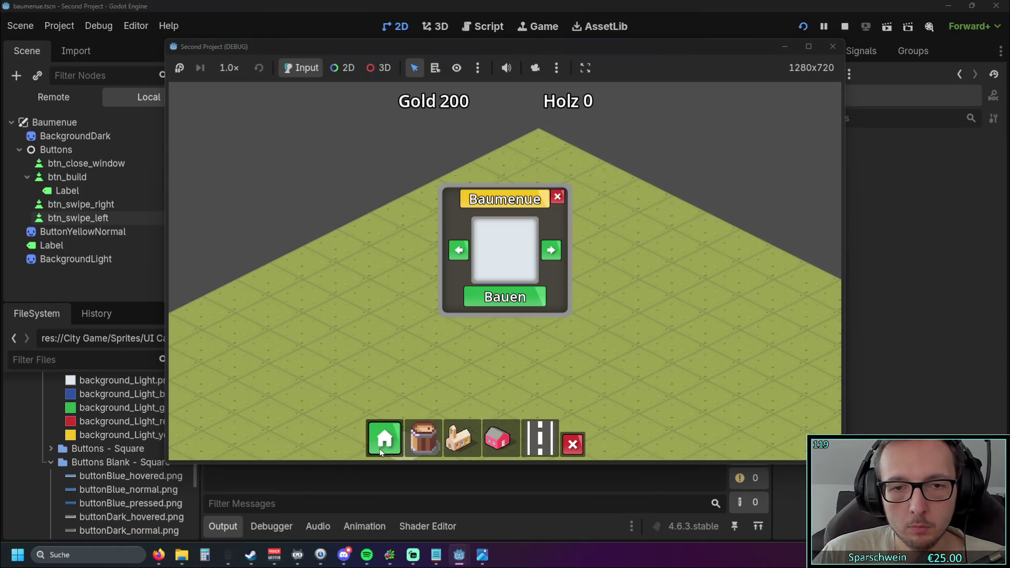
click(382, 452)
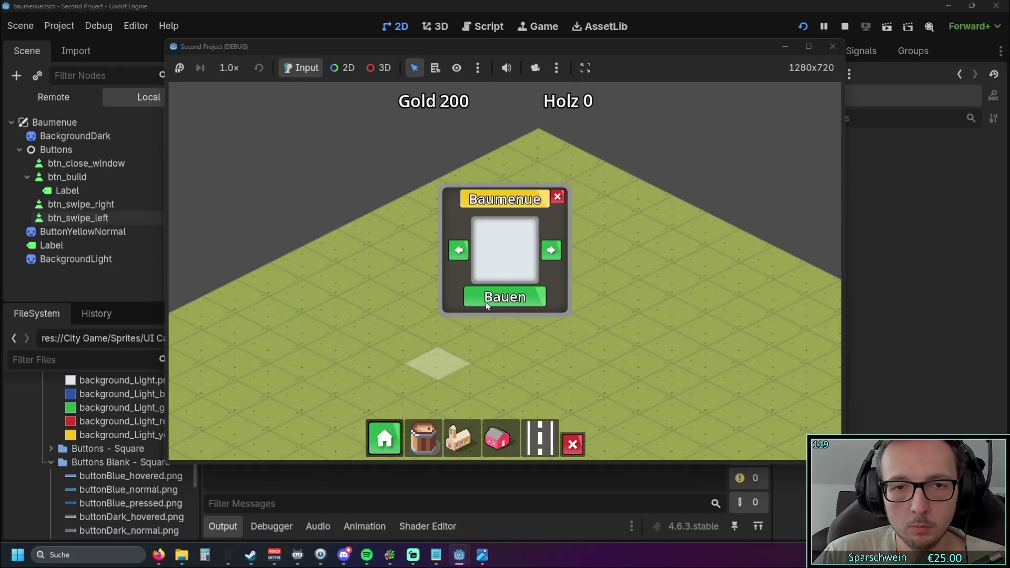
click(833, 46)
drag(614, 271, 616, 271)
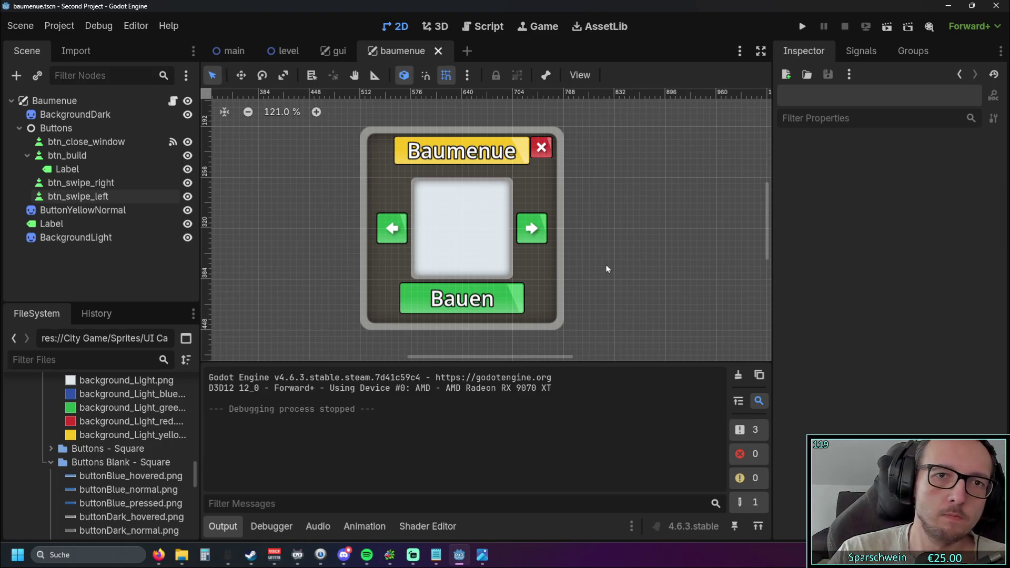
- Switch to the gui scene and box-select the bottom build bar buttons
click(336, 50)
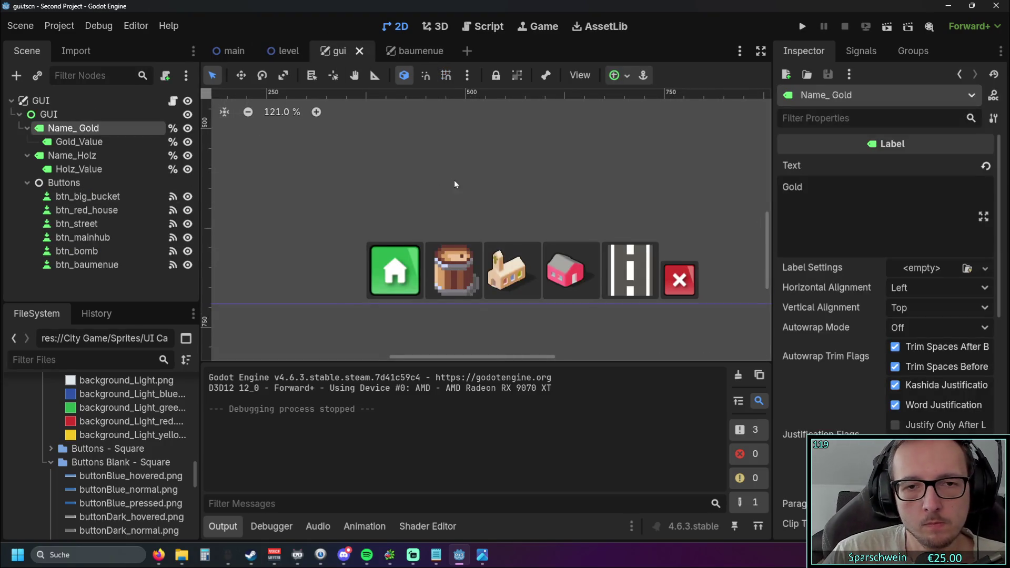
scroll(484, 211, down, 4)
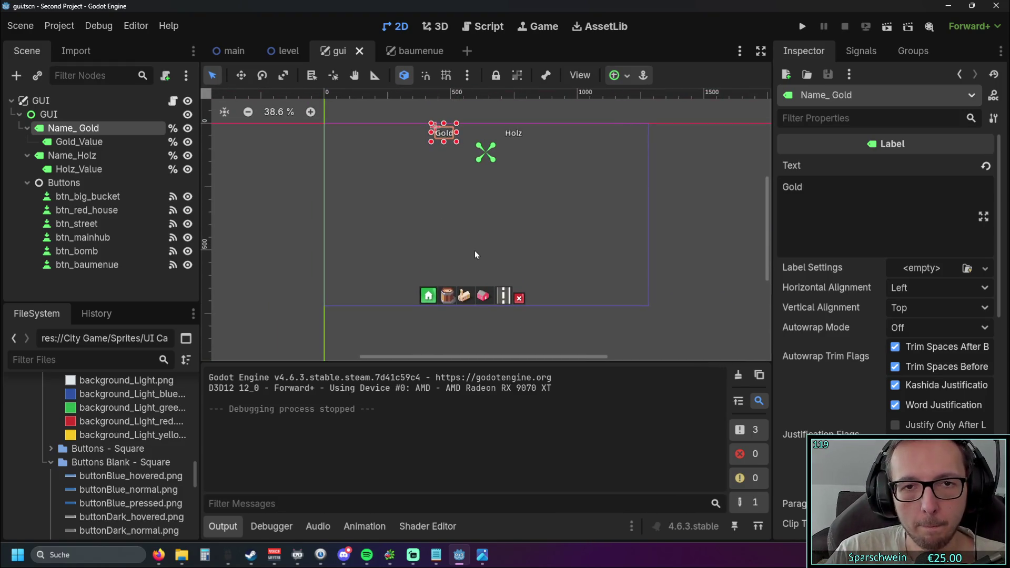
click(472, 257)
scroll(475, 213, up, 6)
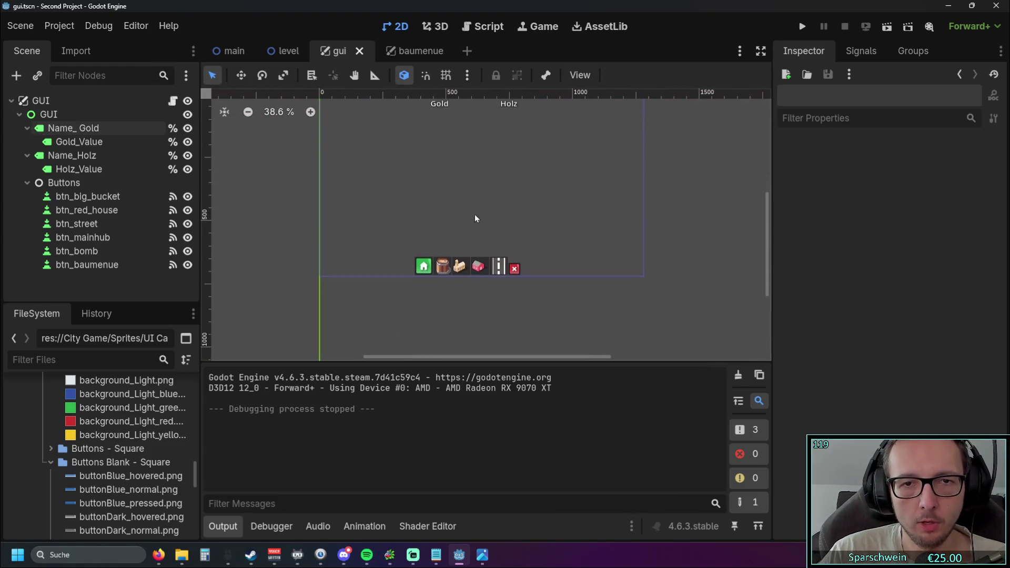
scroll(591, 238, down, 2)
drag(670, 199, 358, 310)
click(478, 194)
mouse_move(560, 153)
mouse_down()
mouse_move(385, 304)
mouse_move(402, 299)
mouse_up()
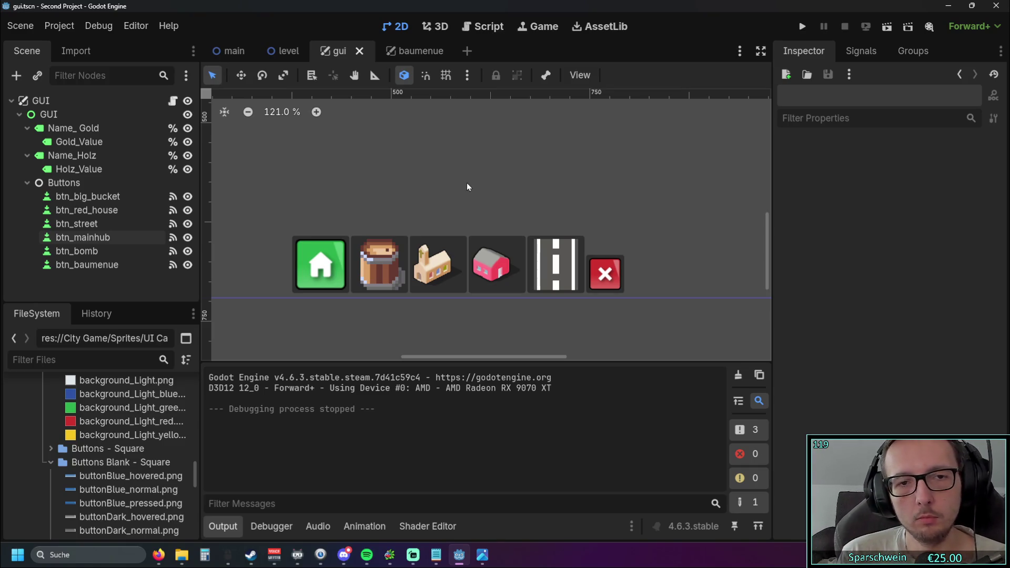
- Compare btn_big_bucket and btn_red_house sizes, then run the game
click(379, 263)
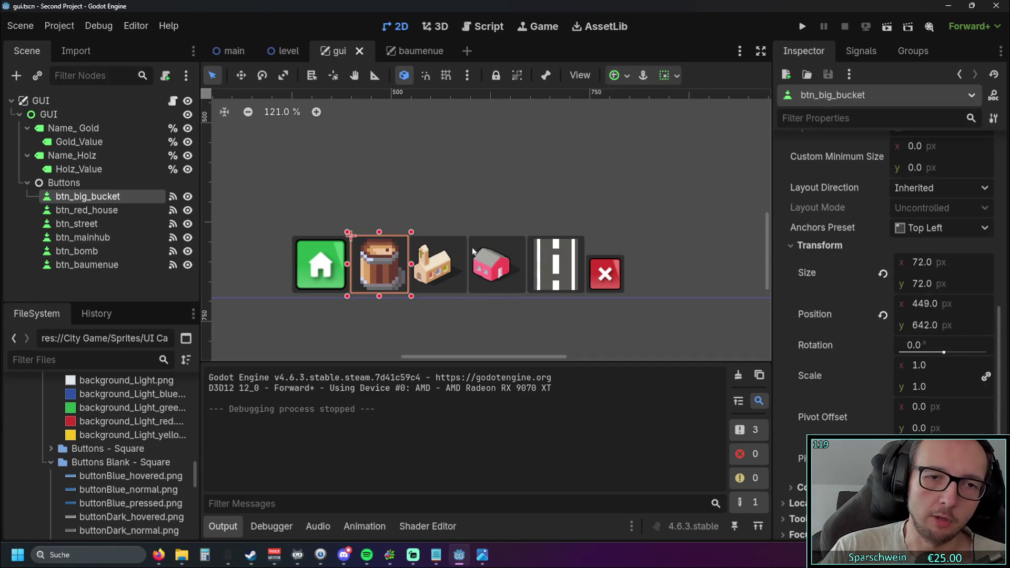
click(500, 261)
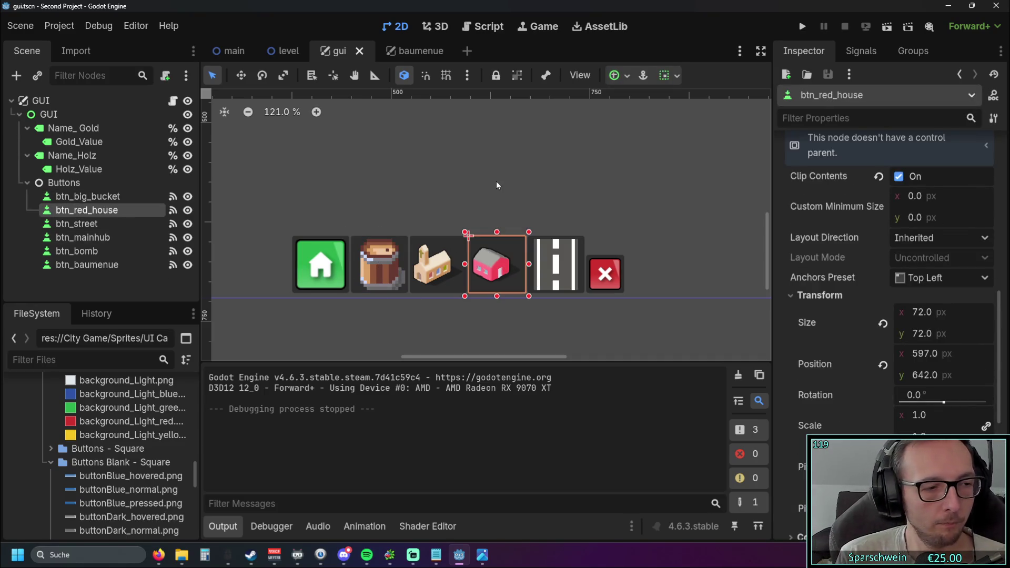
click(802, 26)
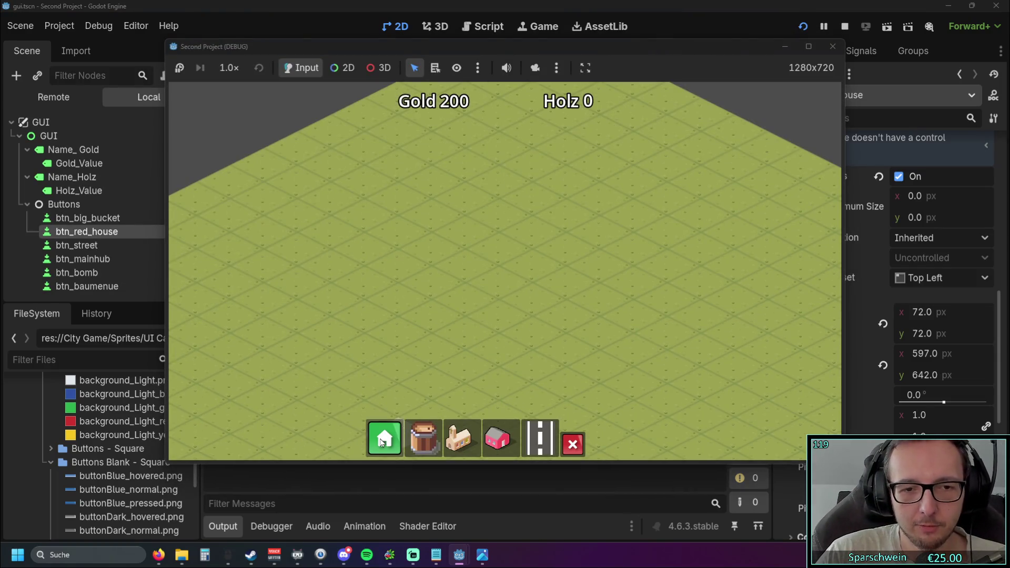
- Open the Baumenue panel in the game, close the game, and deselect btn_red_house
click(382, 440)
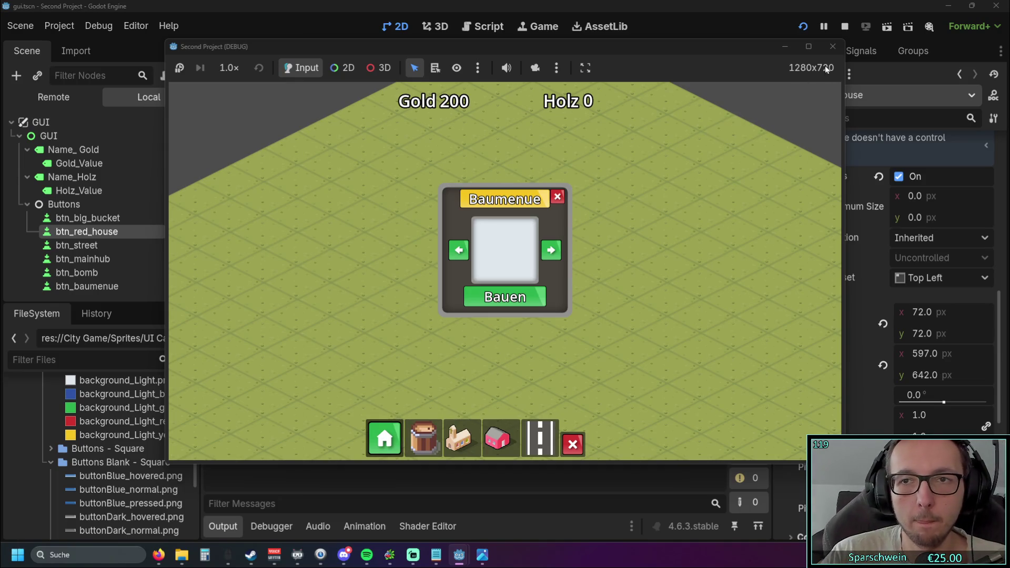
click(833, 47)
click(523, 317)
scroll(490, 202, down, 8)
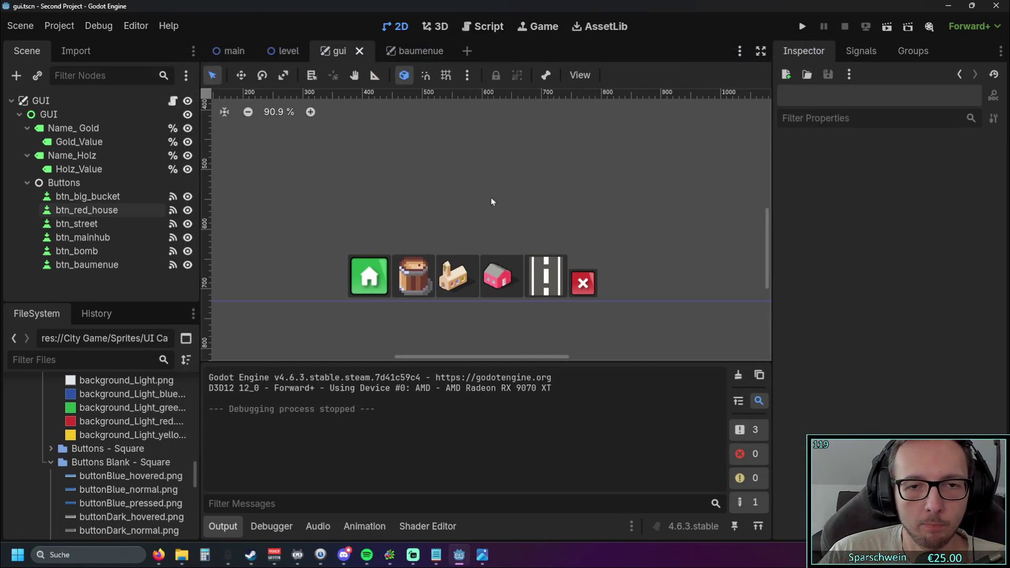
- Run the game once more, stop it, and switch to the baumenue scene tab
scroll(474, 213, up, 4)
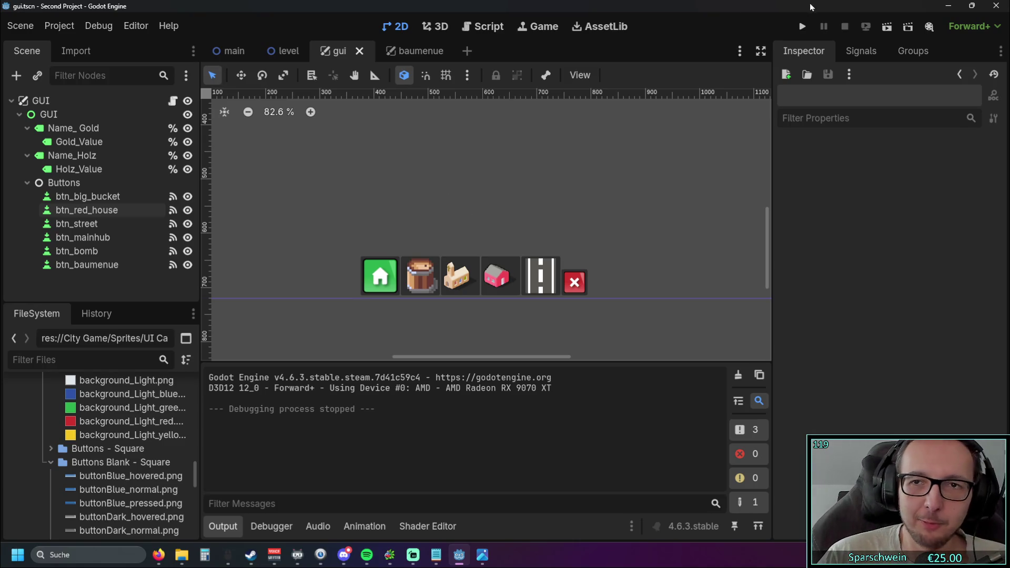
click(802, 26)
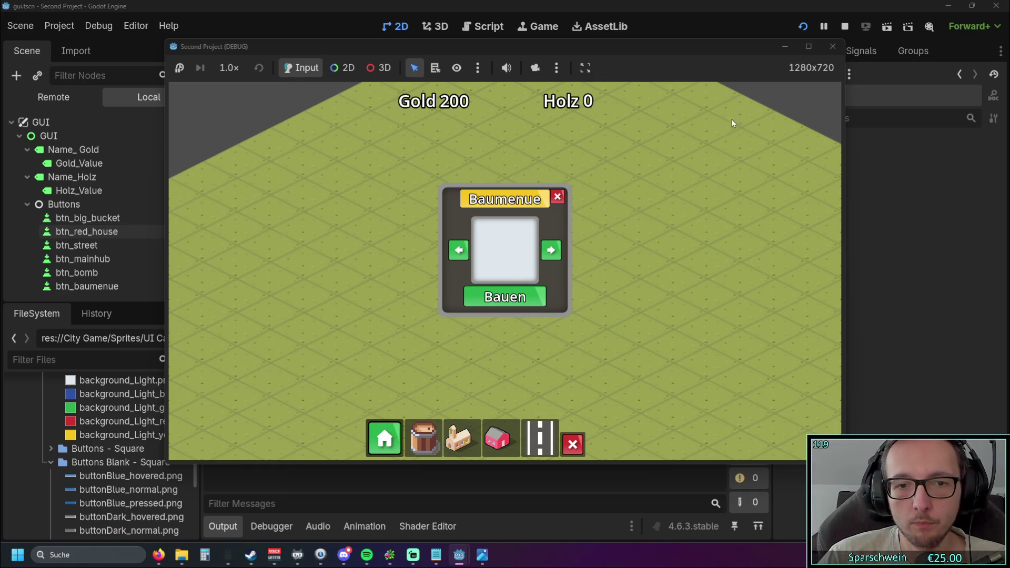
click(824, 48)
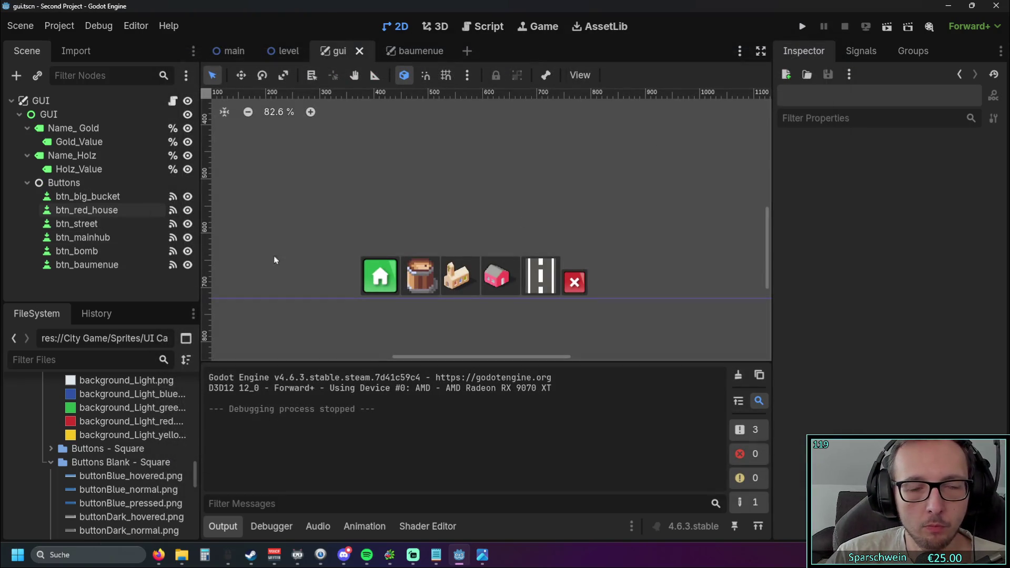
click(410, 51)
- Give BackgroundLight the background_Dark_blue texture and save the scene
click(443, 238)
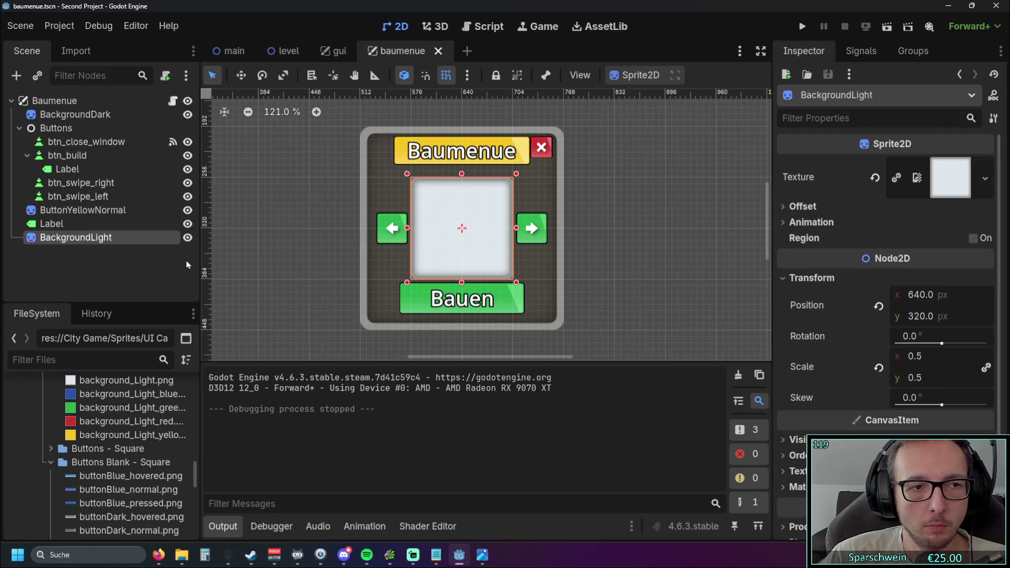
scroll(119, 431, up, 2)
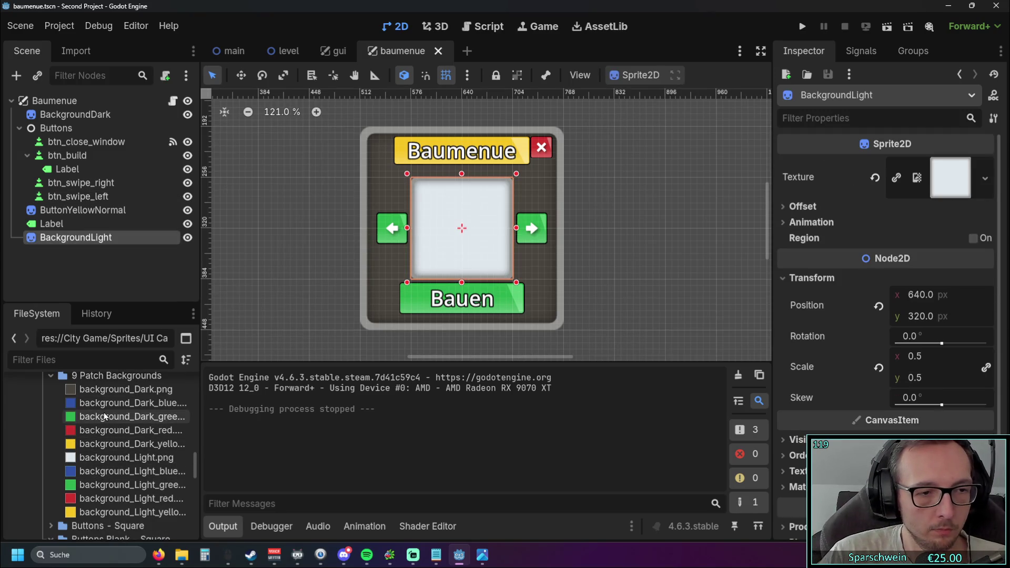
drag(98, 405, 945, 184)
click(666, 257)
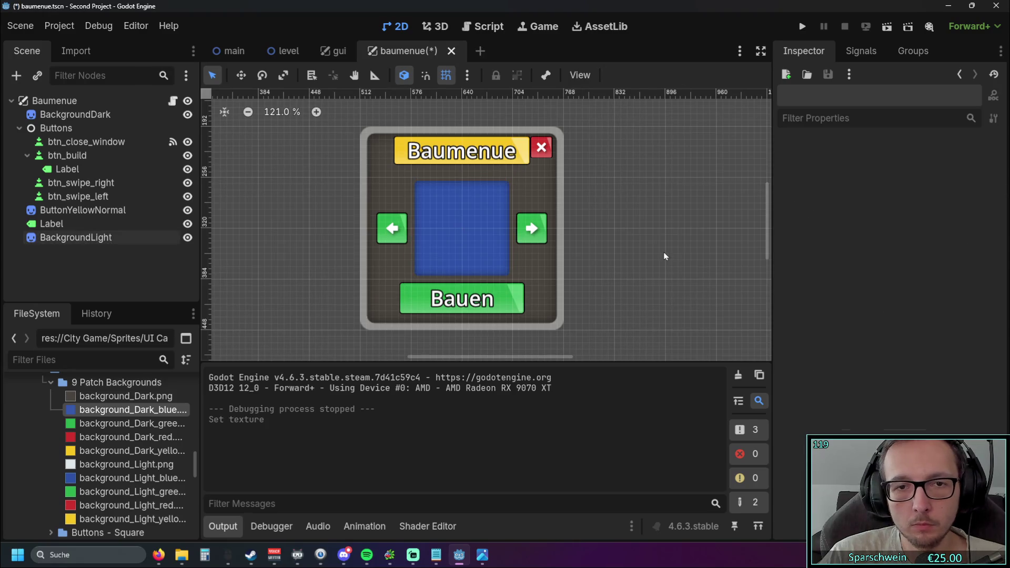
- Run the game with F5, open and close the build menu, and stop with F8
key(F5)
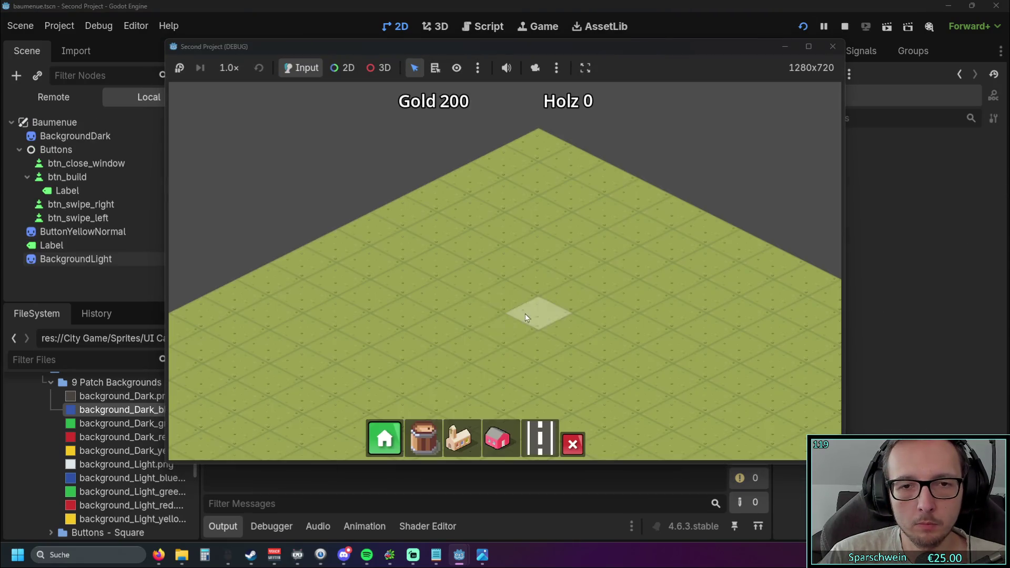
click(383, 444)
scroll(500, 362, up, 2)
click(558, 196)
key(F8)
- Select the btn_build node, then the btn_close_window node
mouse_move(114, 465)
mouse_down()
mouse_move(400, 260)
mouse_move(310, 289)
mouse_move(180, 465)
mouse_move(118, 495)
mouse_up()
click(67, 177)
click(85, 163)
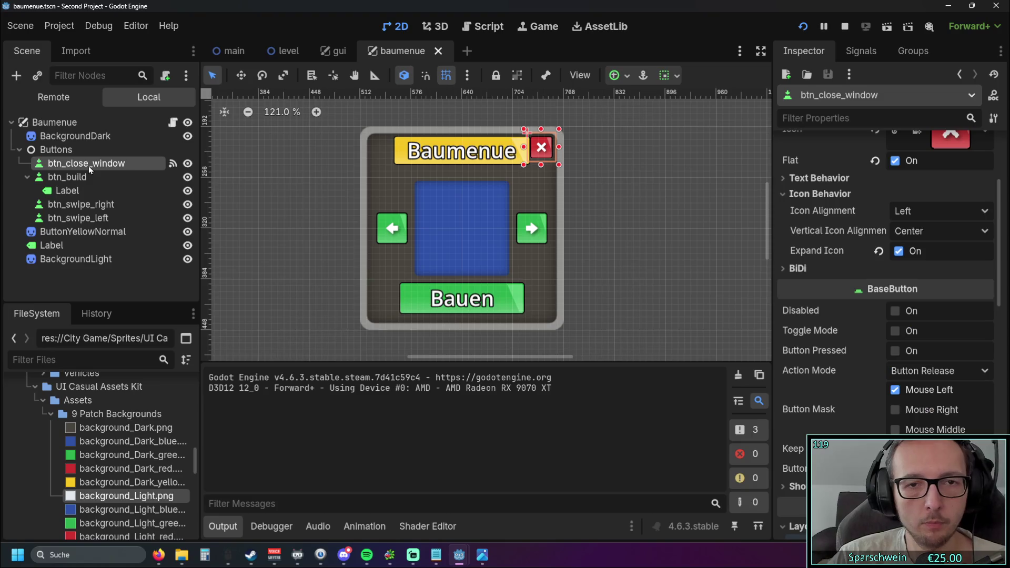
- Give BackgroundLight the background_Light_blue texture, then test-run the game to check the build menu
click(455, 220)
mouse_move(102, 513)
mouse_down()
mouse_move(380, 394)
mouse_move(951, 181)
mouse_up()
click(803, 26)
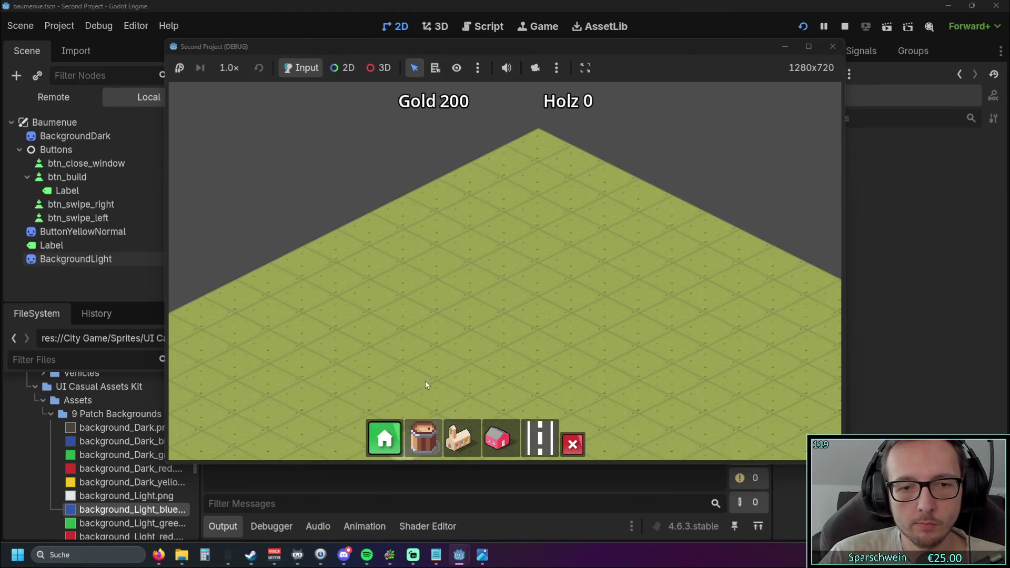
click(364, 424)
scroll(583, 298, up, 3)
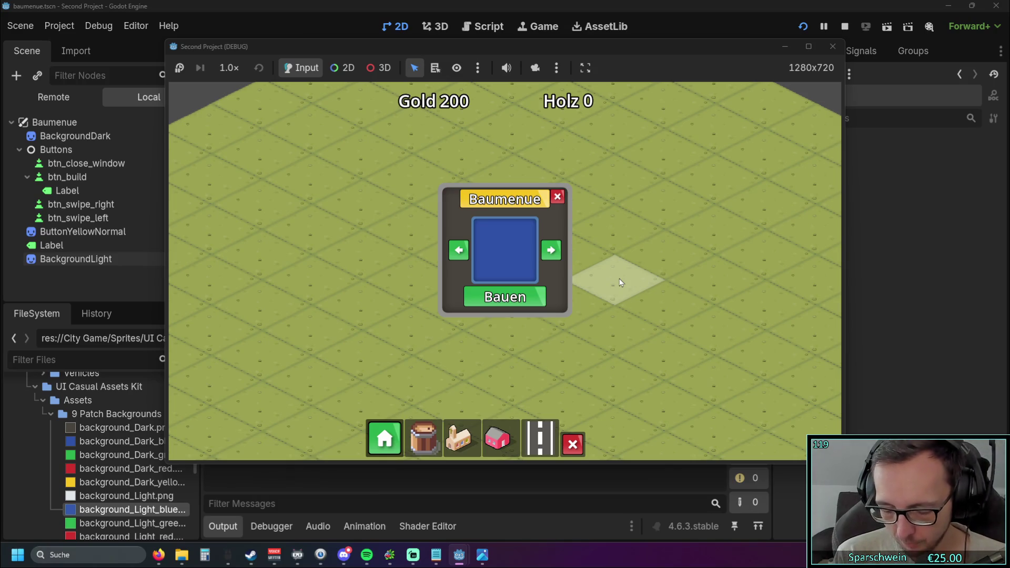
click(111, 272)
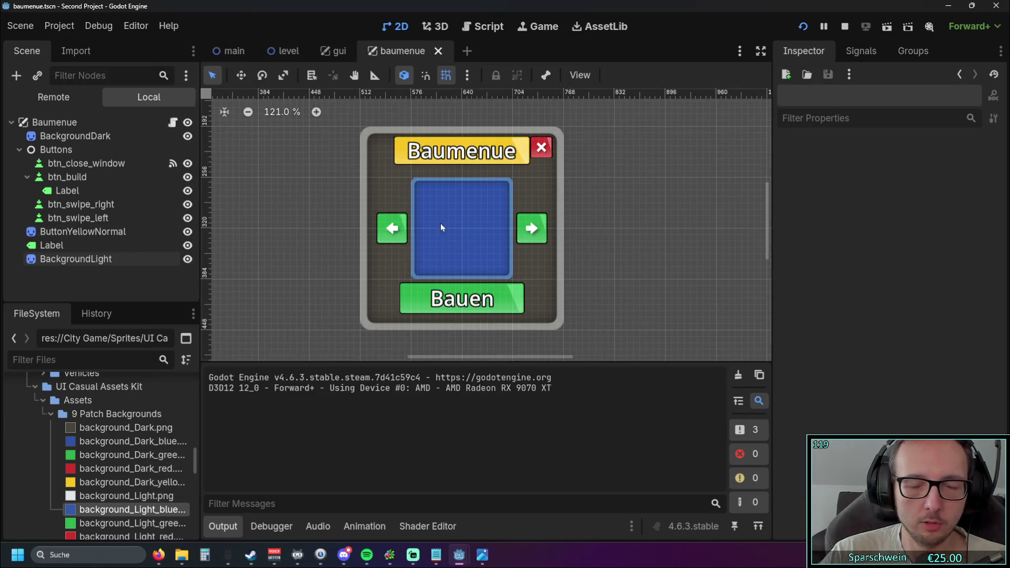
mouse_move(459, 555)
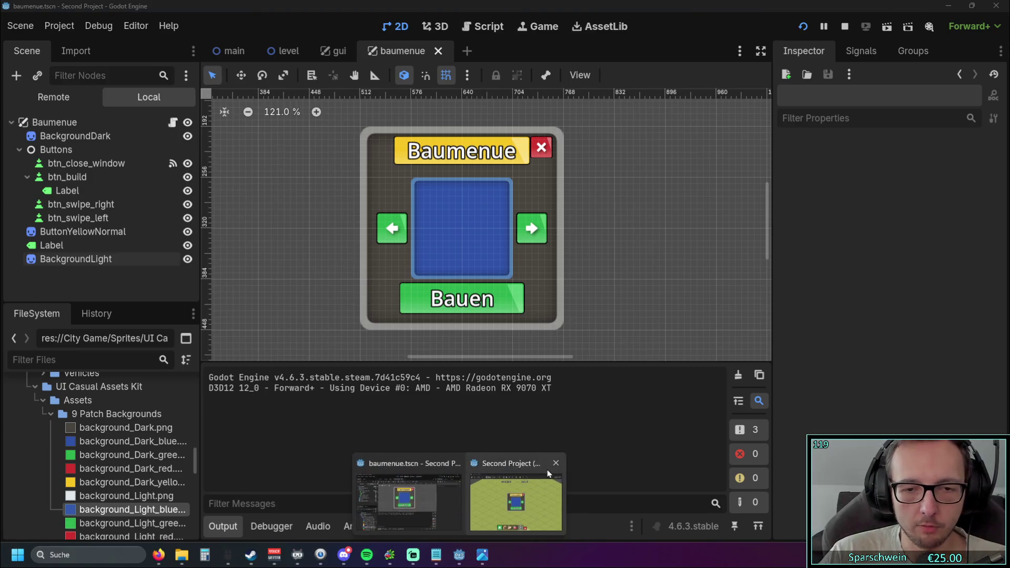
click(539, 469)
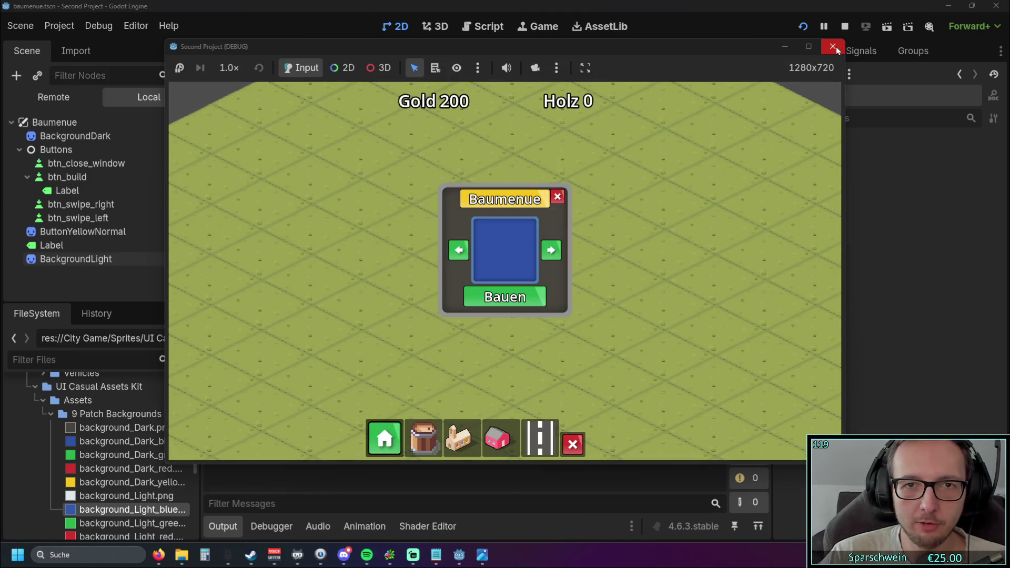
click(835, 47)
scroll(585, 198, down, 4)
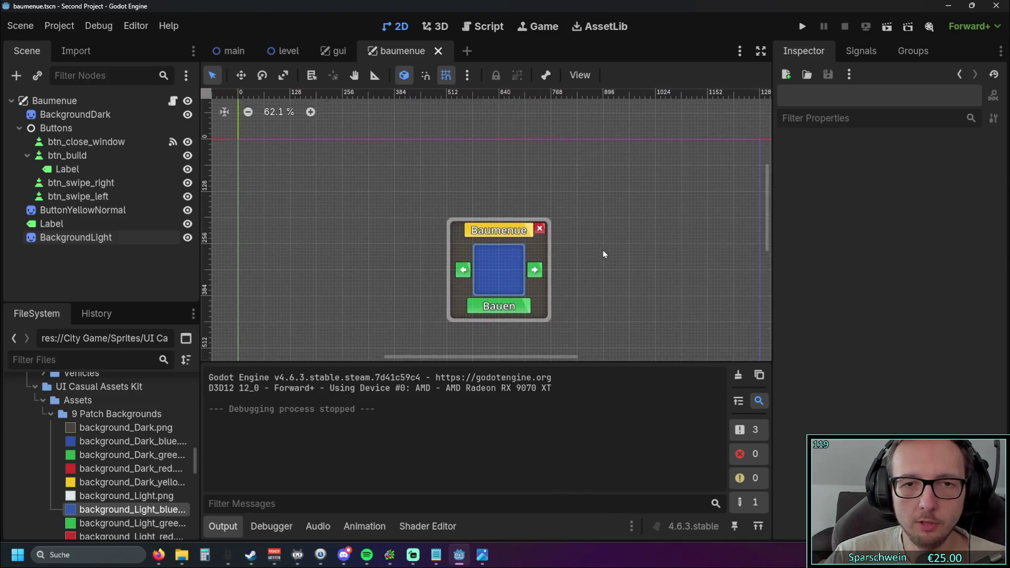
- Add a Sprite2D child node to the Baumenue root by searching 'sprite' in Add Child Node
scroll(434, 216, down, 2)
click(102, 101)
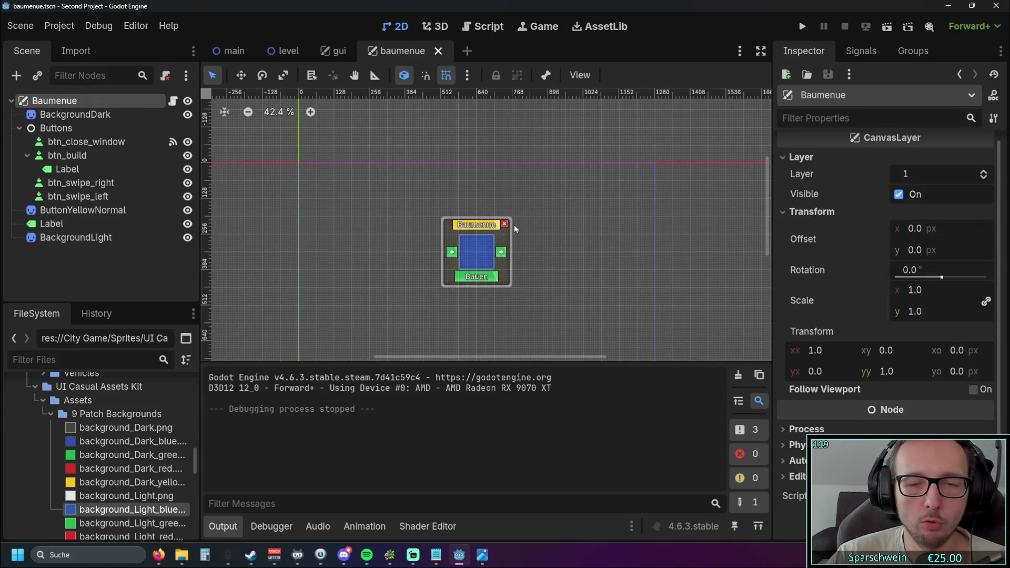
mouse_move(773, 236)
mouse_down()
mouse_move(824, 238)
mouse_move(773, 238)
mouse_up()
scroll(532, 268, up, 5)
click(122, 268)
right_click(89, 251)
click(105, 261)
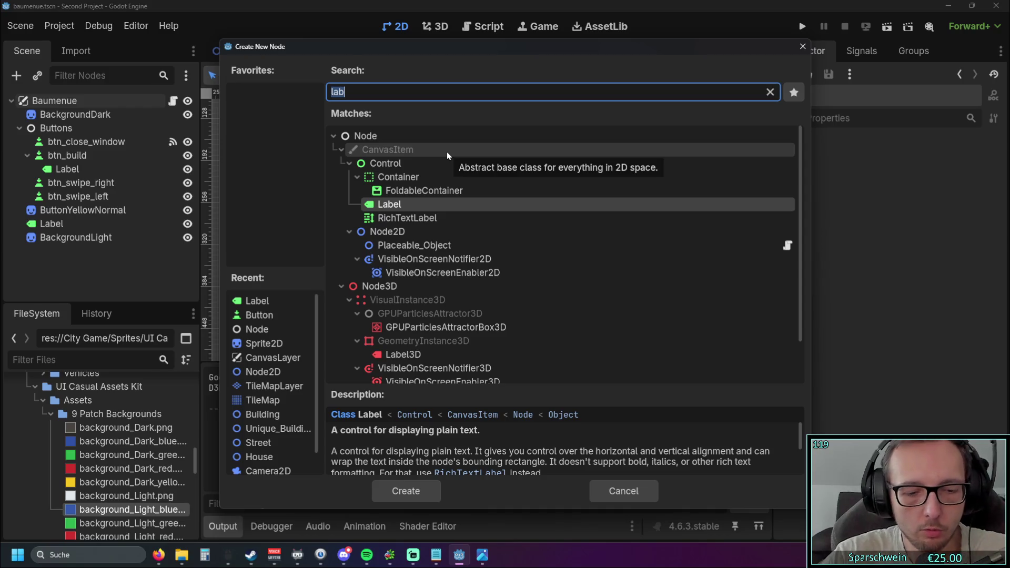
text(sprite)
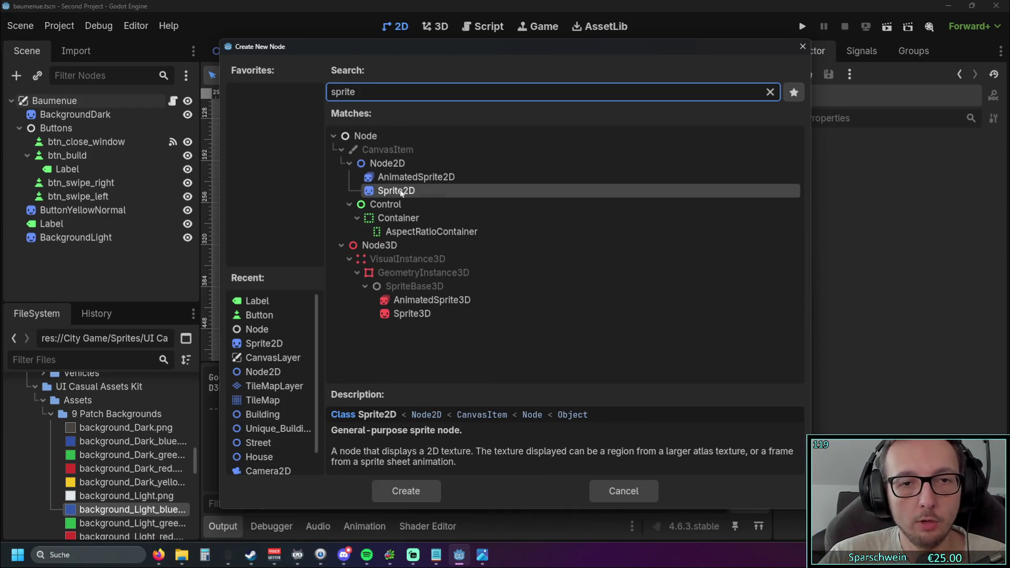
double_click(401, 192)
scroll(295, 207, down, 3)
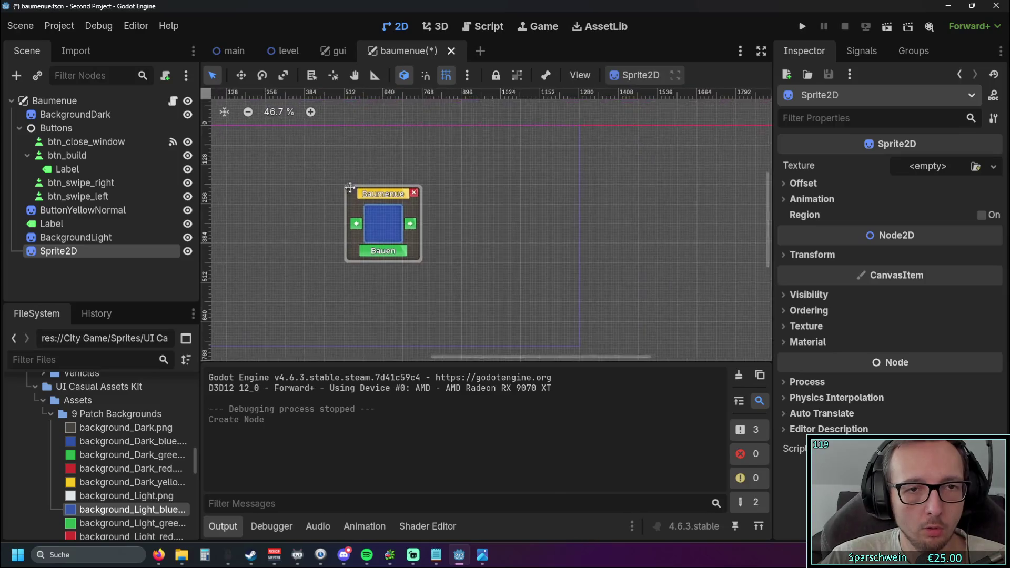
- Set the new Sprite2D's Transform position to x 60, y 60
scroll(412, 214, up, 6)
scroll(403, 216, up, 4)
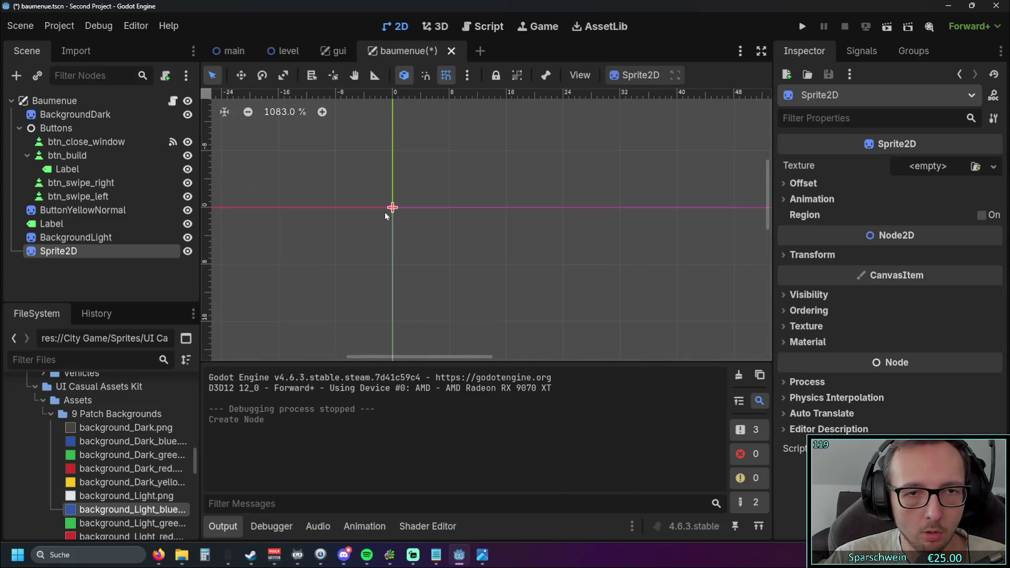
scroll(498, 285, down, 3)
scroll(497, 284, down, 2)
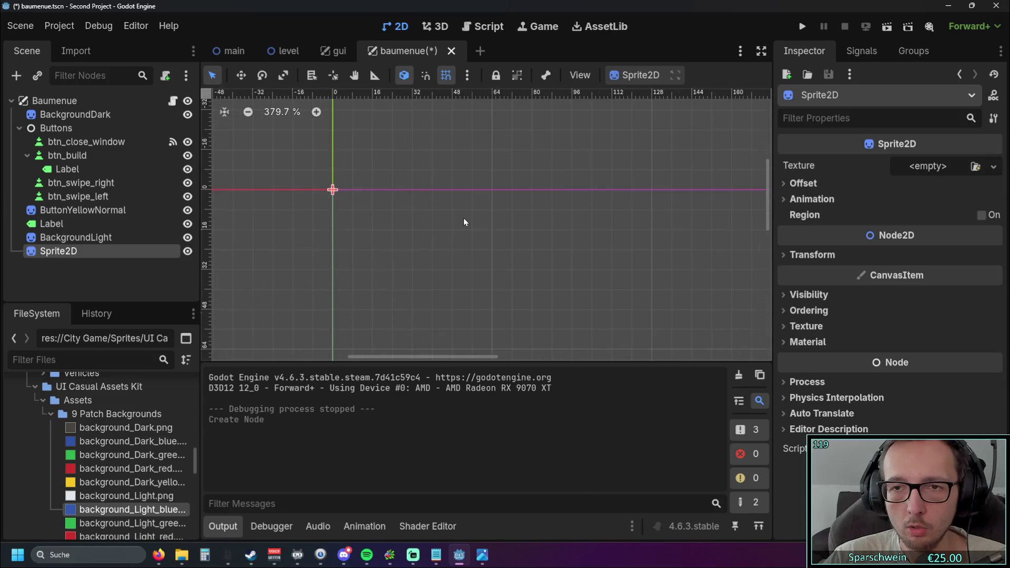
click(784, 255)
click(910, 278)
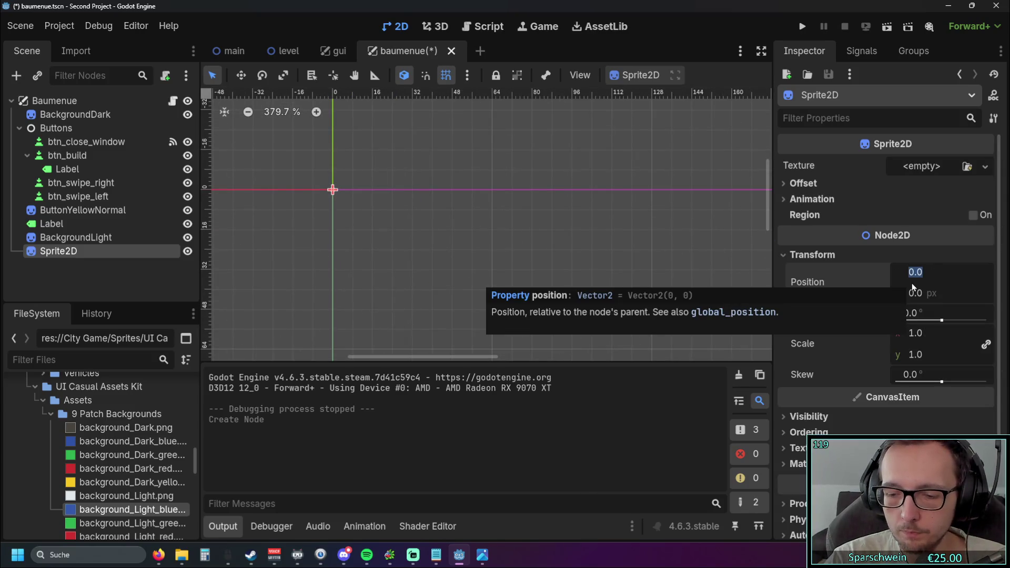
text(60)
key(Return)
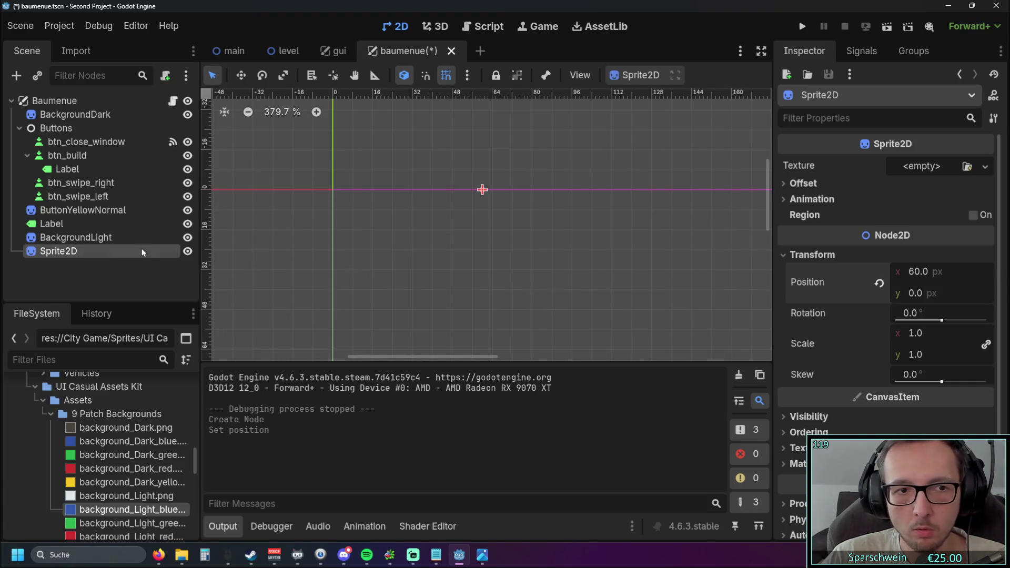
click(897, 290)
text(60)
key(Return)
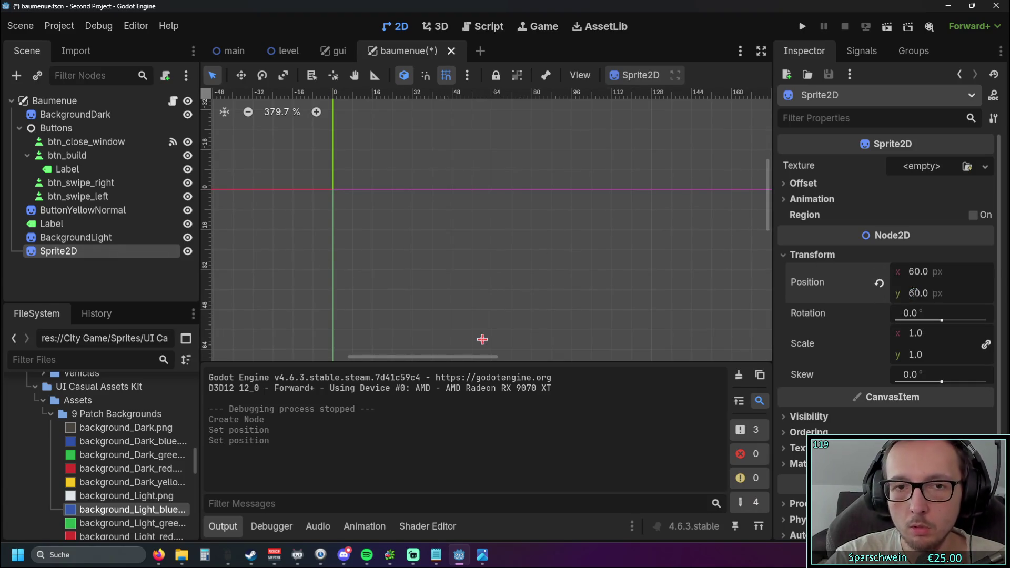
- Check the sprite's still-empty Texture settings, then reselect the Sprite2D node
scroll(538, 248, down, 2)
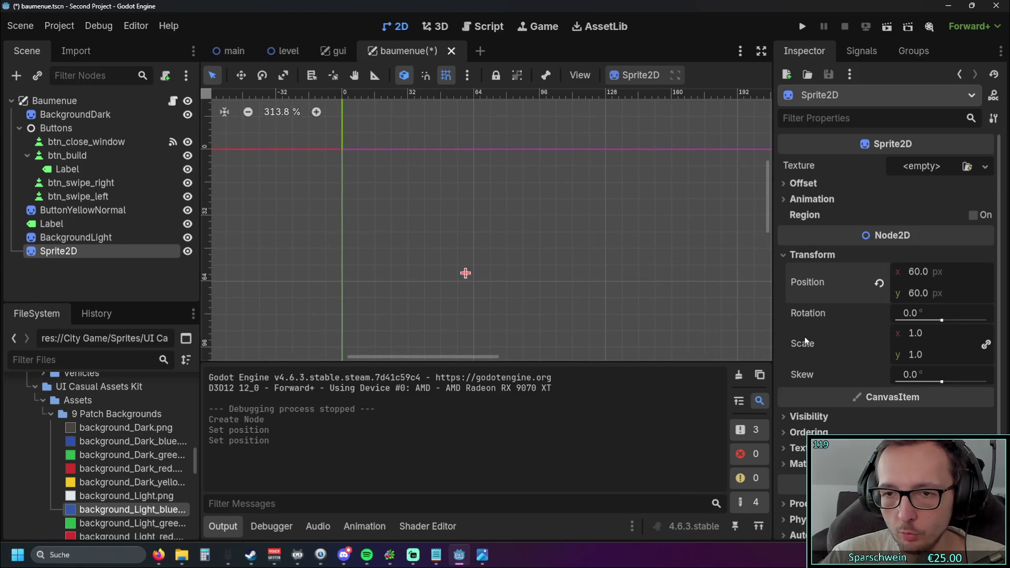
click(794, 448)
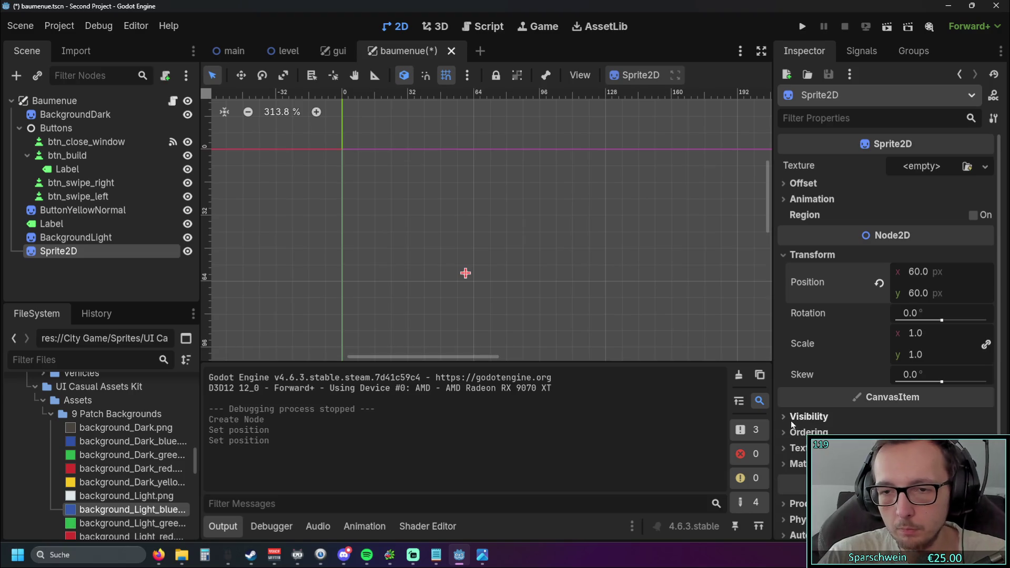
click(794, 449)
scroll(646, 352, down, 1)
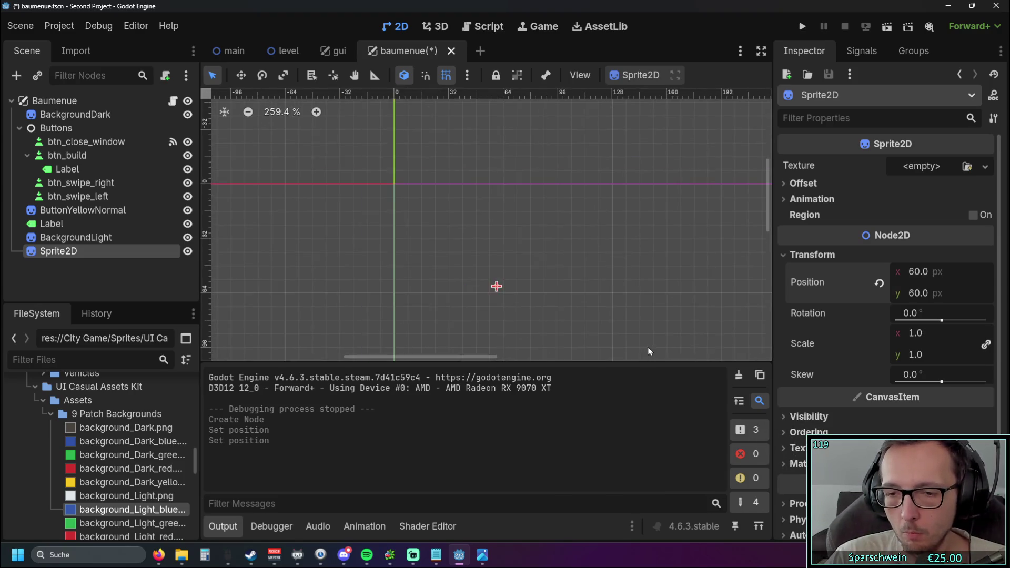
click(509, 228)
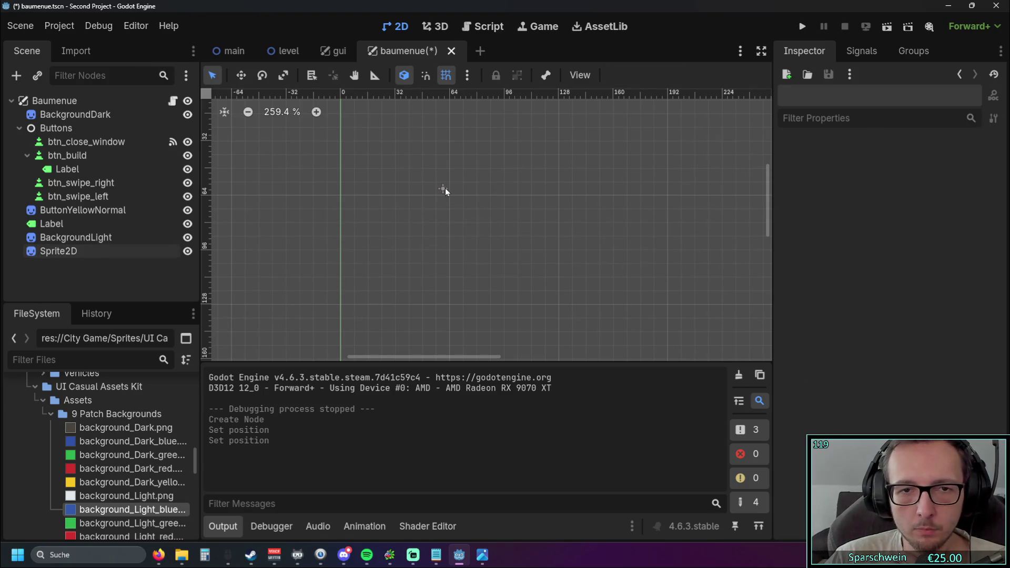
click(95, 252)
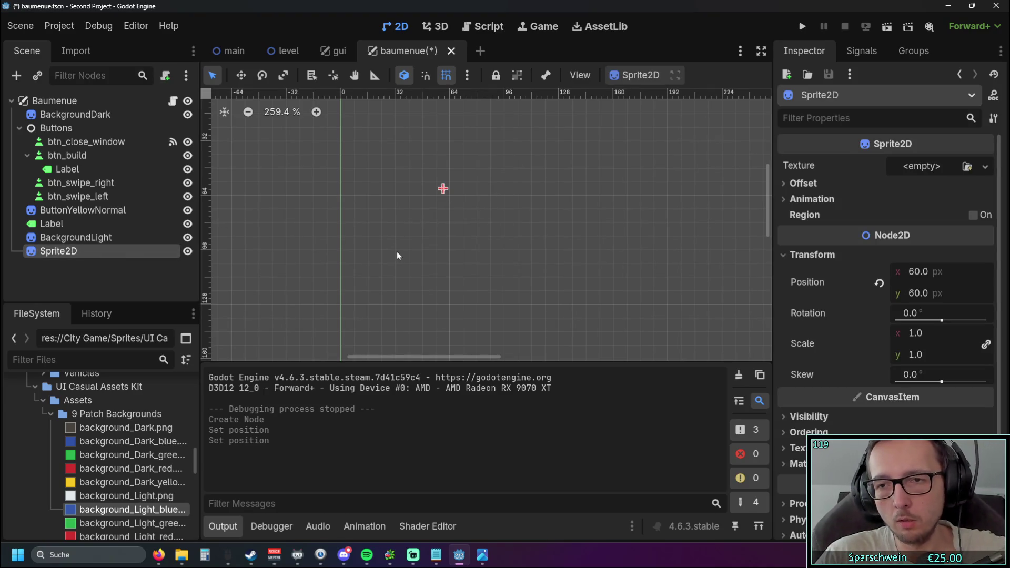
scroll(647, 314, down, 1)
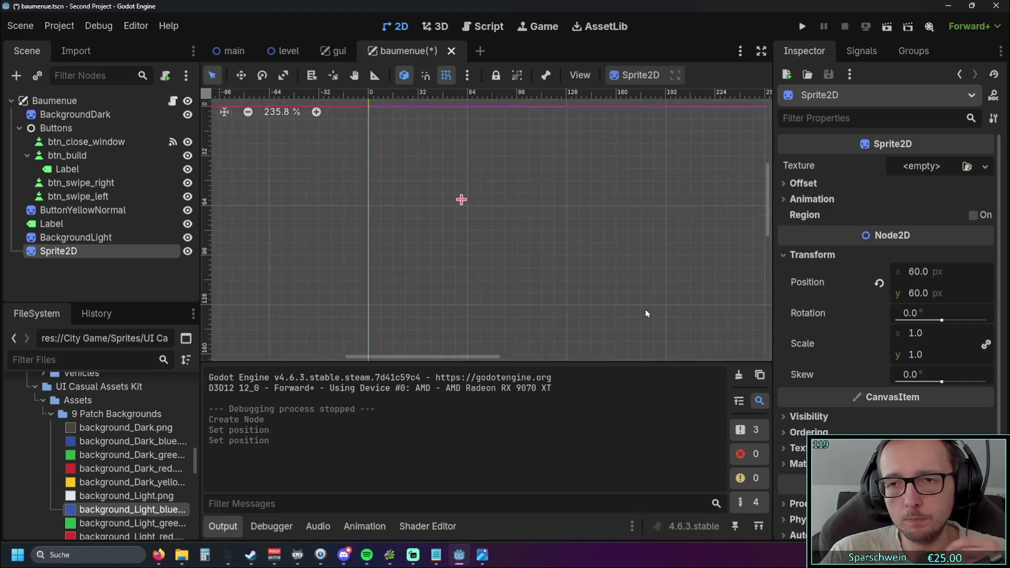
- Reparent Sprite2D so it becomes a child of the BackgroundLight panel
scroll(646, 314, down, 3)
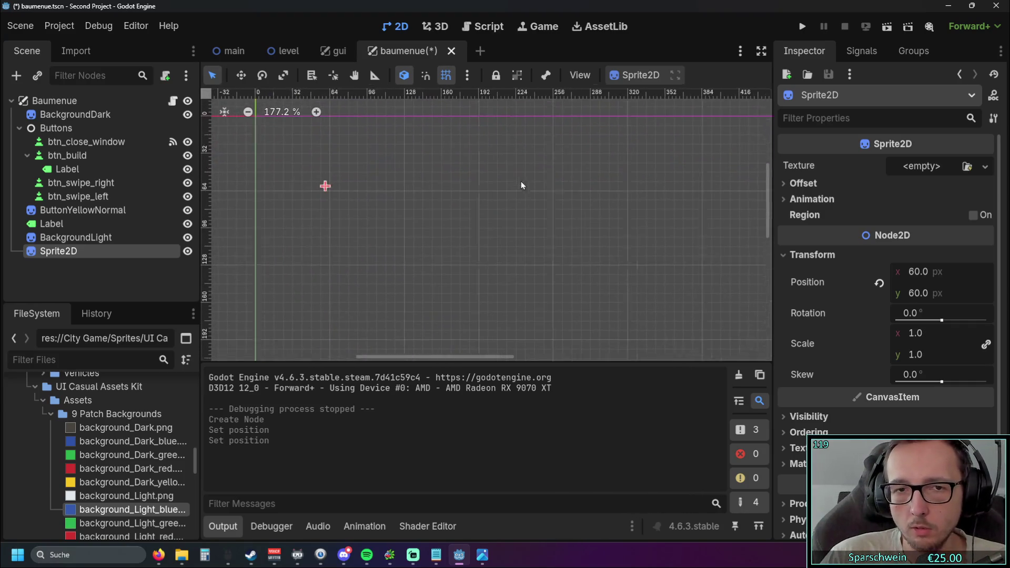
scroll(402, 266, down, 2)
drag(462, 226, 398, 181)
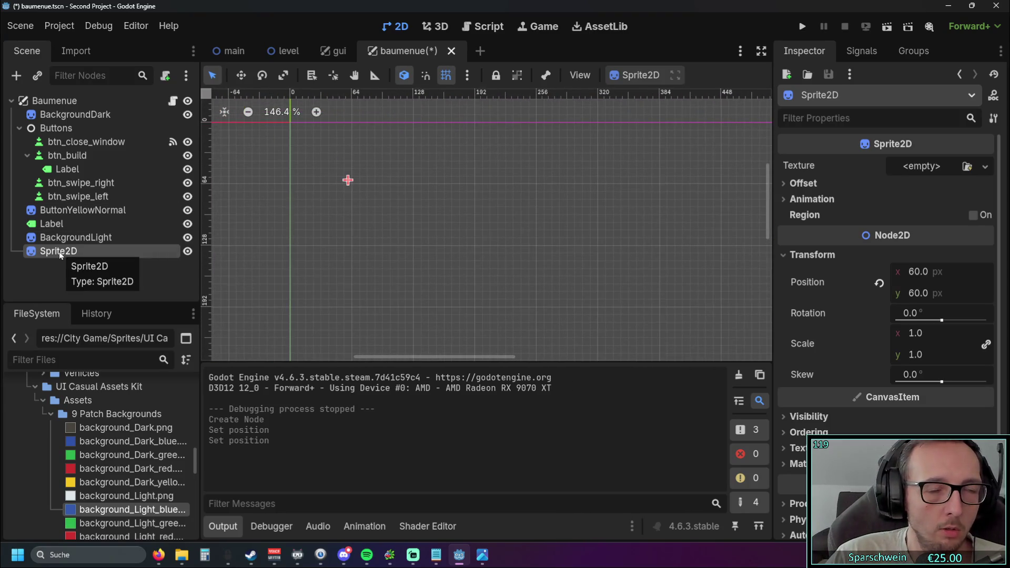
mouse_move(59, 251)
mouse_down()
mouse_move(83, 152)
mouse_move(87, 218)
mouse_move(76, 239)
mouse_up()
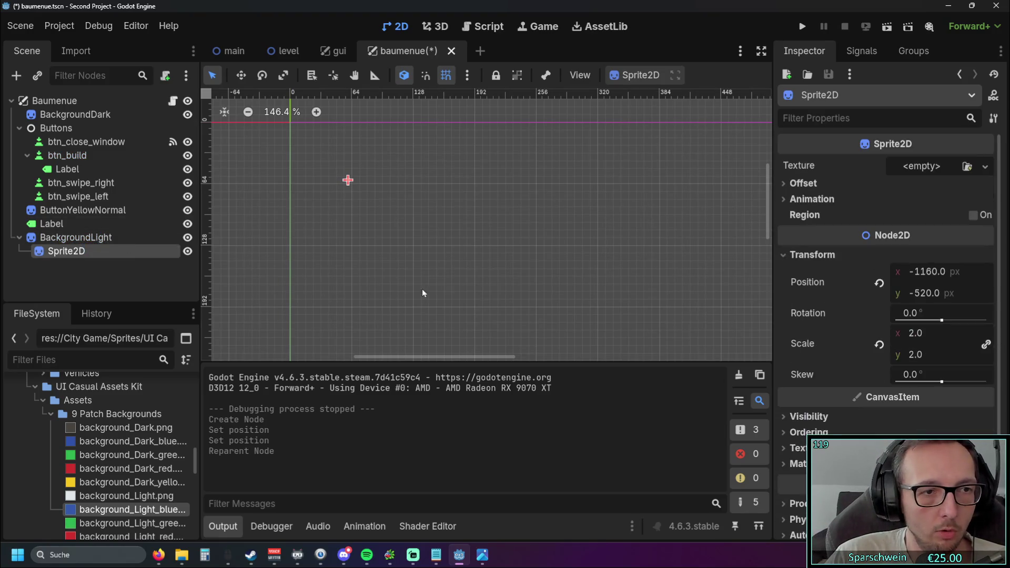
click(453, 251)
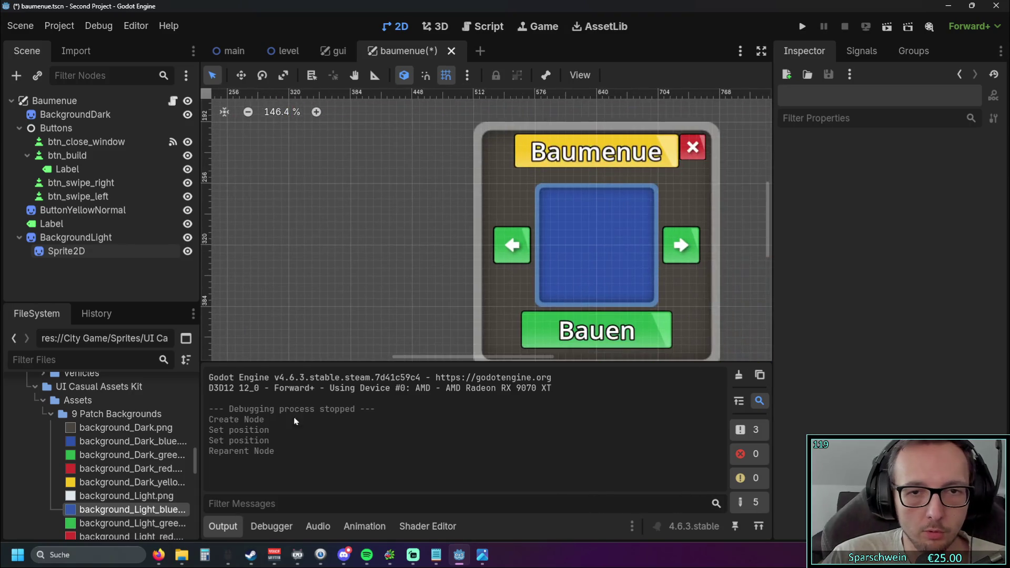
- Reset the Sprite2D position to 0, 0 and frame it on the blue panel
click(75, 254)
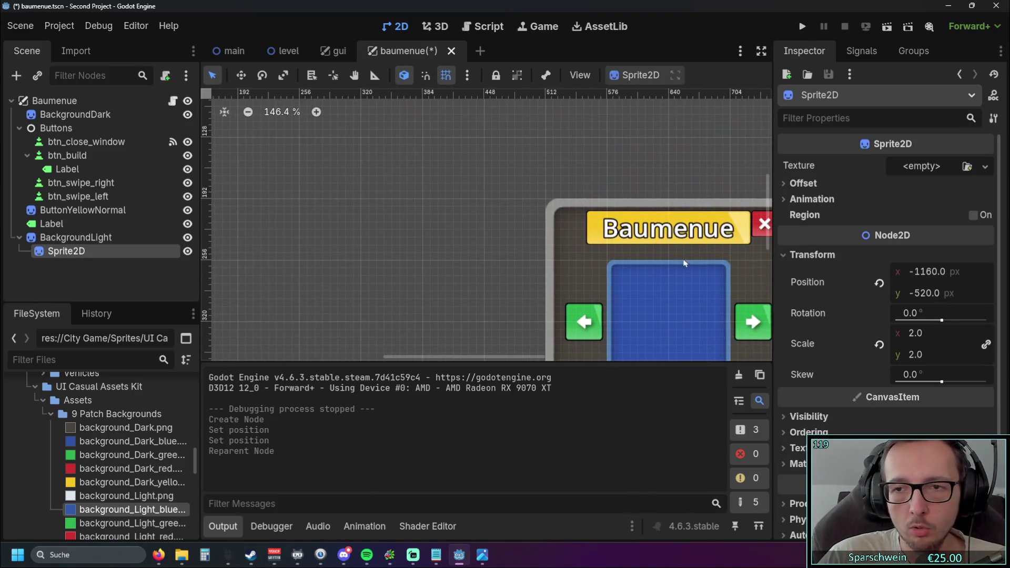
click(880, 283)
key(shift+f)
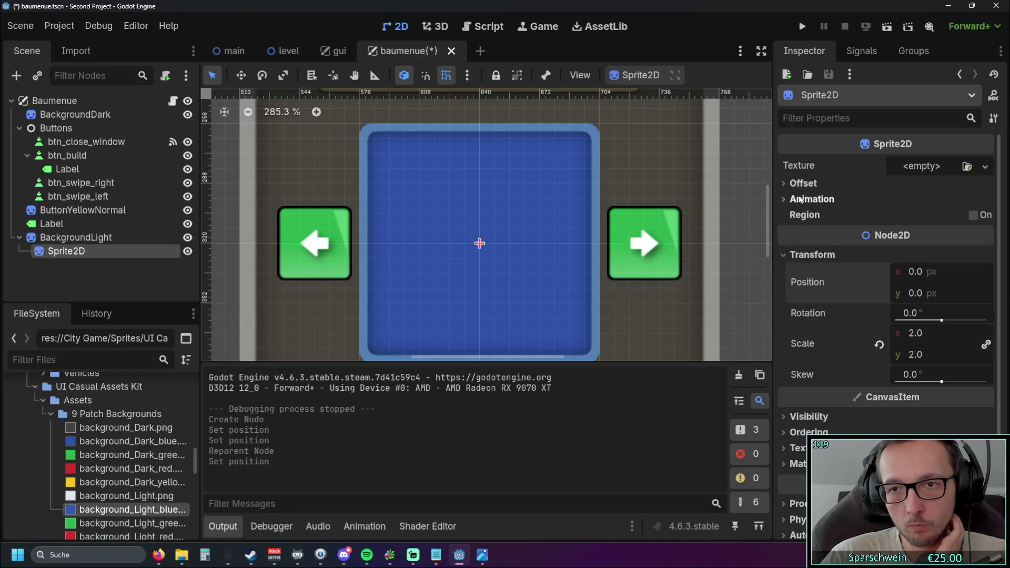
scroll(505, 229, down, 3)
scroll(349, 225, left, 1)
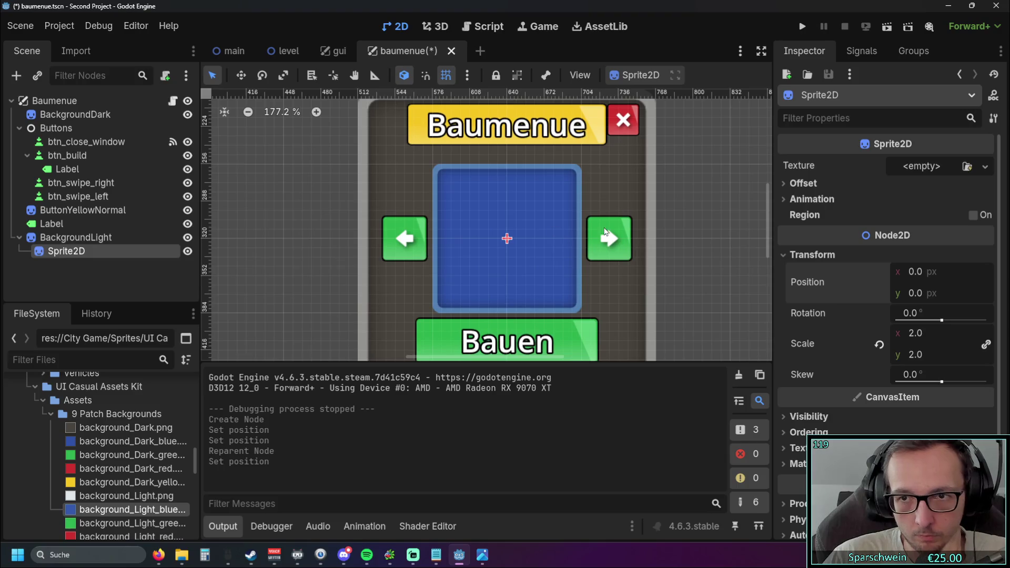
scroll(551, 218, right, 3)
scroll(602, 222, down, 1)
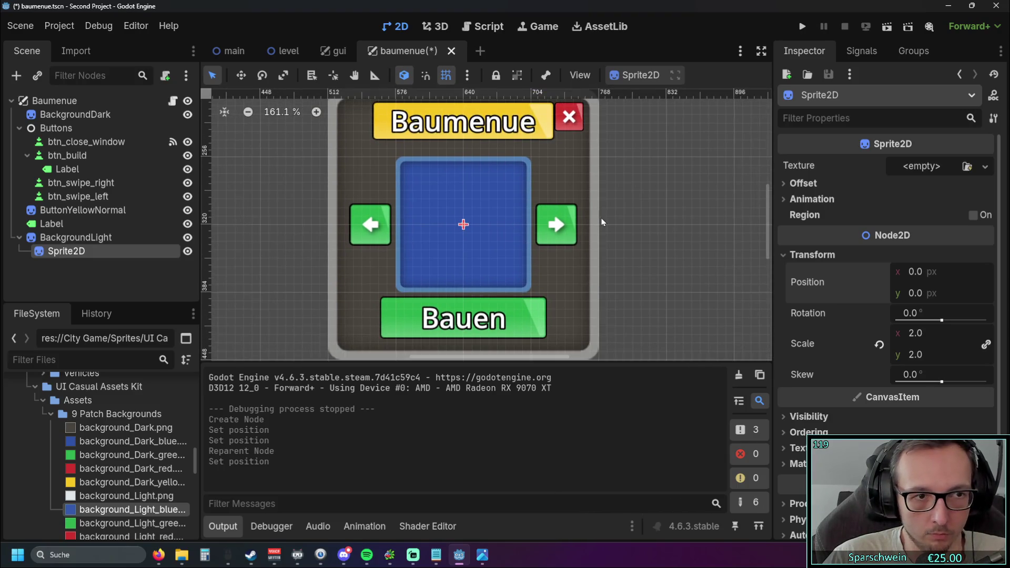
scroll(602, 224, left, 1)
click(96, 239)
click(94, 248)
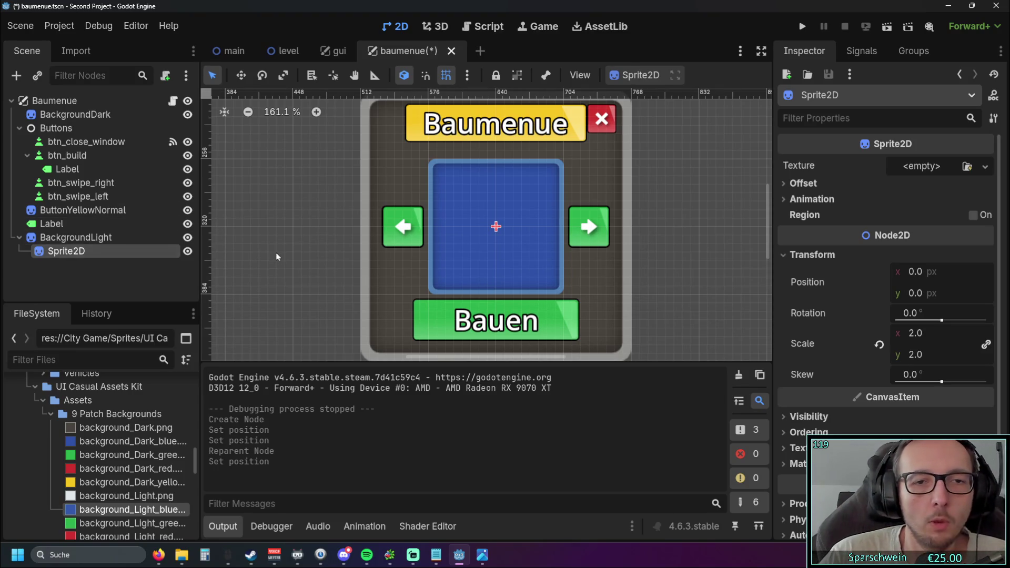
click(301, 235)
drag(306, 232, 328, 237)
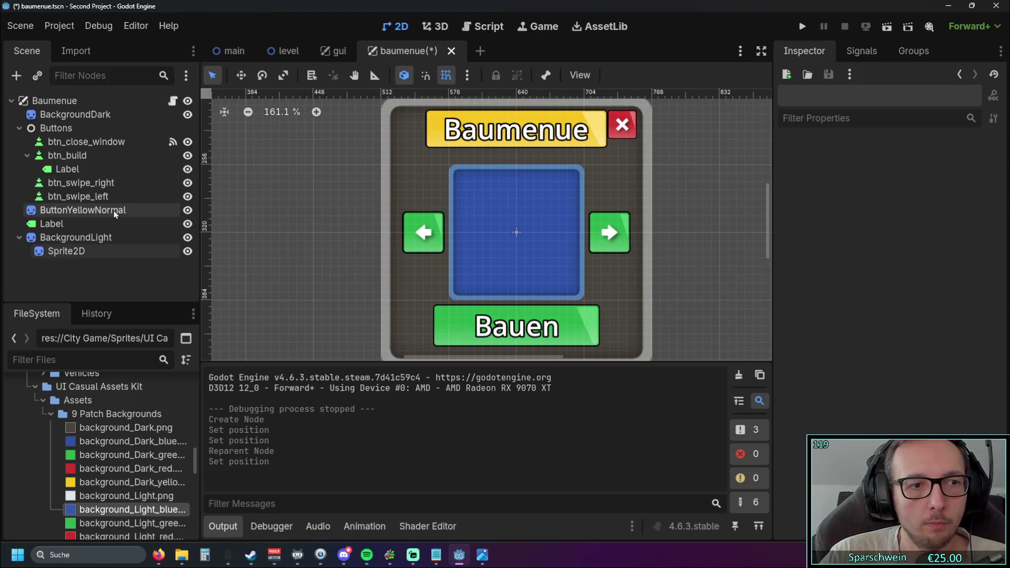
- In the script editor, connect btn_build's pressed() signal to a new handler in baumenue.gd
click(483, 26)
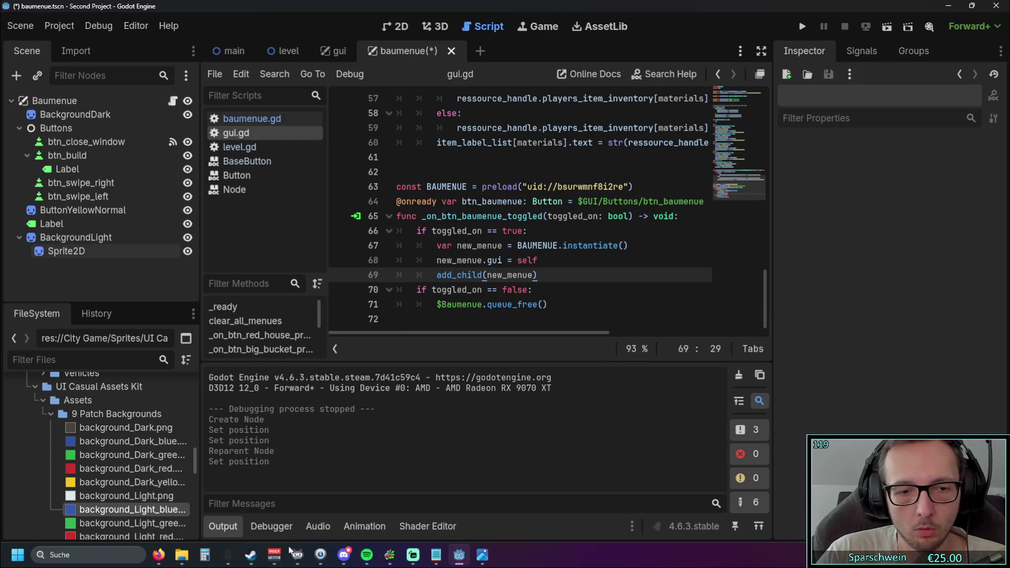
click(231, 526)
scroll(575, 302, up, 3)
scroll(576, 302, down, 3)
click(83, 183)
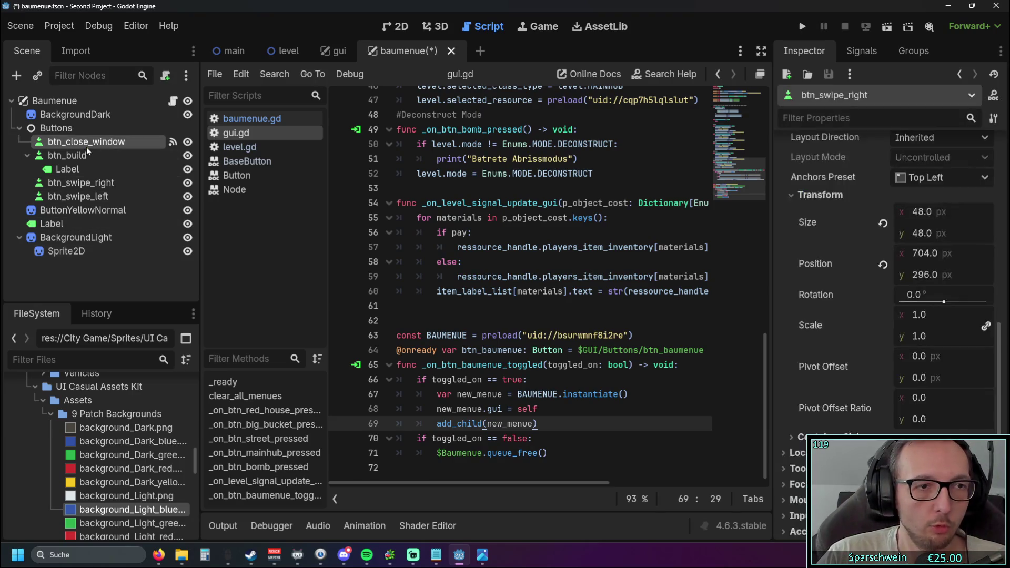
click(82, 156)
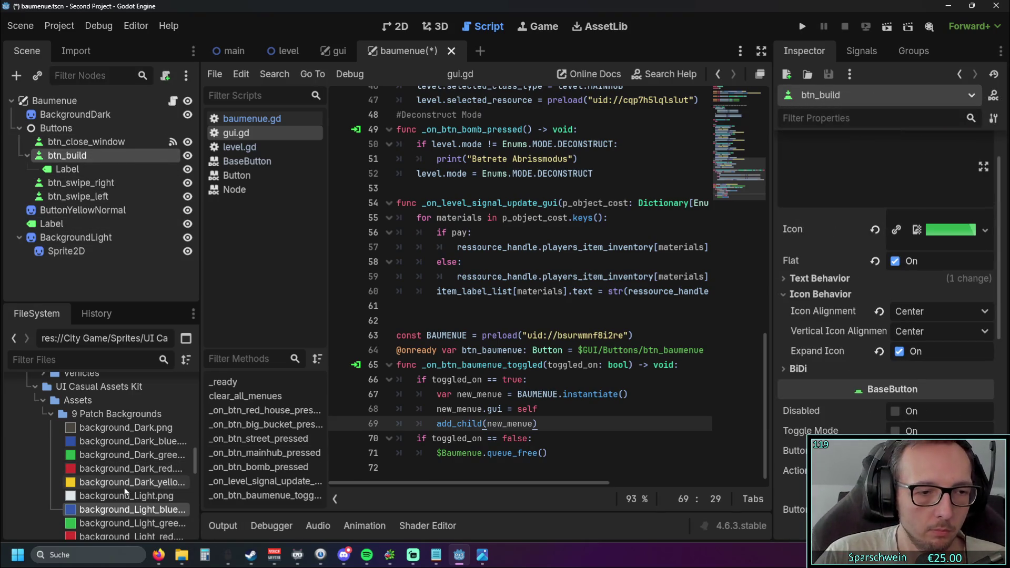
drag(200, 226, 209, 226)
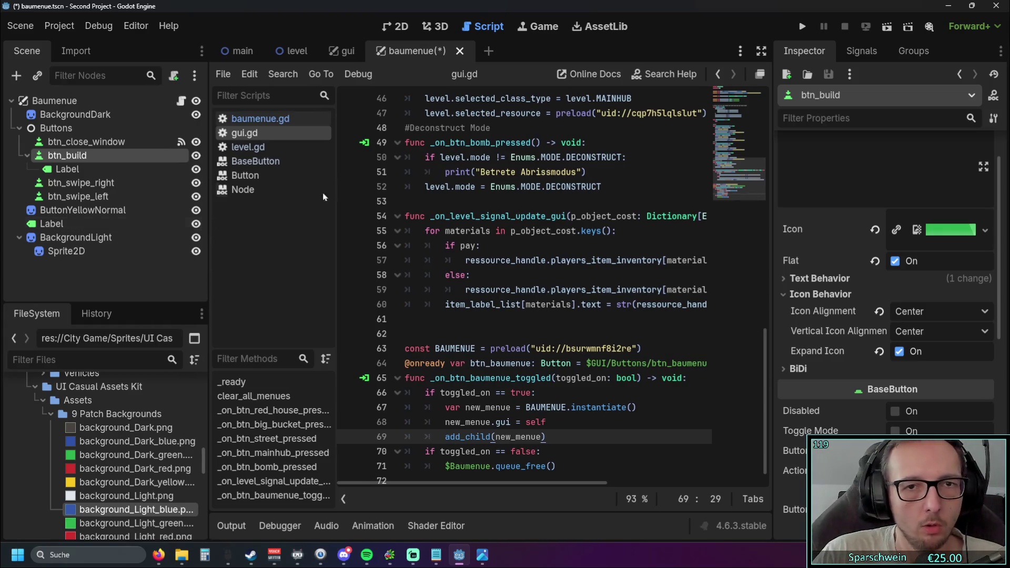
click(858, 53)
scroll(583, 253, down, 1)
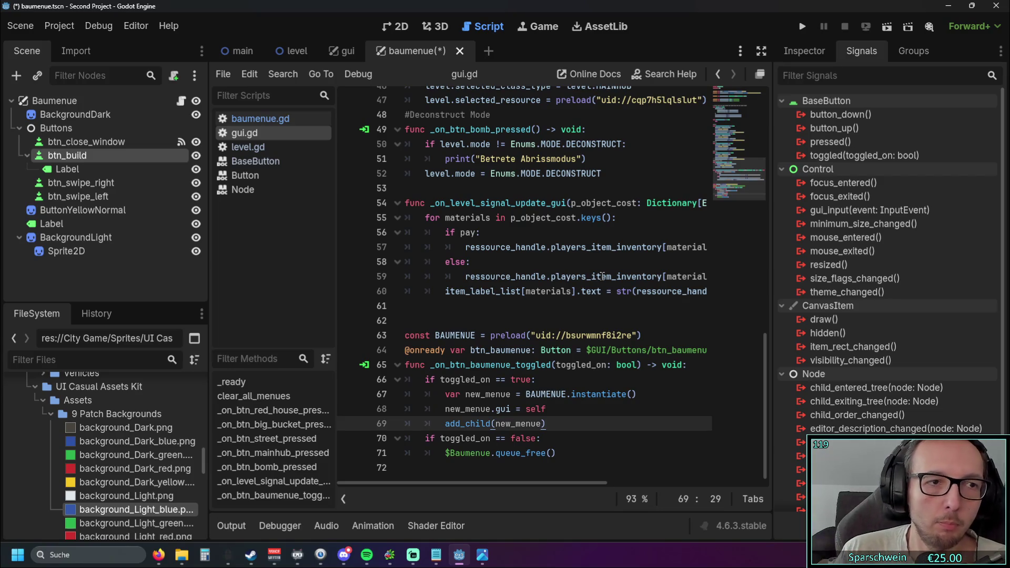
double_click(830, 142)
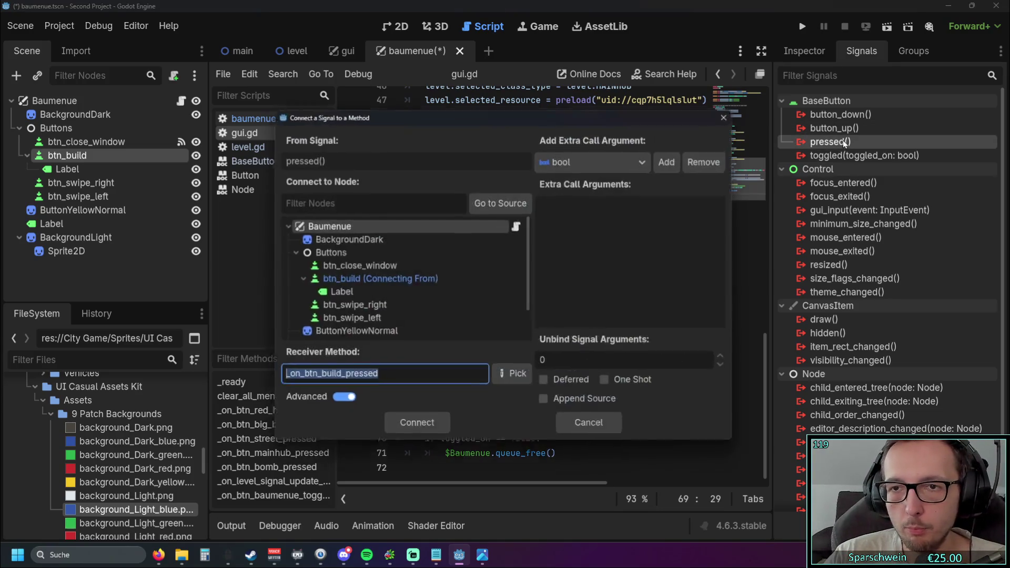
click(414, 431)
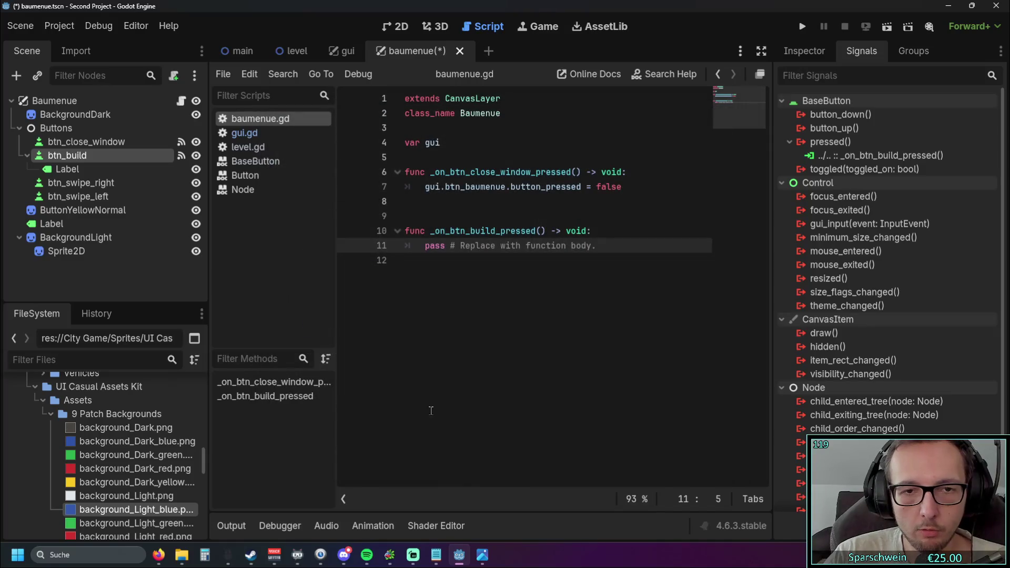
- Connect pressed() for btn_swipe_right and btn_swipe_left, then place the cursor in the build handler
double_click(93, 182)
click(141, 187)
double_click(85, 185)
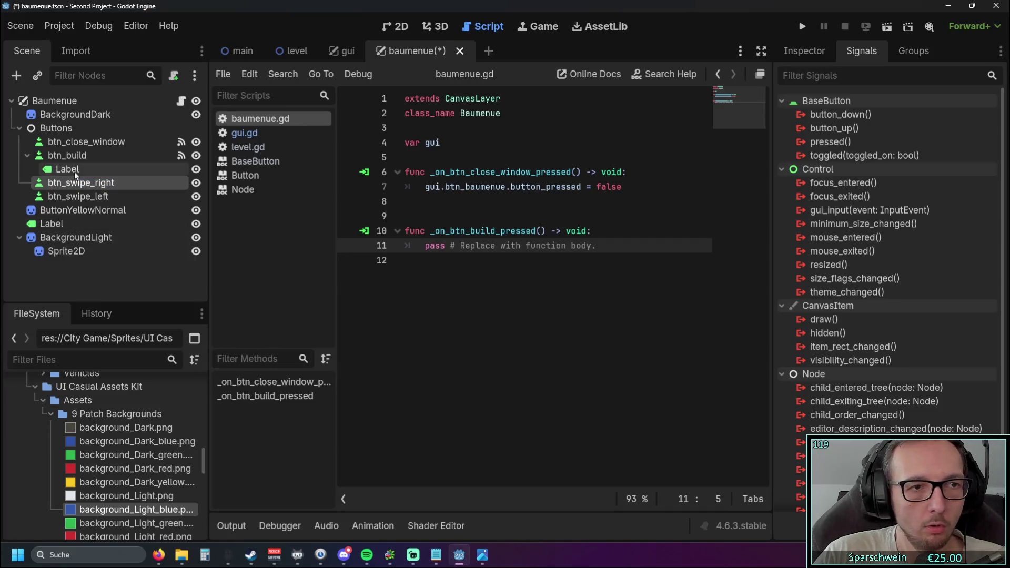
click(69, 188)
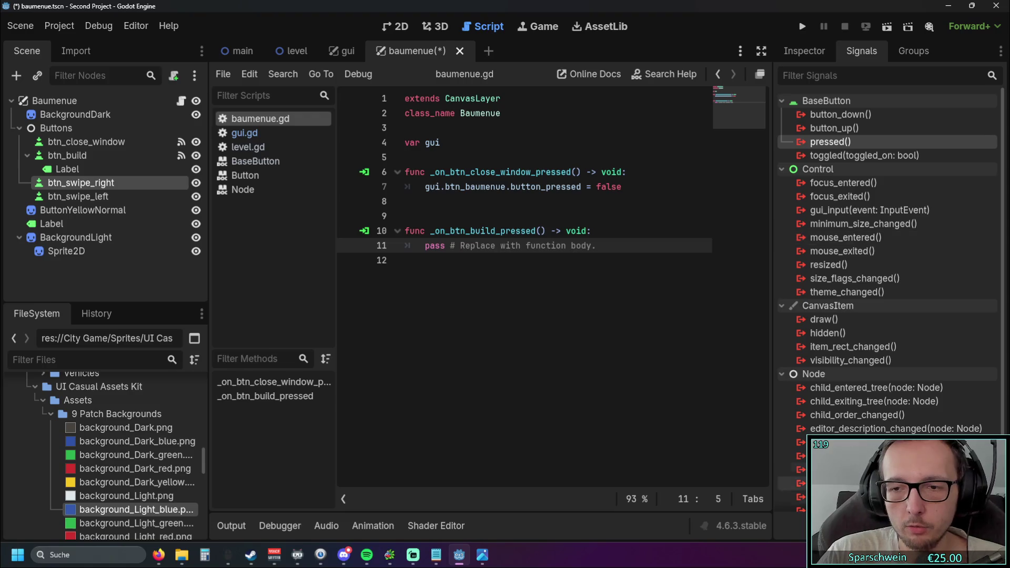
double_click(804, 148)
click(414, 430)
click(102, 200)
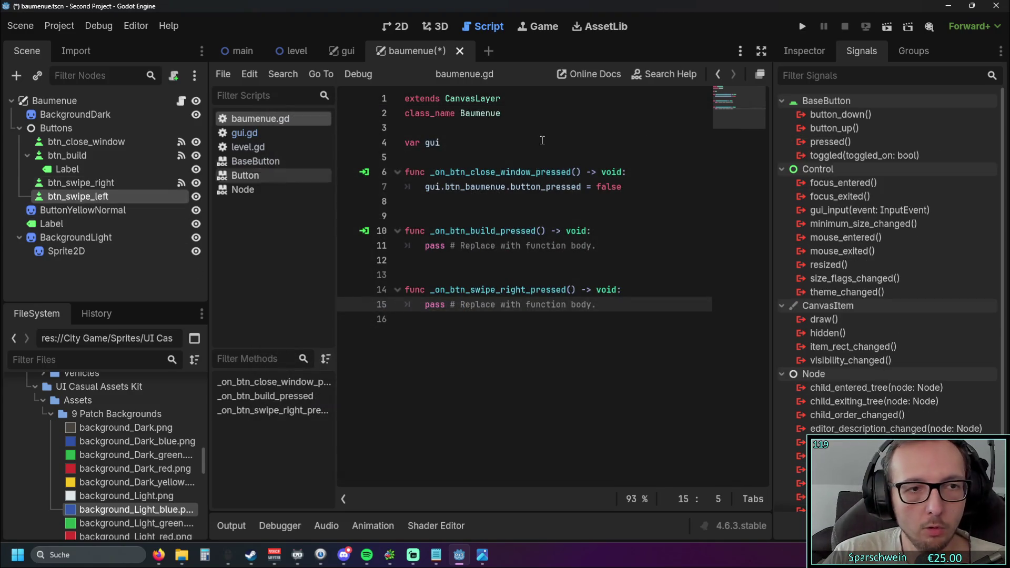
double_click(830, 142)
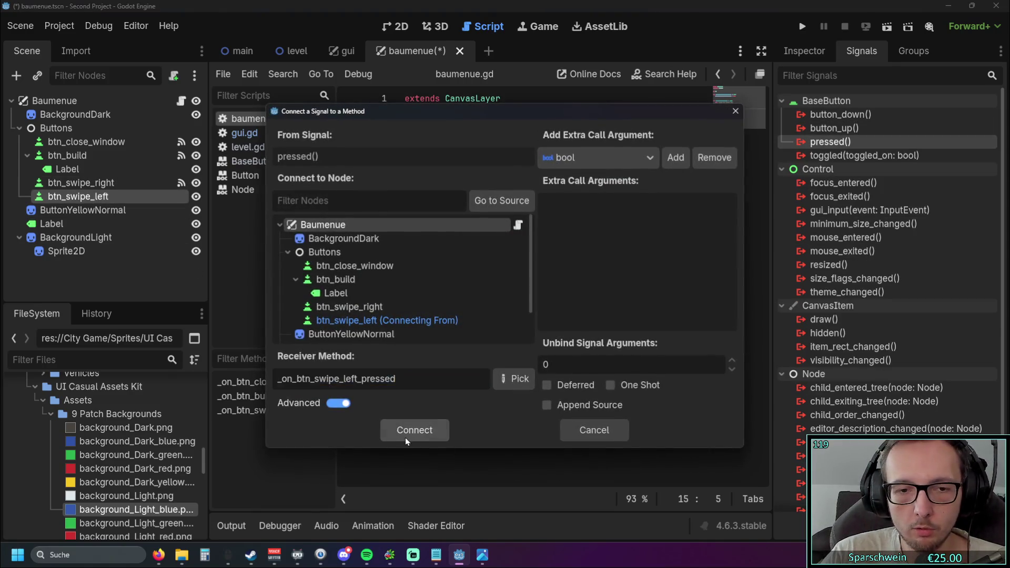
click(413, 428)
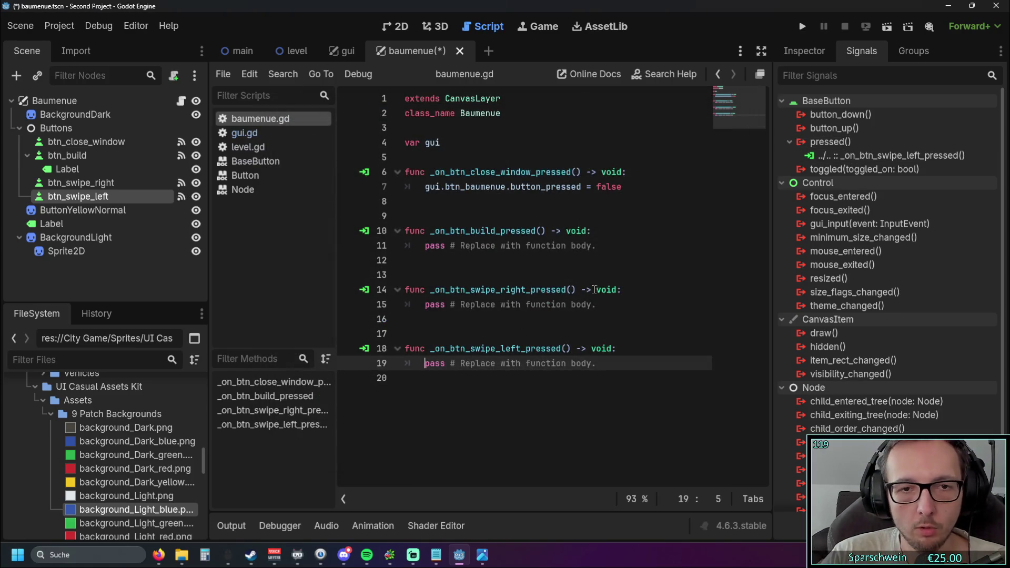
click(638, 271)
click(639, 245)
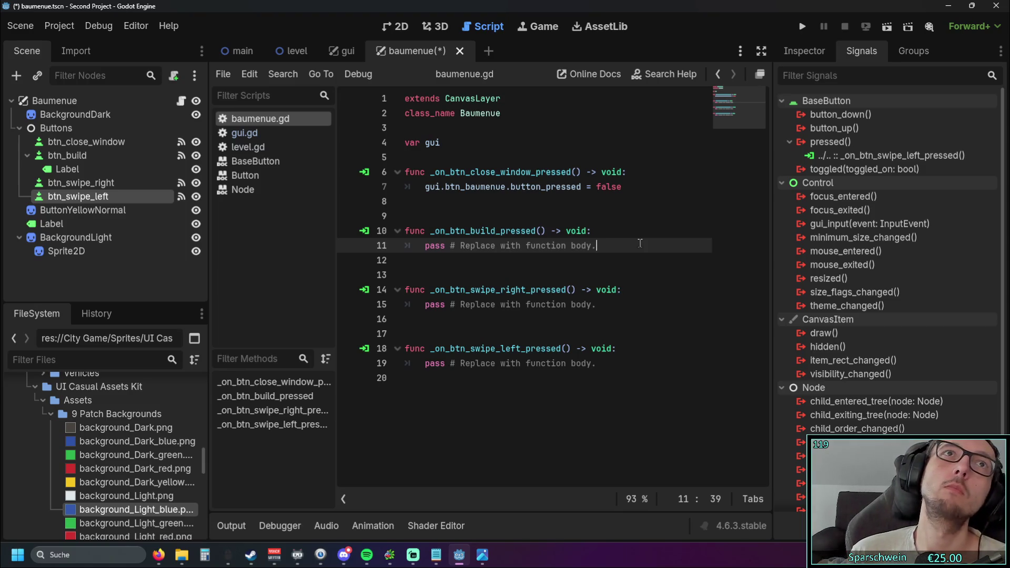
click(615, 263)
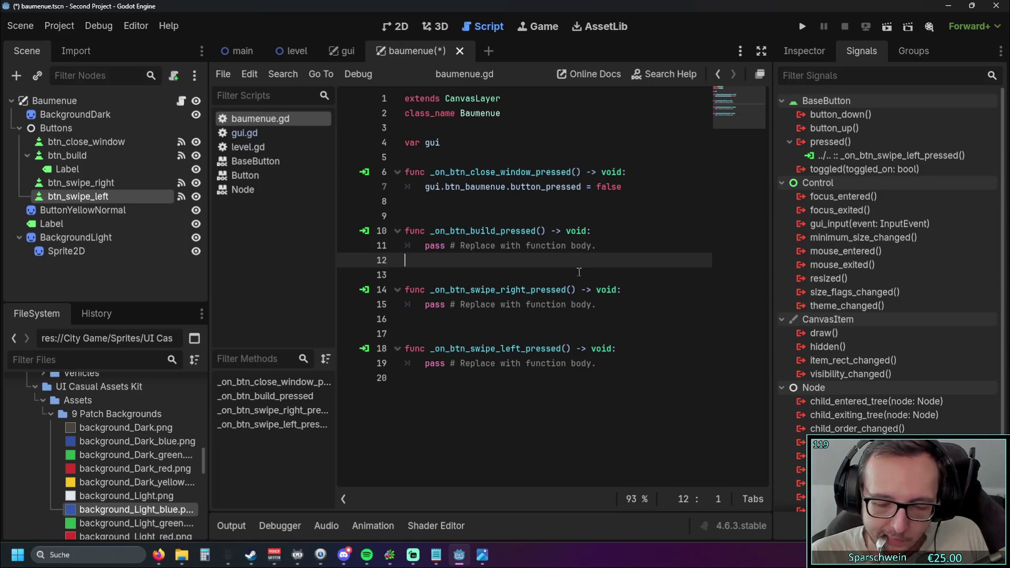
- Run the game and open the Baumenue build popup over the grass map, then switch to the browser
click(799, 29)
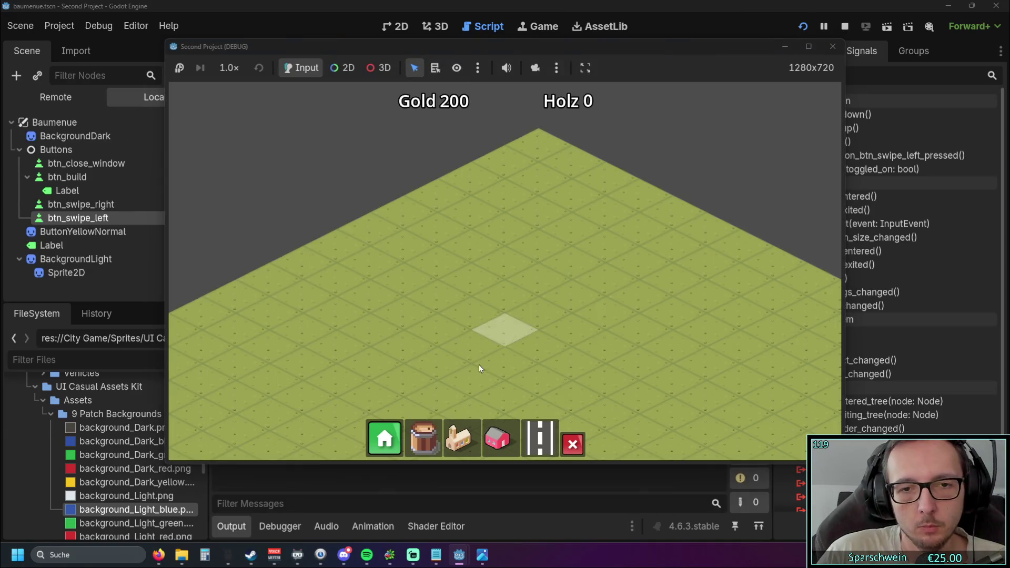
click(479, 364)
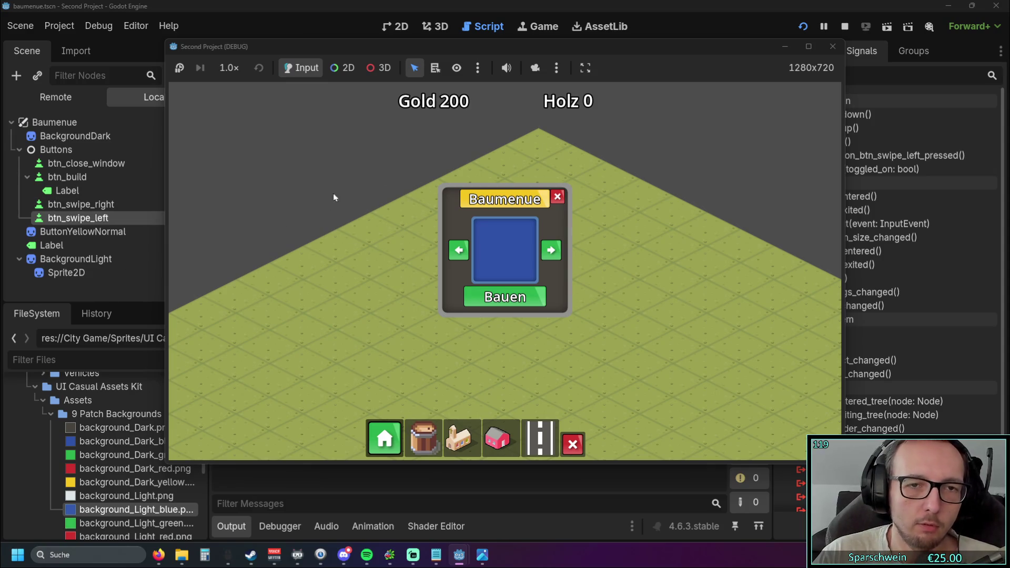
drag(365, 254, 484, 260)
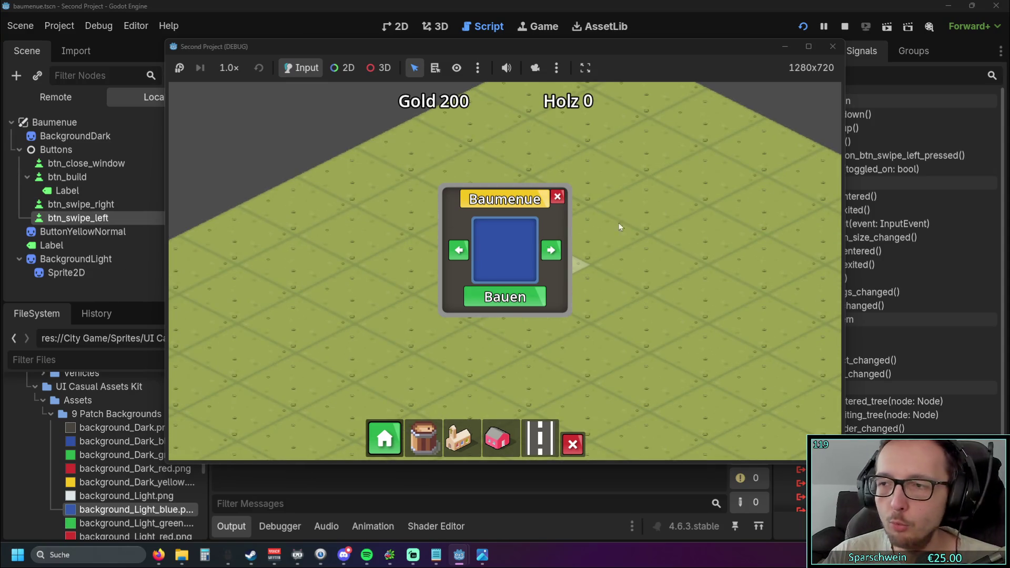
key(alt+Tab)
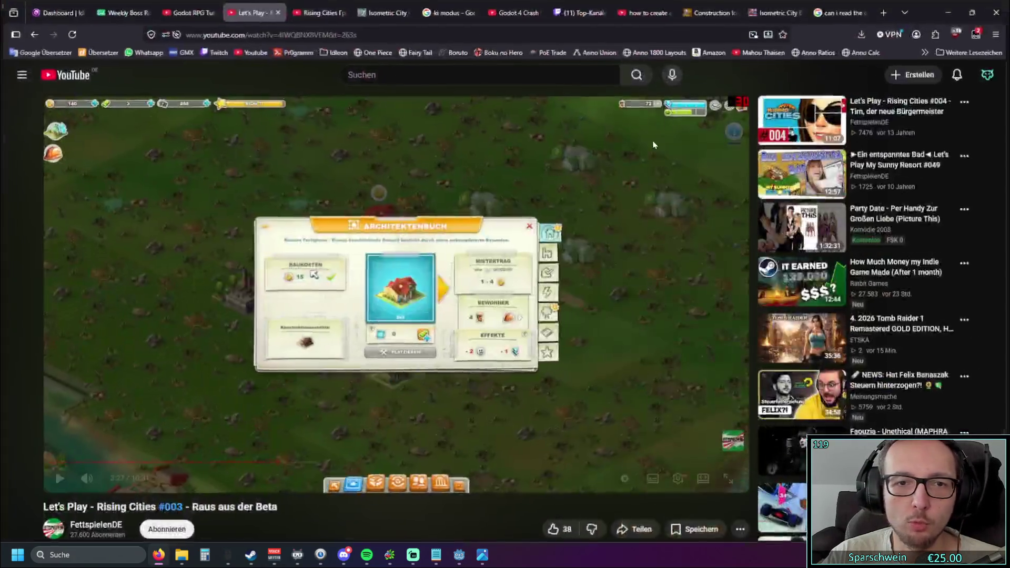
- Watch the Rising Cities video full screen, pause on the Architektenbuch menu, then return to Godot
click(736, 480)
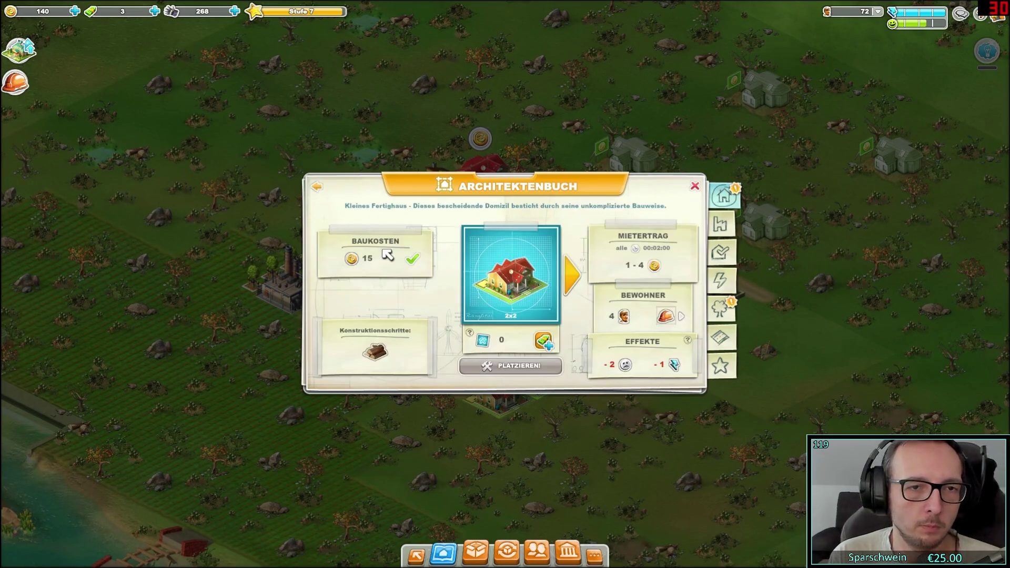
click(409, 395)
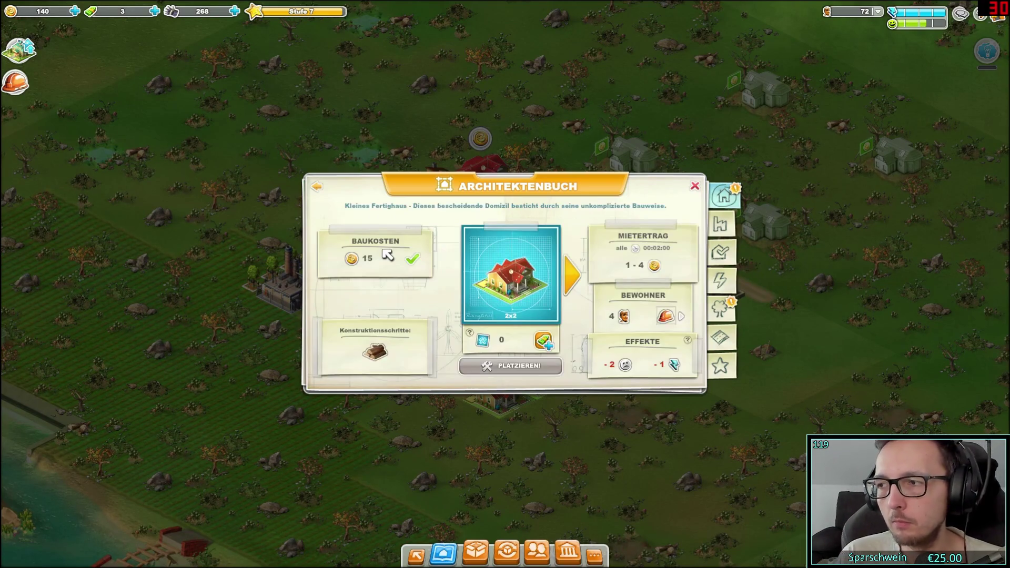
key(space)
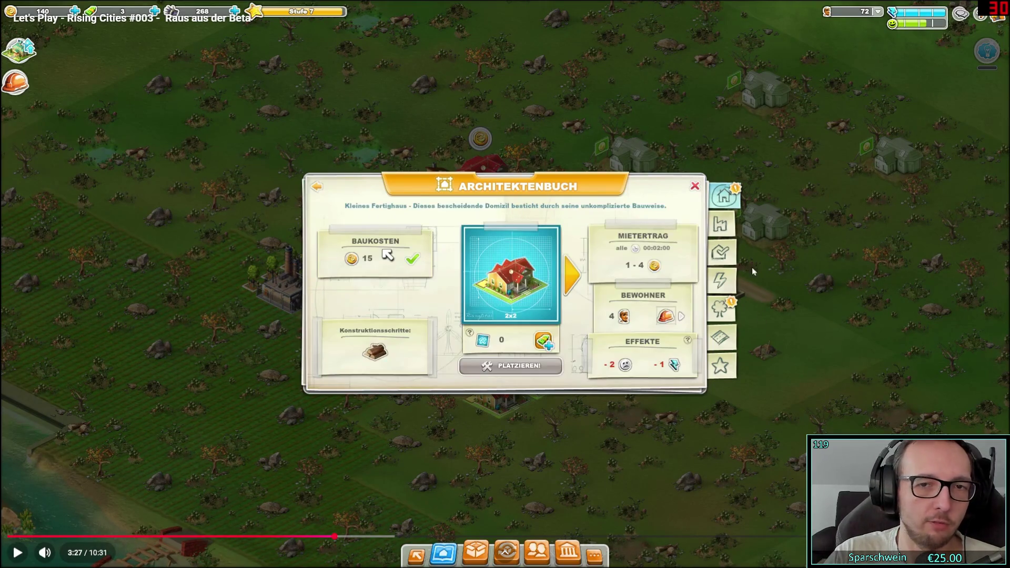
key(space)
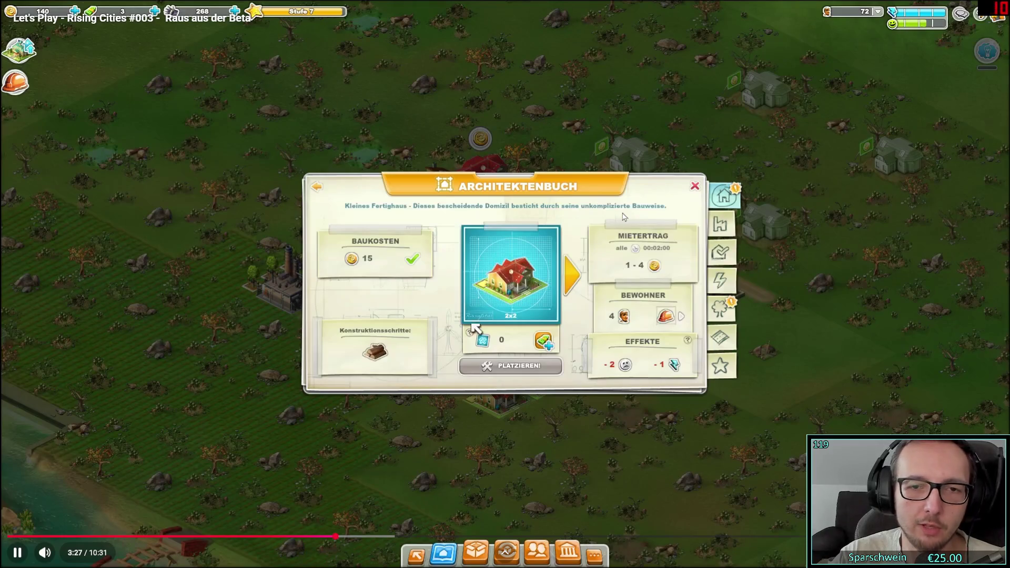
key(space)
key(Escape)
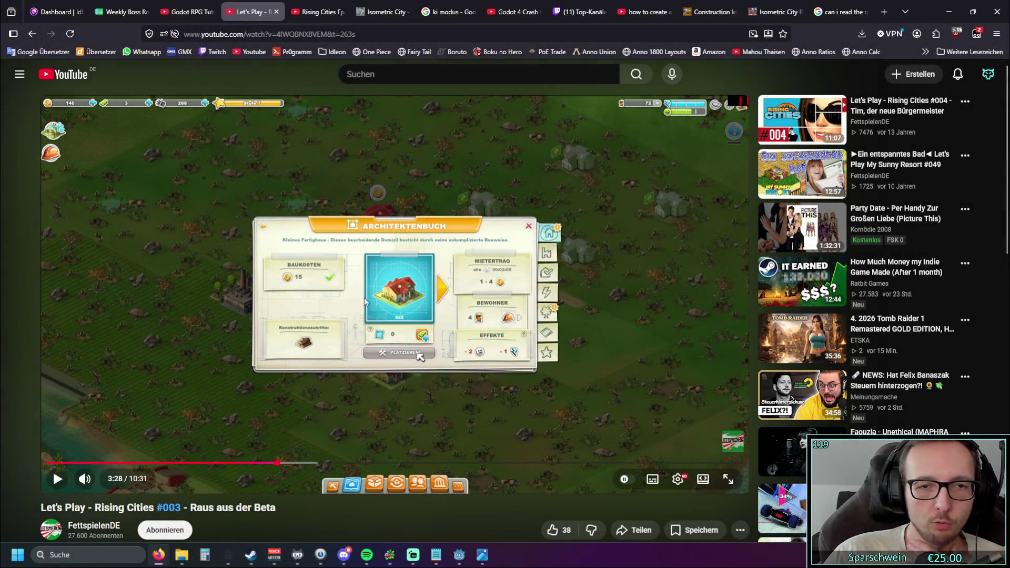
key(alt+Tab)
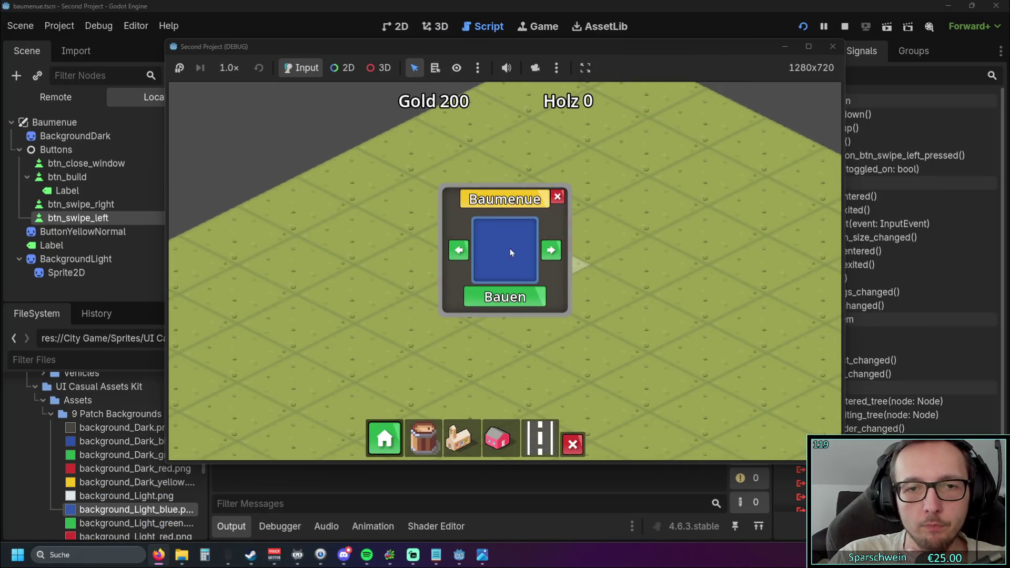
key(s)
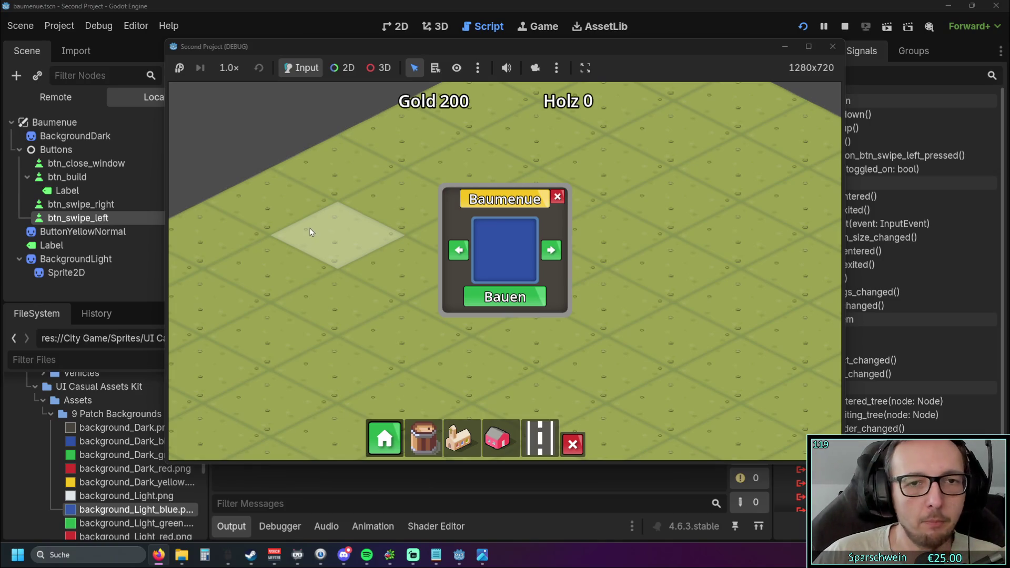
click(830, 48)
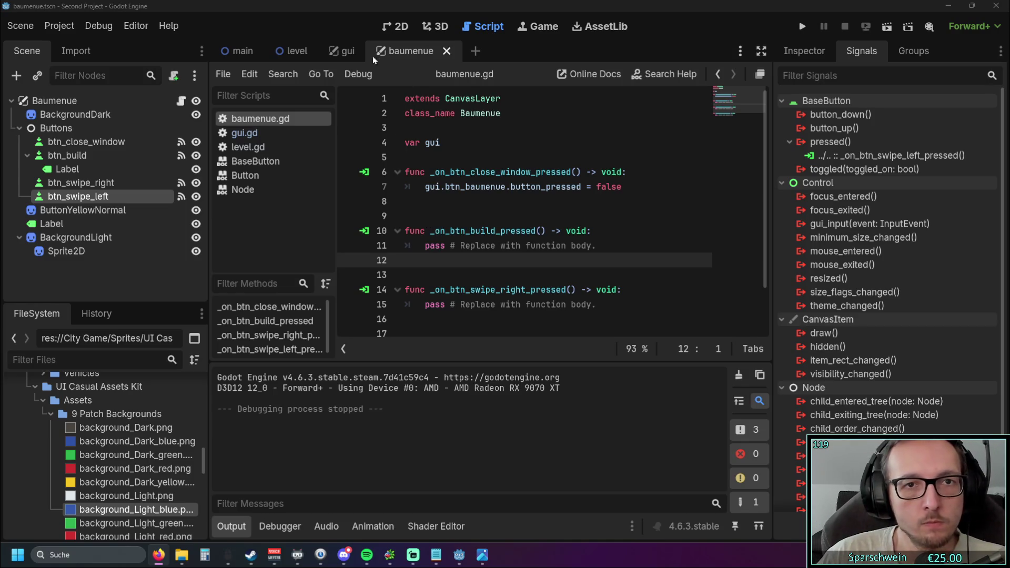
- In the 2D view, add a background_Dark panel at (384, 320) left of the Baumenue panel
click(345, 51)
click(411, 51)
click(403, 27)
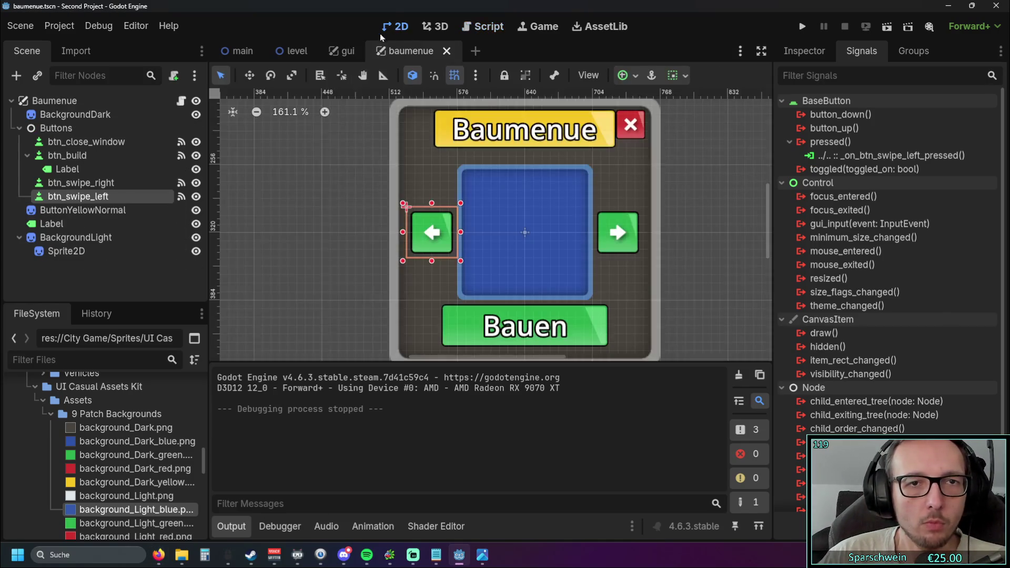
scroll(363, 184, down, 2)
mouse_move(323, 189)
mouse_down()
mouse_move(380, 236)
mouse_move(356, 222)
mouse_move(332, 225)
mouse_up()
scroll(326, 219, up, 1)
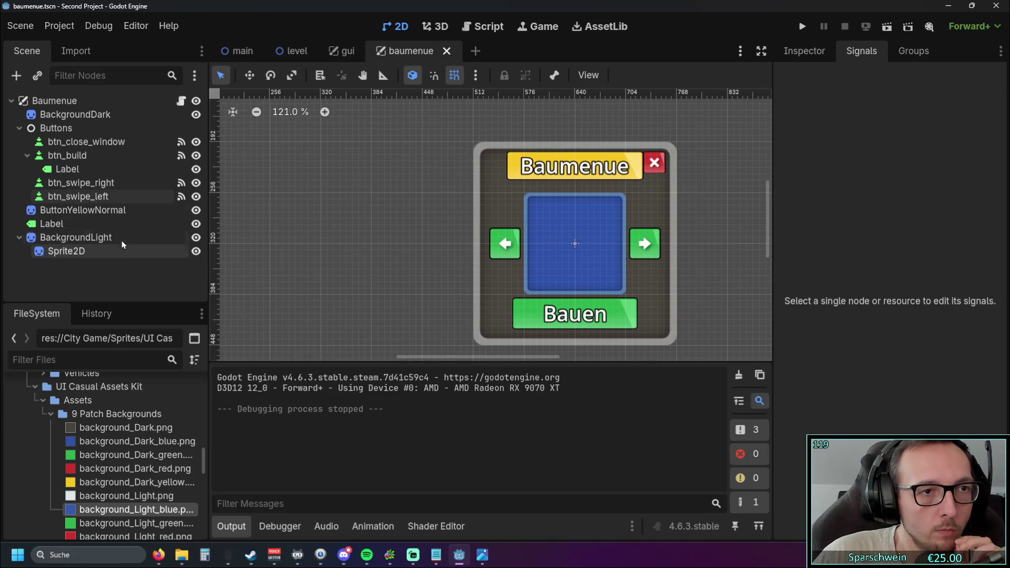
click(74, 115)
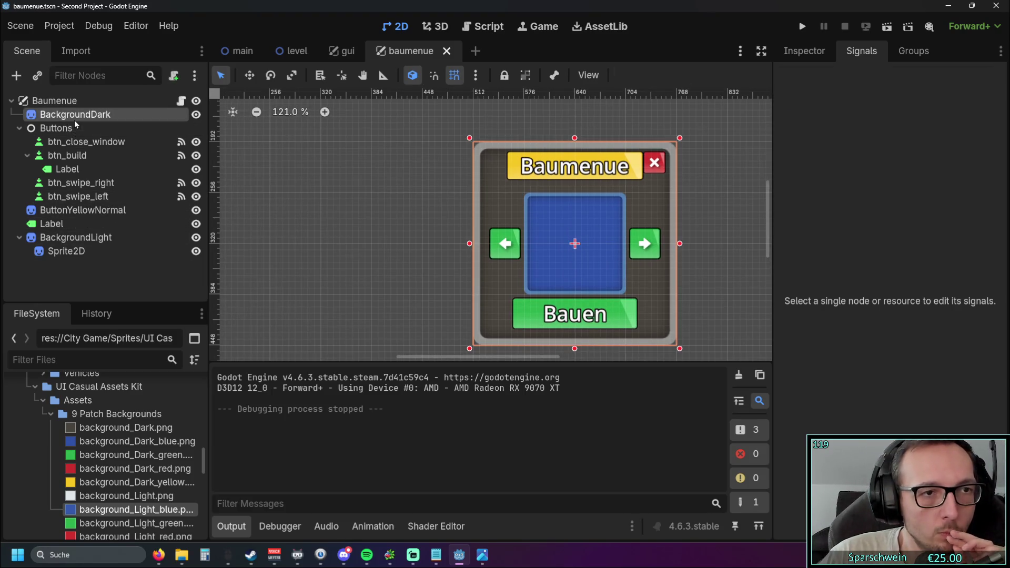
click(135, 427)
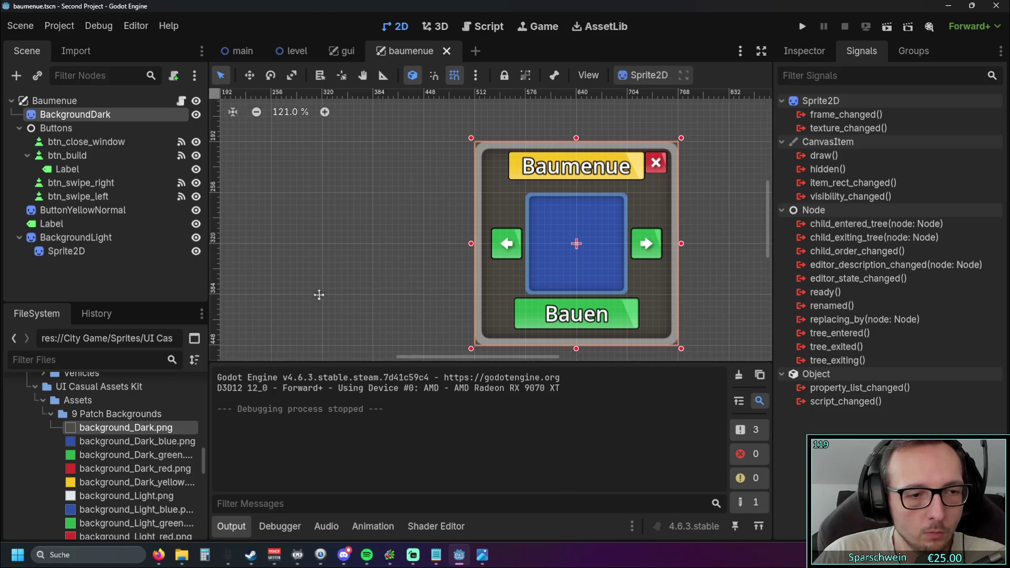
mouse_move(113, 429)
mouse_down()
mouse_move(359, 240)
mouse_move(422, 242)
mouse_move(402, 243)
mouse_move(402, 229)
mouse_up()
- Add another background_Dark panel at (896, 320) on the right, then save and run
click(296, 227)
drag(516, 140, 298, 155)
mouse_move(98, 435)
mouse_down()
mouse_move(632, 282)
mouse_move(606, 216)
mouse_up()
click(488, 111)
scroll(478, 138, down, 4)
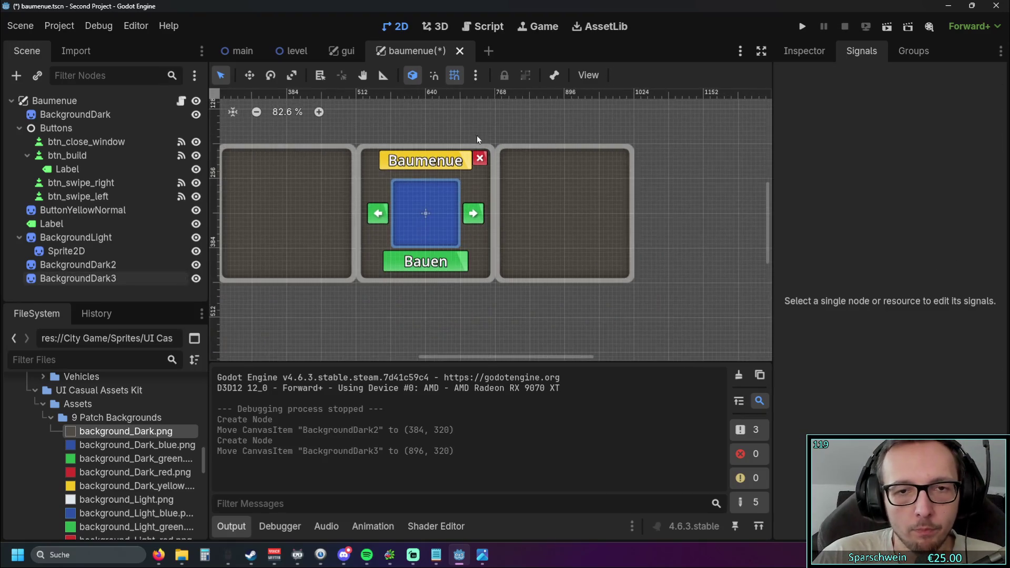
click(802, 26)
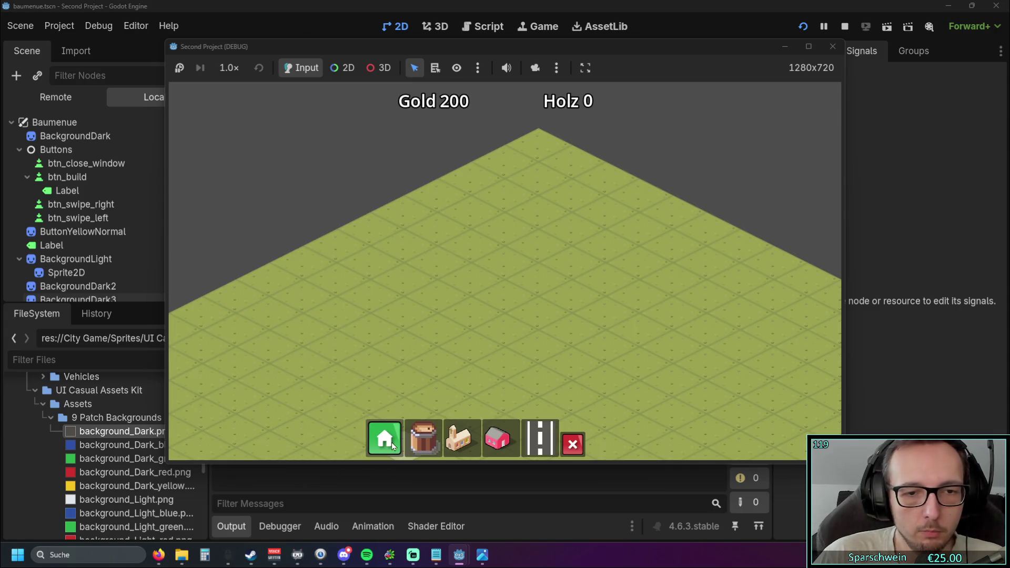
- Toggle the in-game build menu to check the three panels, then close the running game
click(391, 443)
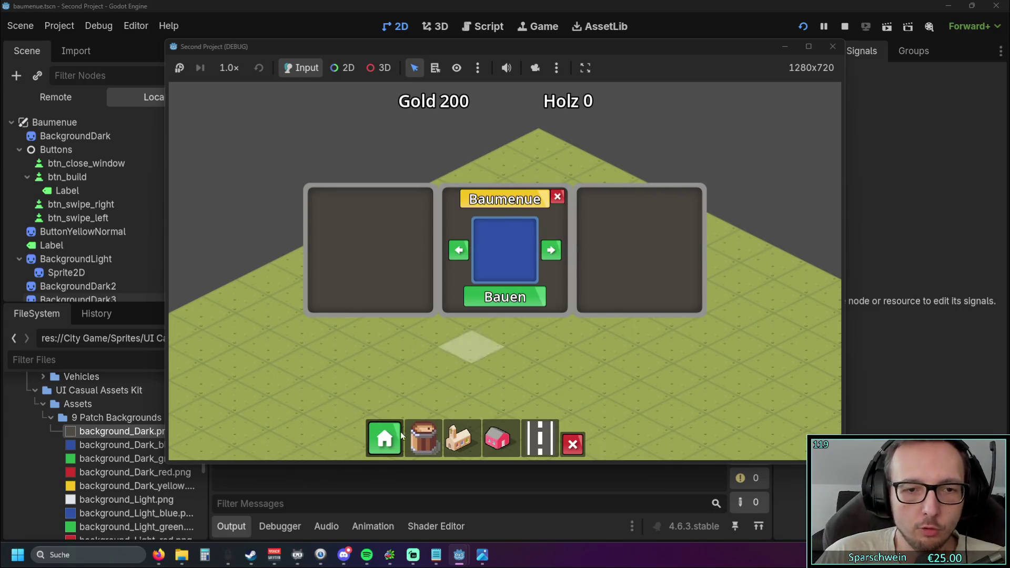
click(385, 442)
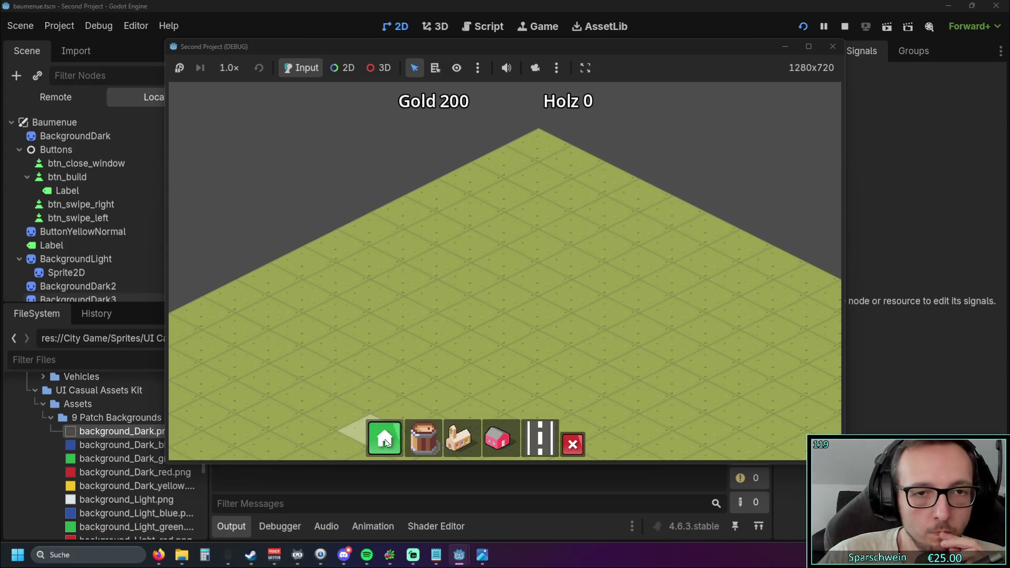
click(384, 436)
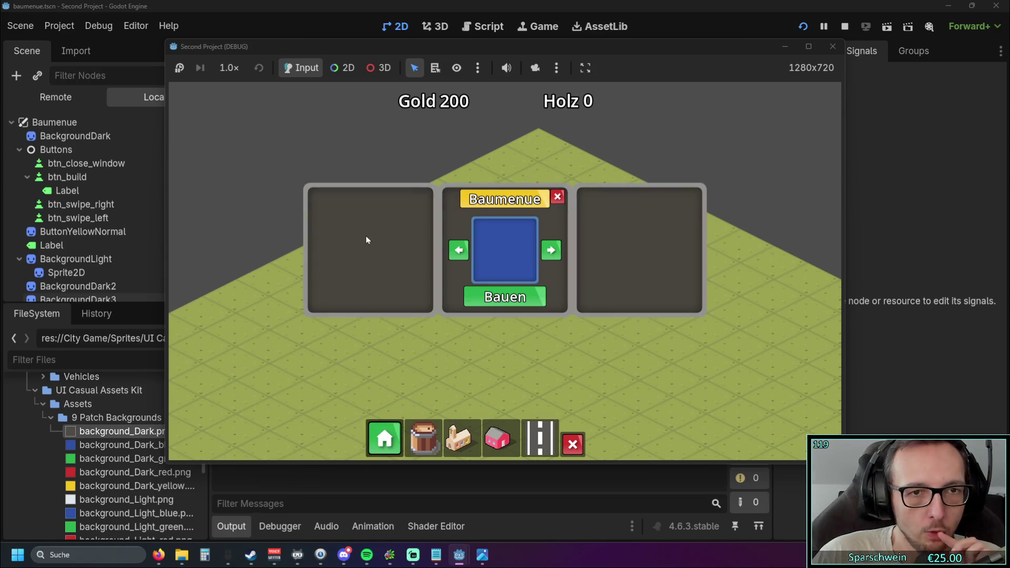
click(384, 436)
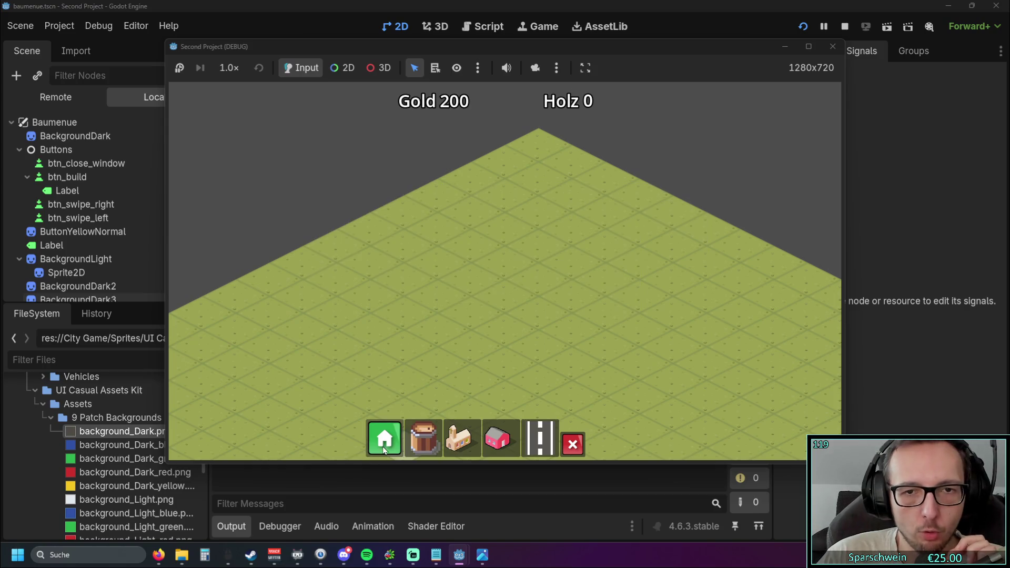
click(833, 46)
click(337, 293)
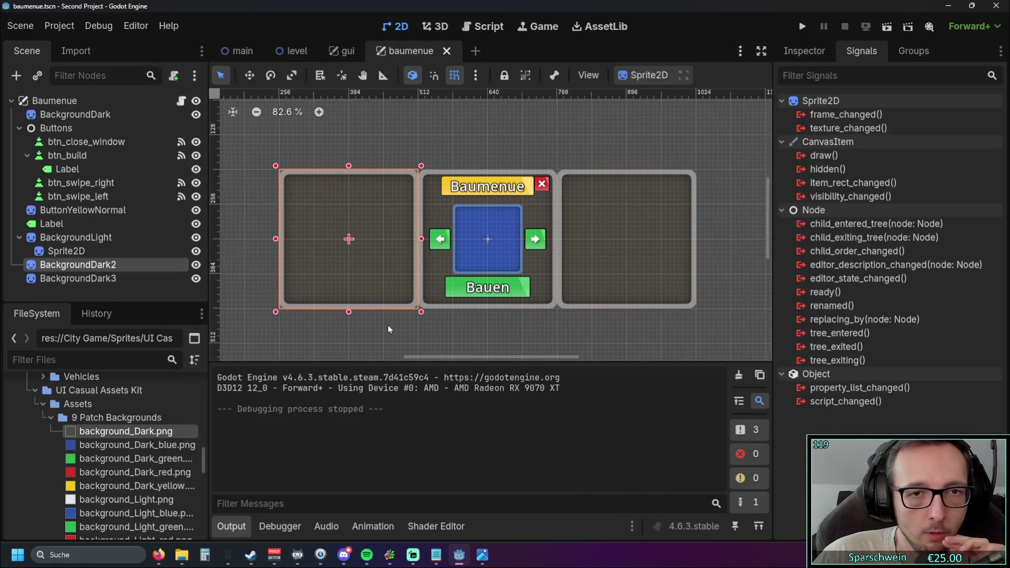
- Add a buttonYellow_normal.png banner, ButtonYellowNormal2, above the left dark panel
click(356, 291)
drag(293, 305, 340, 289)
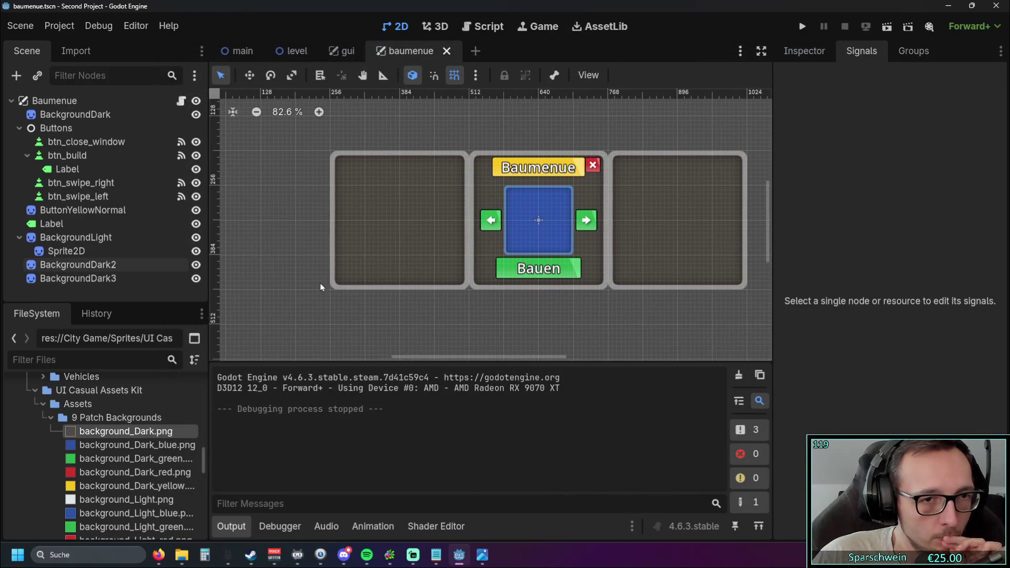
scroll(320, 283, up, 1)
drag(313, 216, 311, 255)
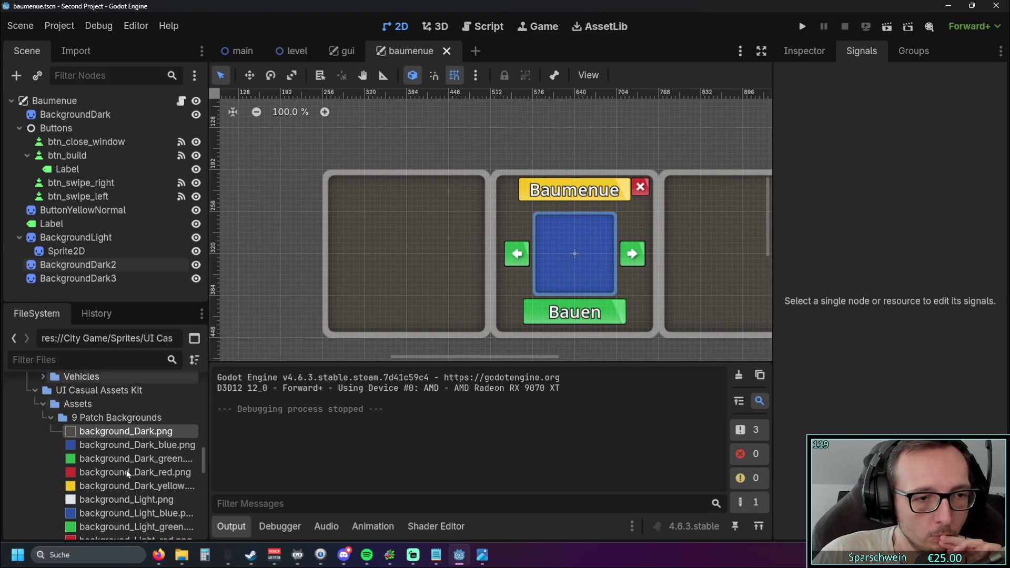
click(49, 418)
scroll(49, 445, down, 5)
scroll(135, 429, down, 2)
scroll(232, 288, up, 1)
drag(115, 466, 510, 160)
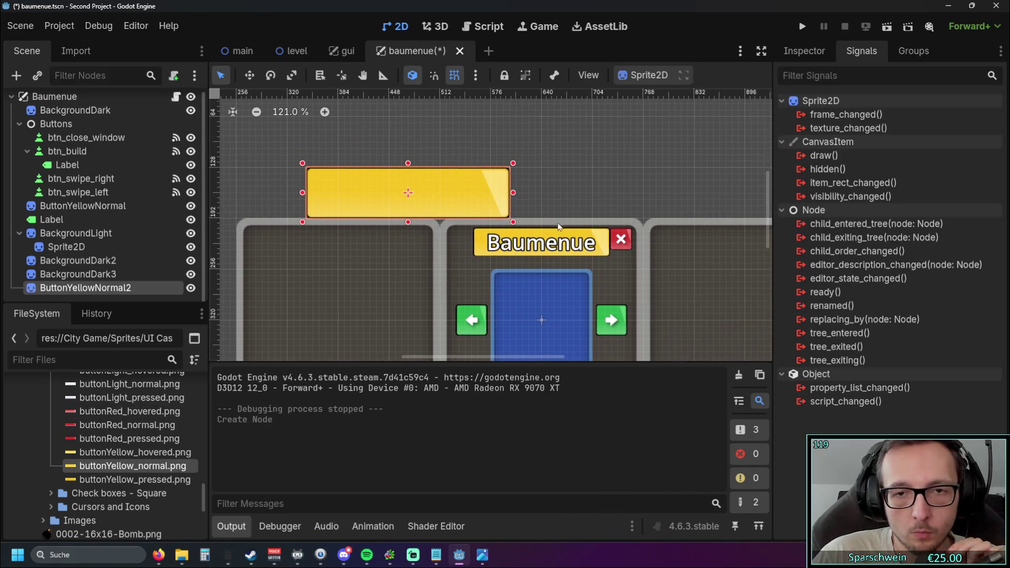
- Inspect the Baumenue label and banner nodes, then delete the extra yellow banner
click(560, 243)
scroll(606, 242, up, 9)
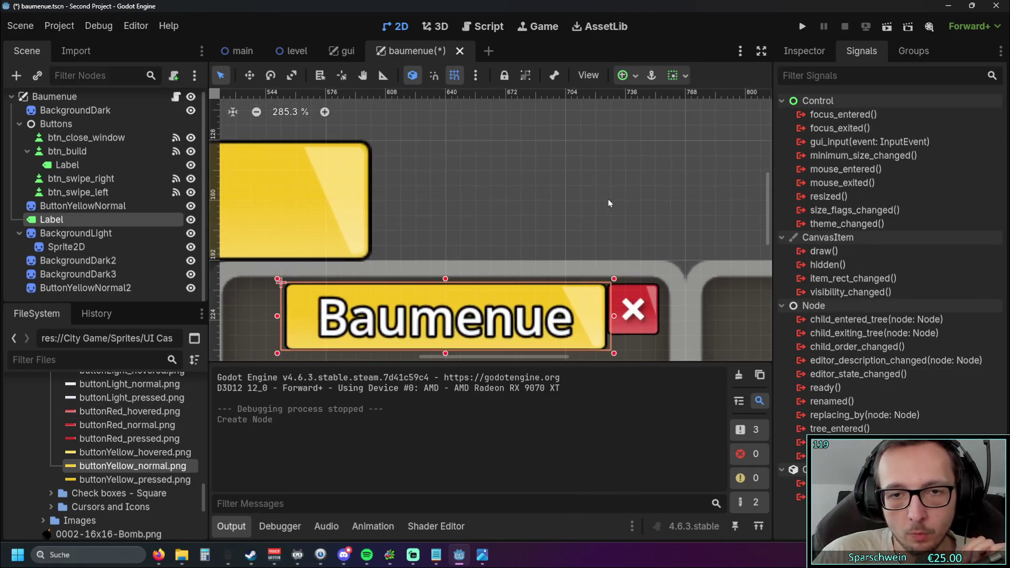
click(577, 235)
click(582, 300)
scroll(531, 218, down, 2)
click(526, 302)
click(58, 218)
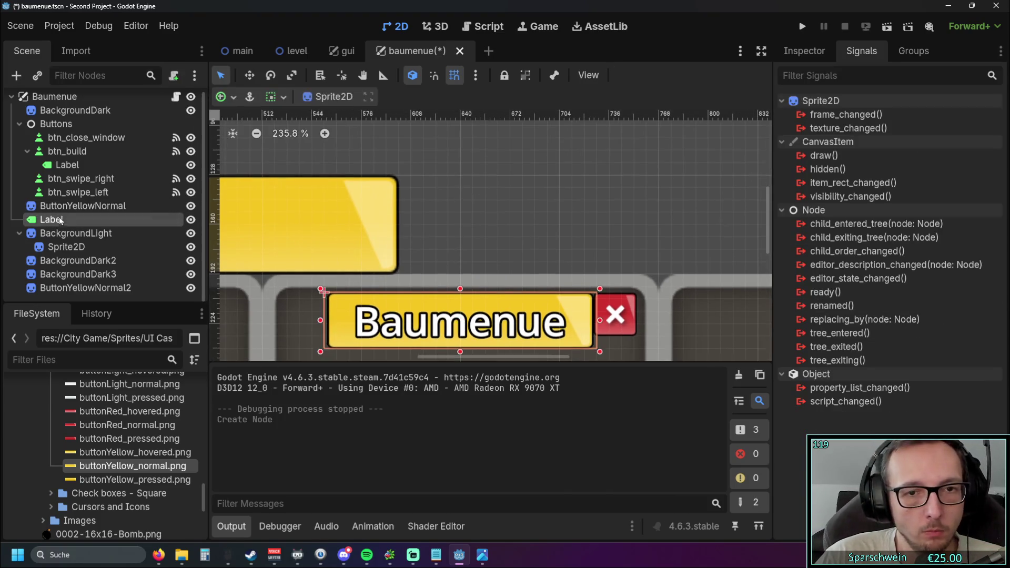
click(64, 210)
drag(464, 183, 594, 147)
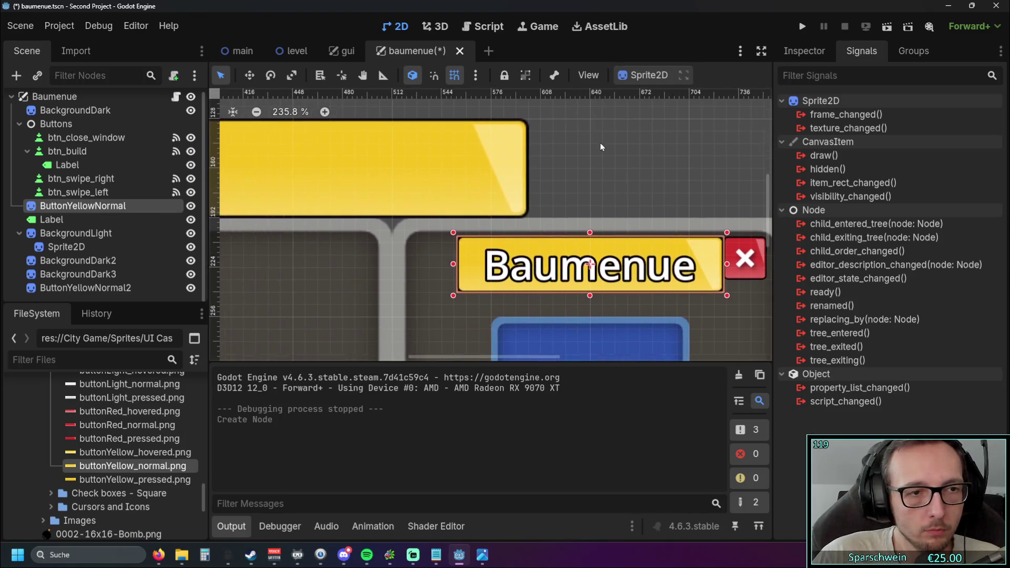
click(100, 288)
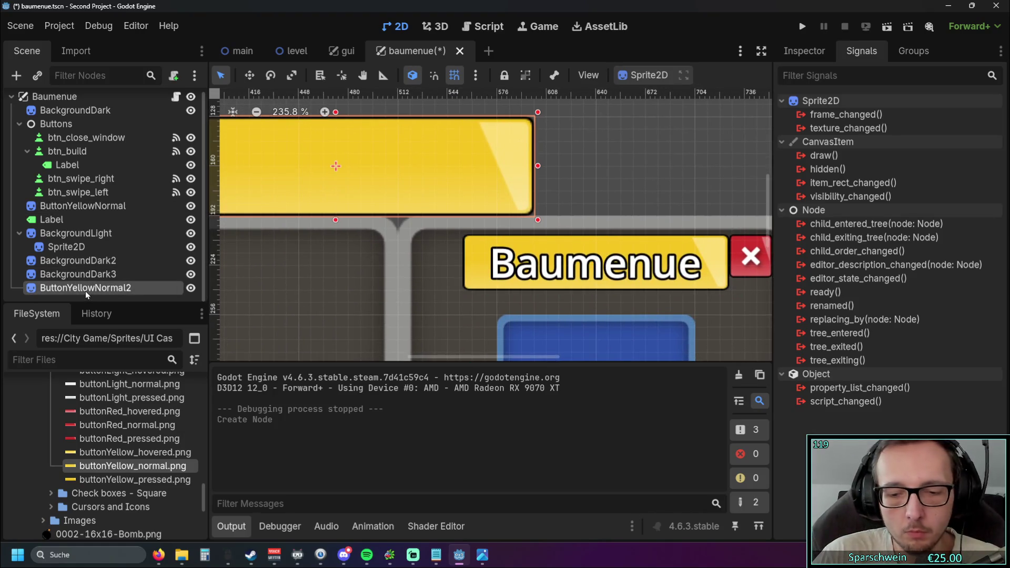
key(Delete)
- Delete ButtonYellowNormal2 and paste copies of the ButtonYellowNormal banner and its Label
click(437, 297)
click(88, 221)
click(83, 215)
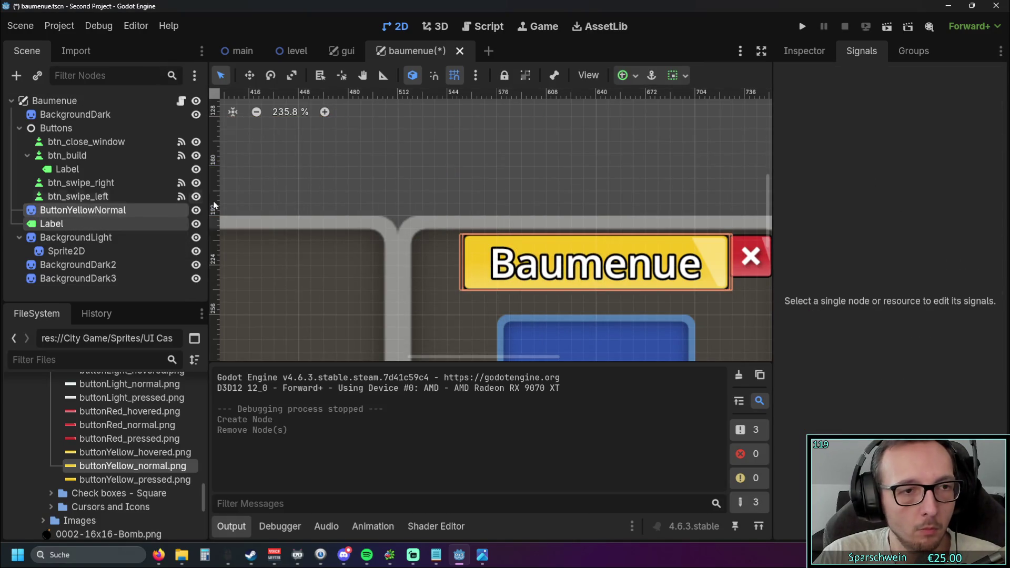
key(ctrl+v)
- Reparent the pasted copies to the root and drag the copied banner onto the left panel
scroll(375, 149, left, 3)
scroll(337, 180, down, 2)
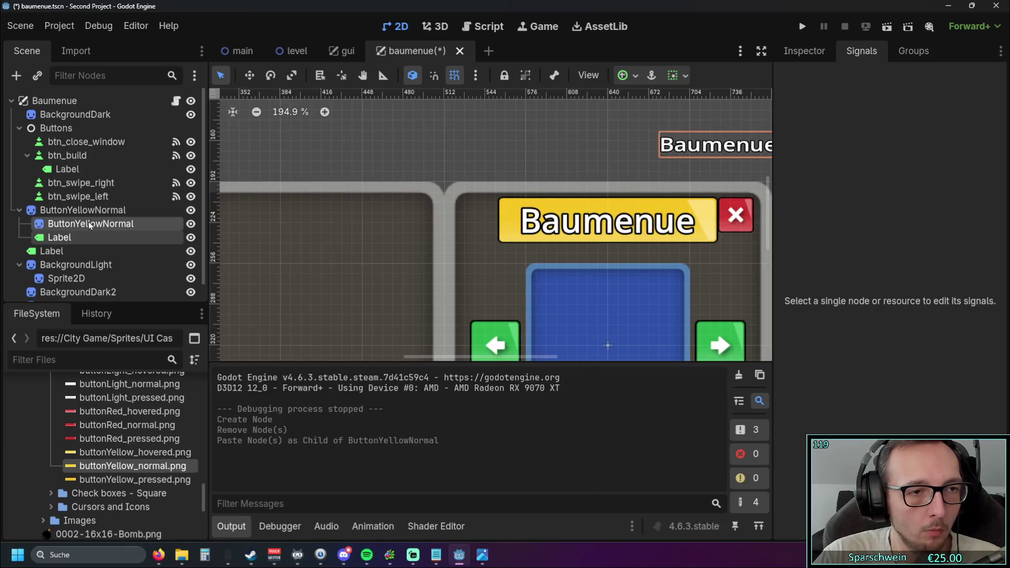
scroll(460, 170, down, 7)
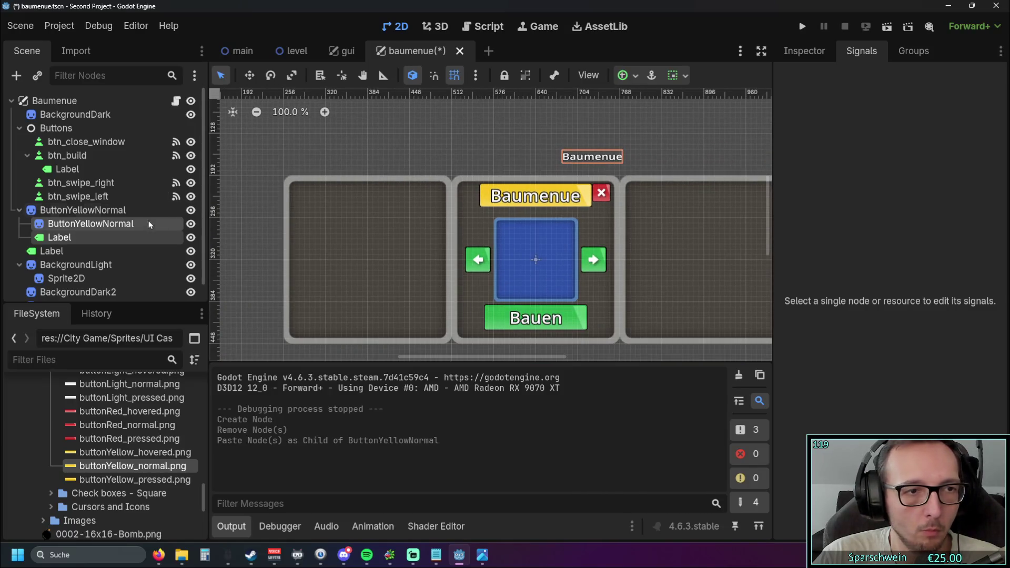
drag(288, 165, 353, 135)
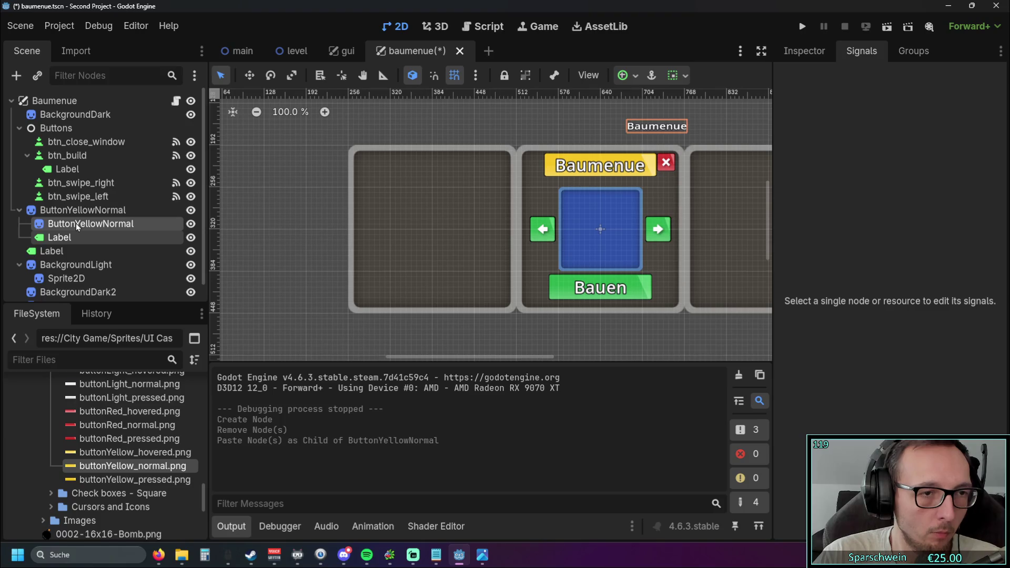
scroll(78, 226, down, 1)
drag(79, 208, 74, 297)
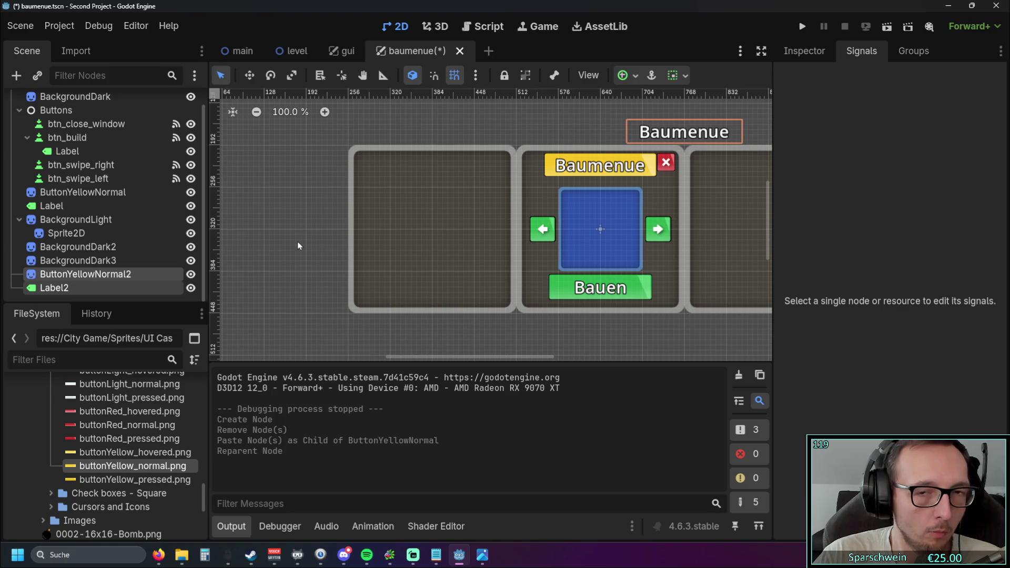
scroll(324, 227, down, 8)
scroll(663, 305, up, 9)
mouse_move(565, 254)
mouse_down()
mouse_move(424, 201)
mouse_move(324, 179)
mouse_move(405, 207)
mouse_up()
mouse_move(574, 225)
mouse_down()
mouse_move(350, 204)
mouse_move(452, 213)
mouse_move(419, 210)
mouse_up()
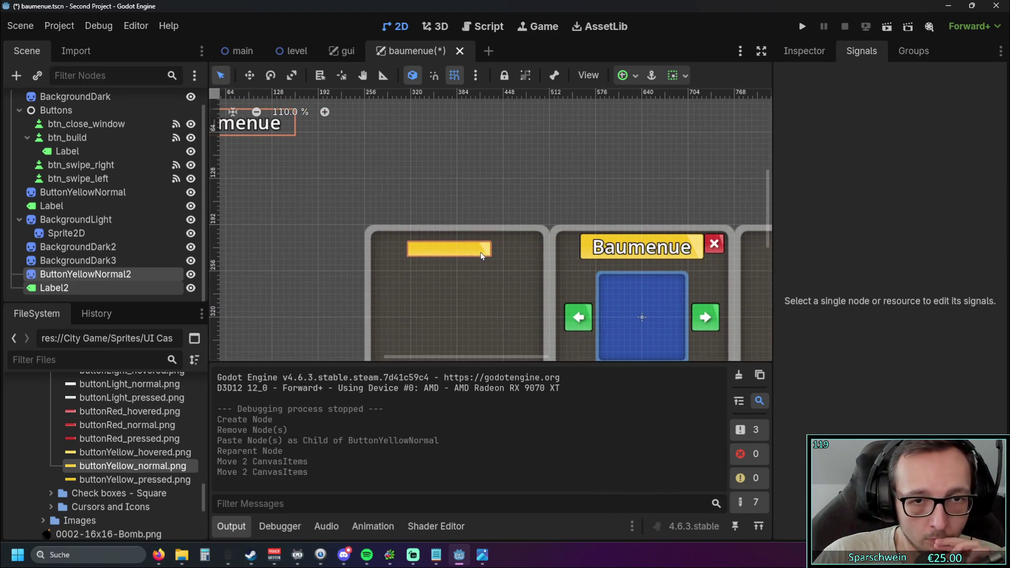
- Reset the copied banner's Transform scale to the default 1.0
click(589, 248)
click(814, 53)
scroll(871, 252, up, 2)
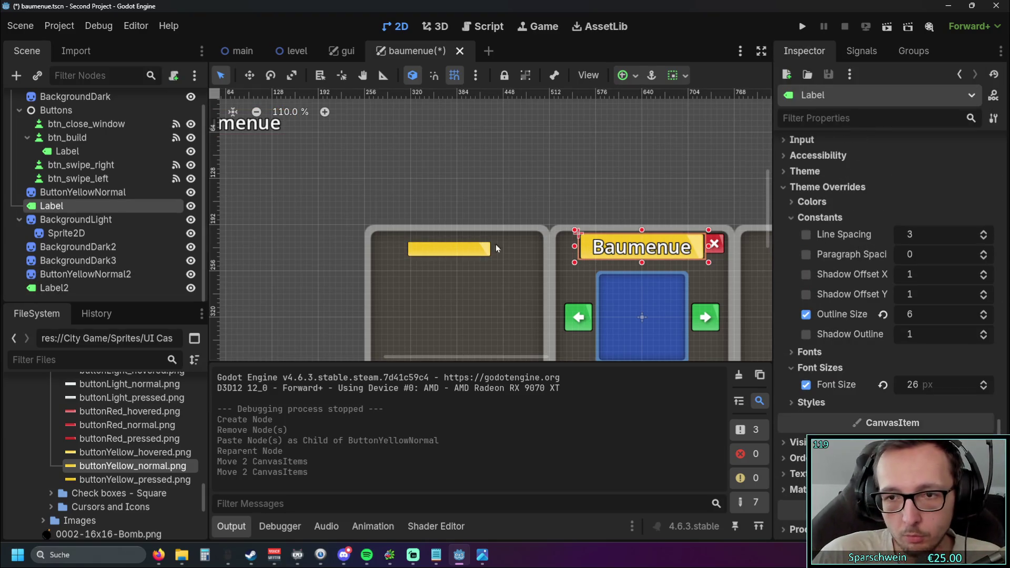
mouse_move(322, 196)
mouse_down()
mouse_move(388, 199)
mouse_move(266, 170)
mouse_up()
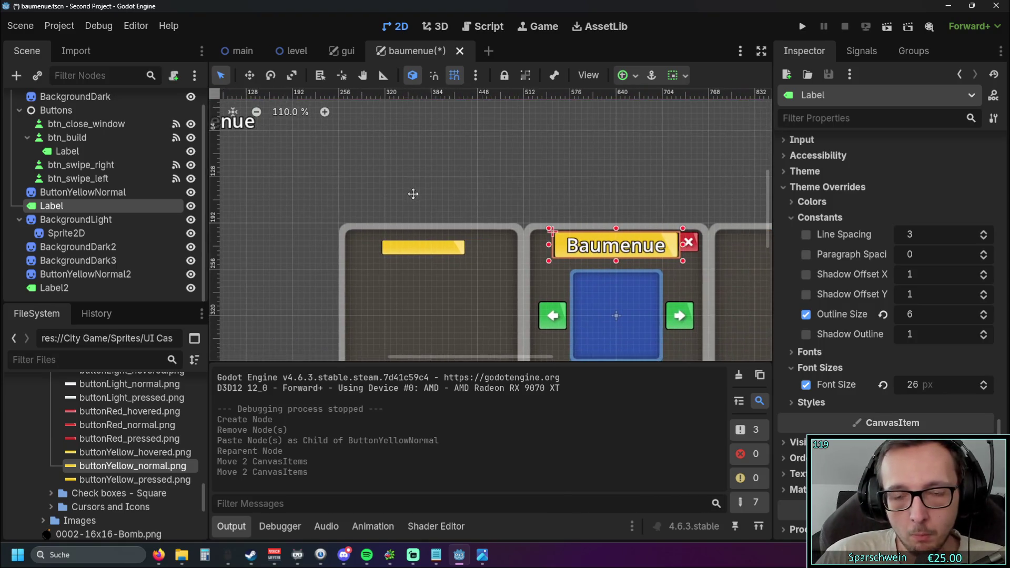
drag(411, 190, 496, 209)
click(511, 262)
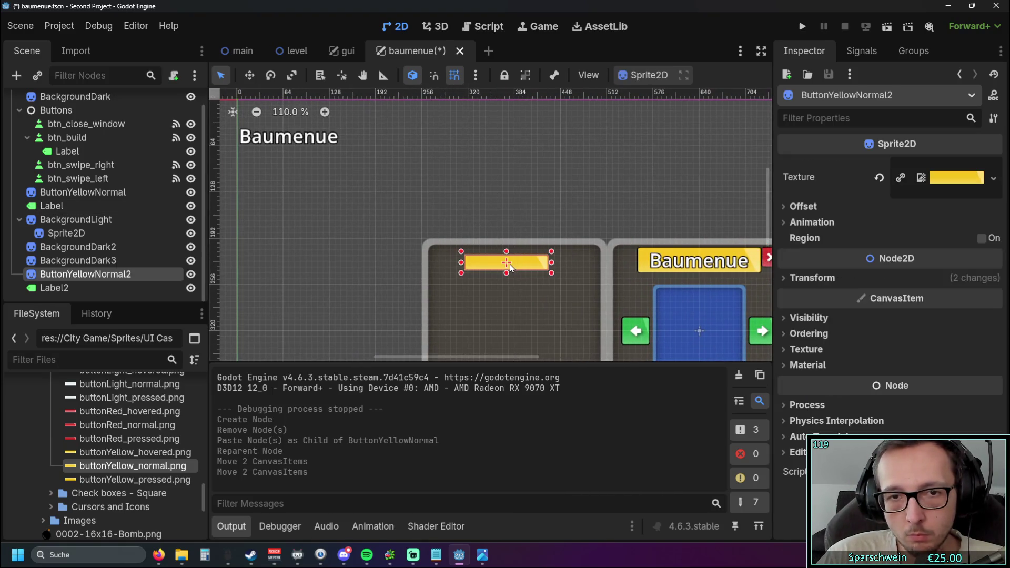
click(786, 206)
click(785, 206)
click(785, 278)
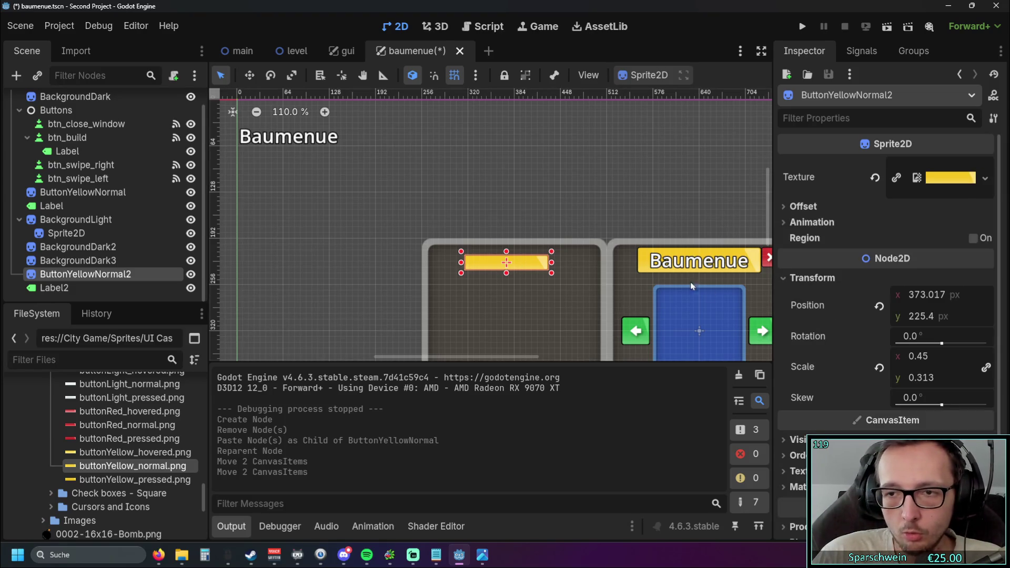
click(879, 368)
- Select the Baumenue yellow banner and browse its texture, ordering and visibility settings
click(635, 261)
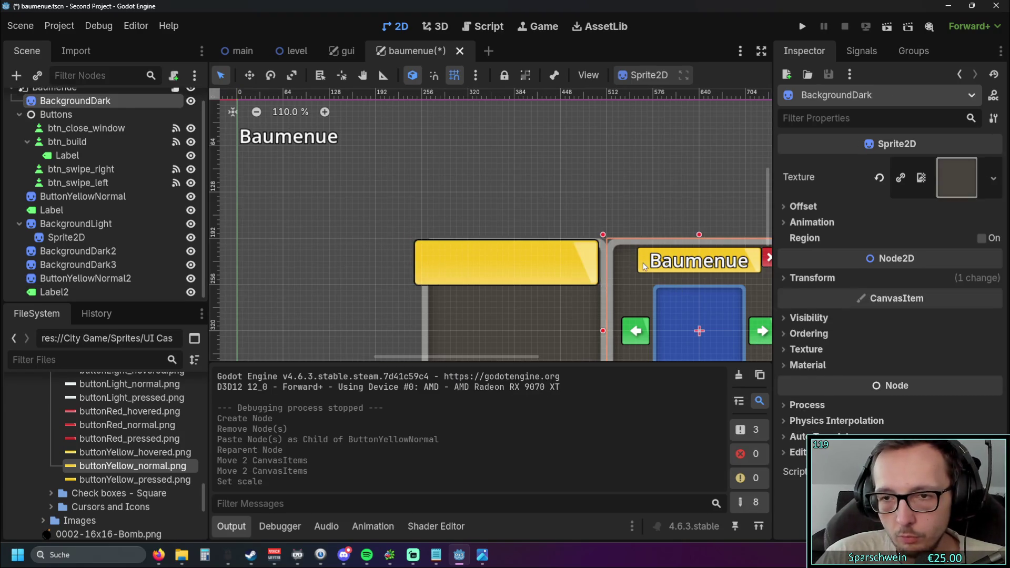
click(645, 267)
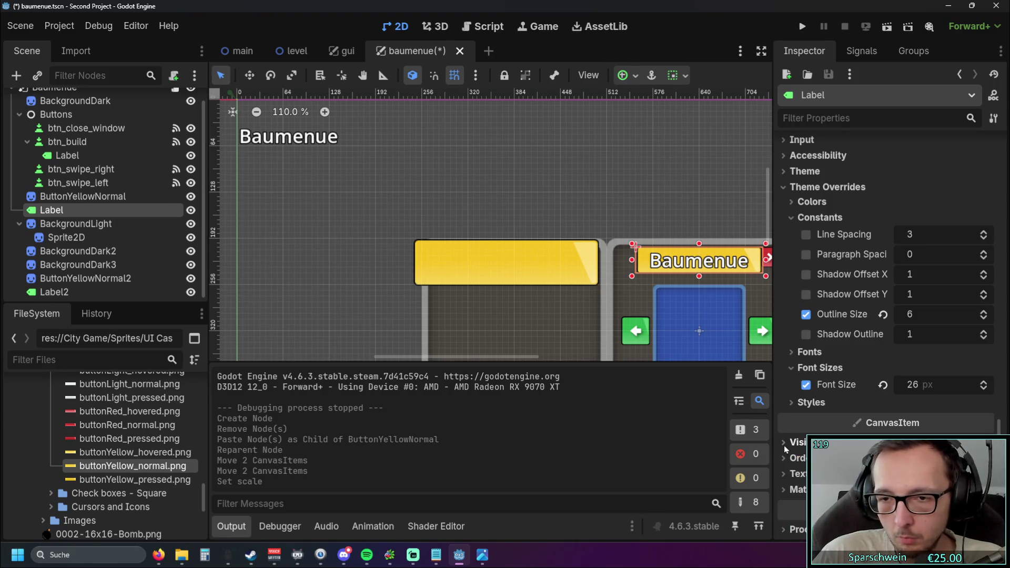
scroll(786, 447, down, 3)
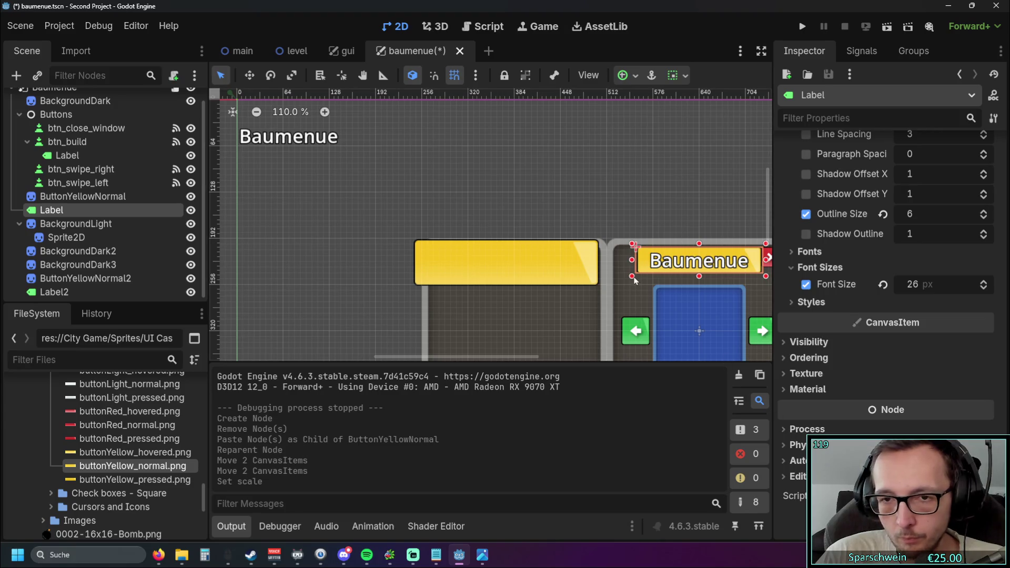
click(106, 198)
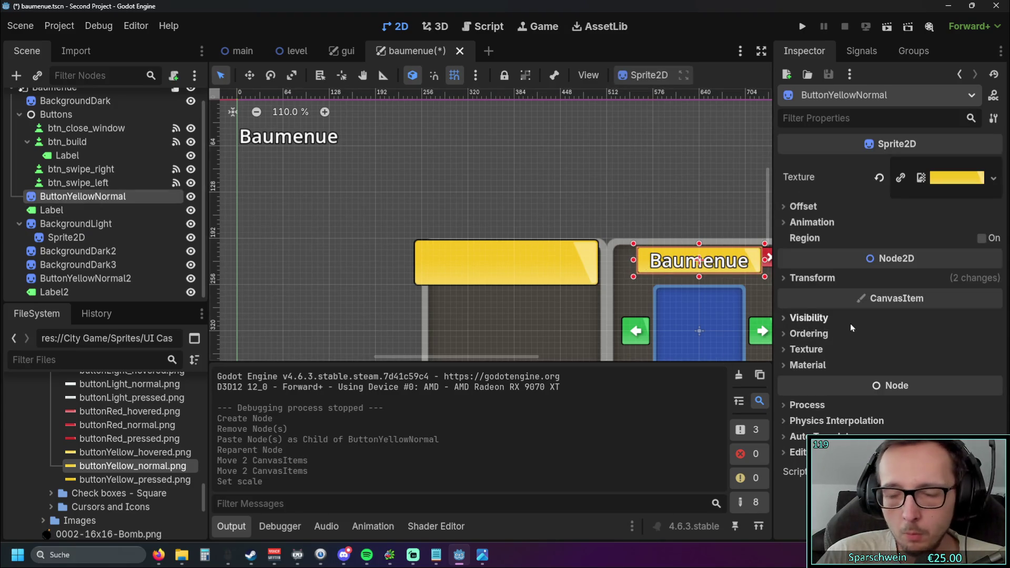
click(798, 350)
click(798, 349)
click(800, 334)
click(799, 333)
click(788, 318)
click(788, 318)
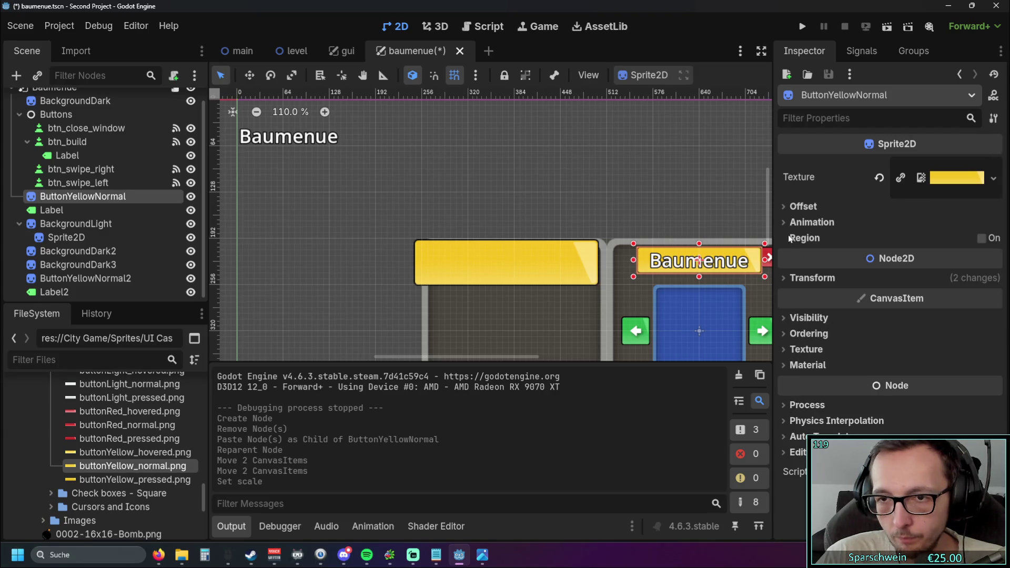
- Expand the Baumenue banner's Transform section to view its position and scale values
click(786, 211)
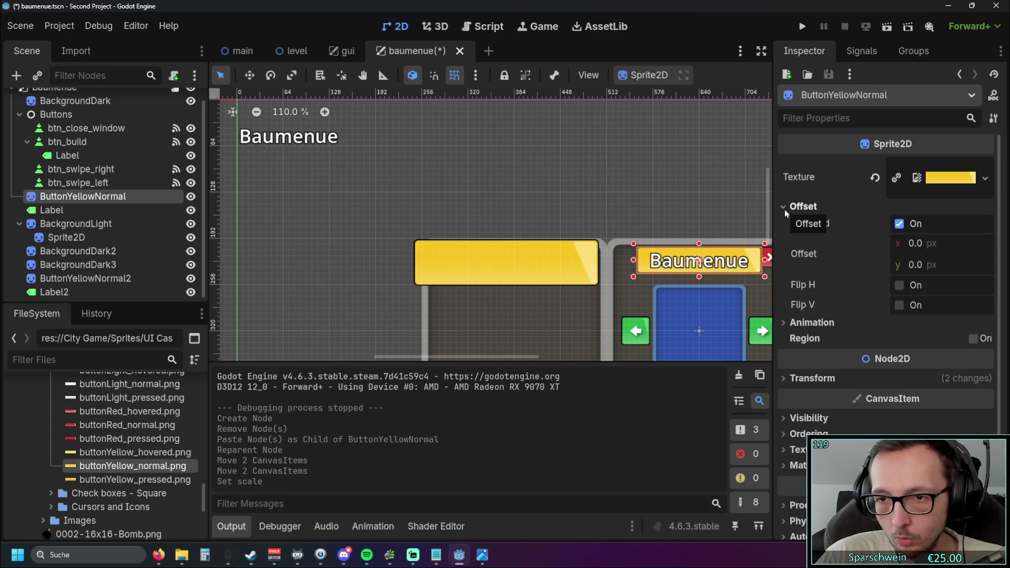
click(784, 210)
click(784, 222)
click(784, 222)
click(796, 279)
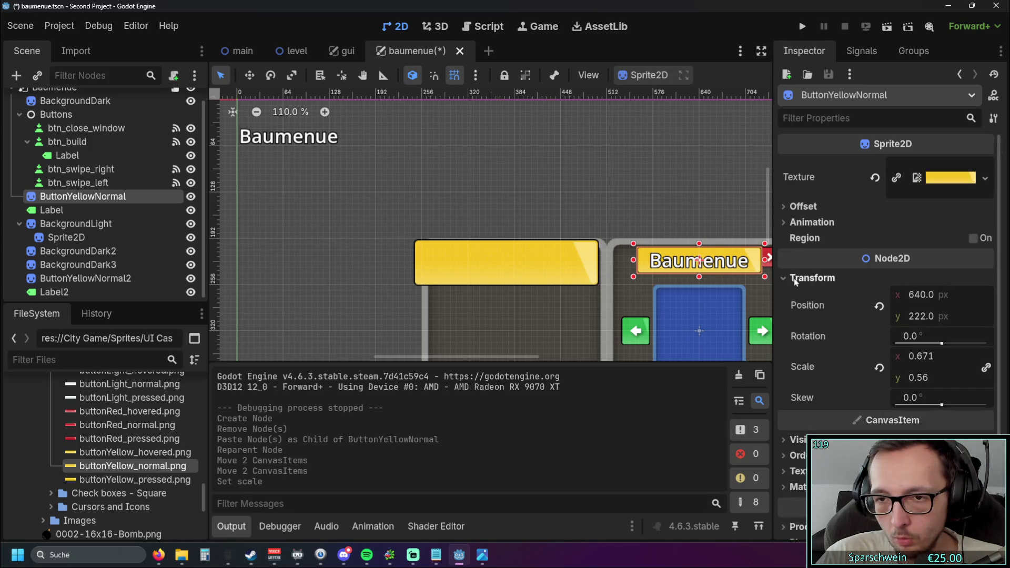
scroll(677, 196, up, 3)
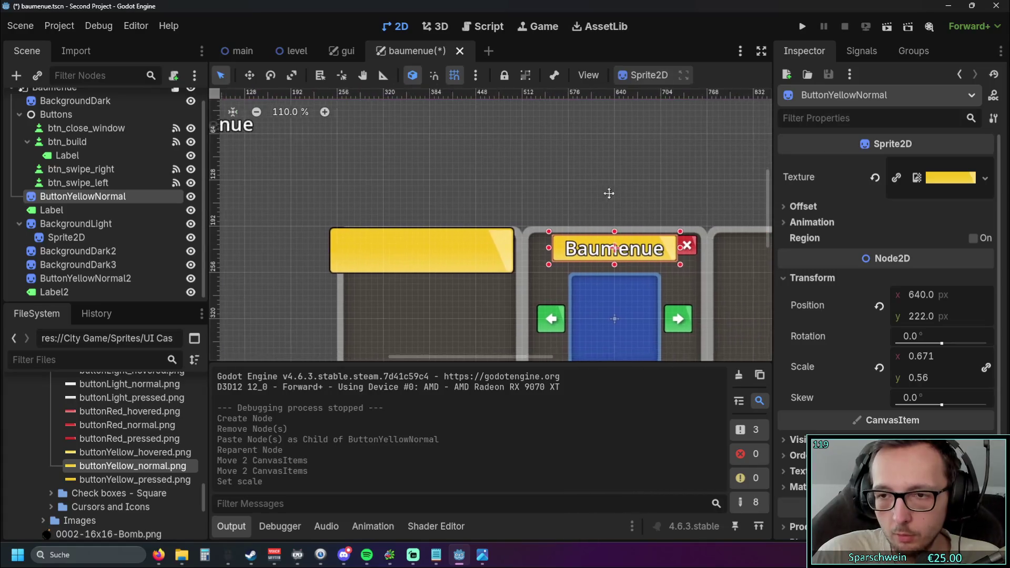
scroll(624, 200, up, 2)
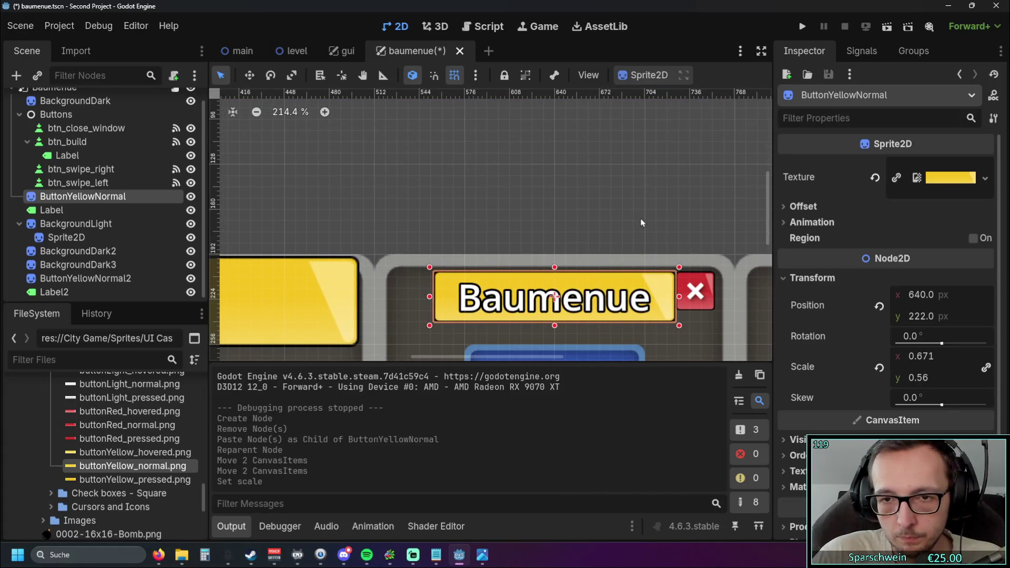
scroll(639, 199, down, 1)
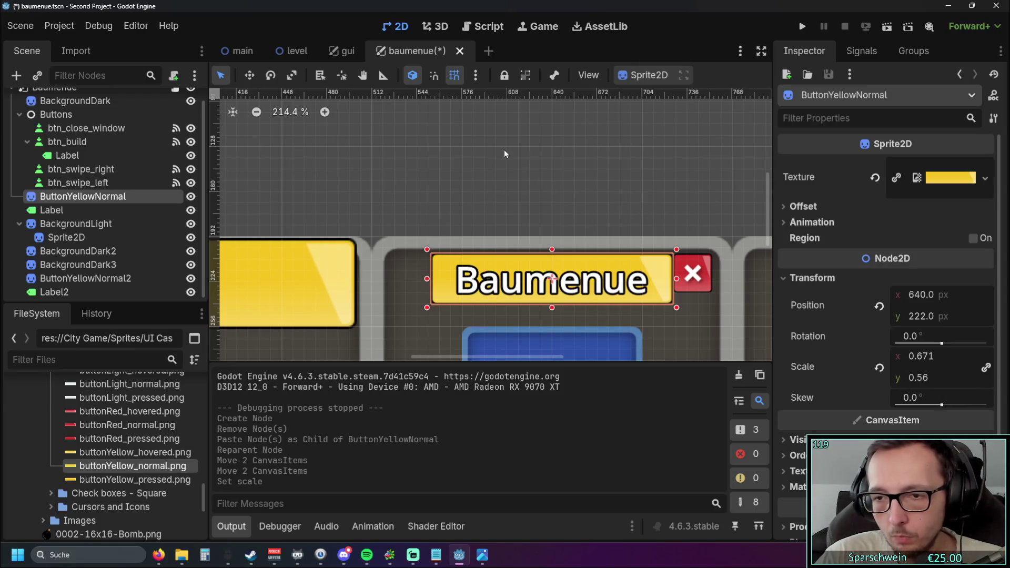
drag(510, 150, 677, 157)
- Set the Baumenue banner's scale to 0.67 × 0.56 with the axes unlinked
click(922, 356)
text(0.67)
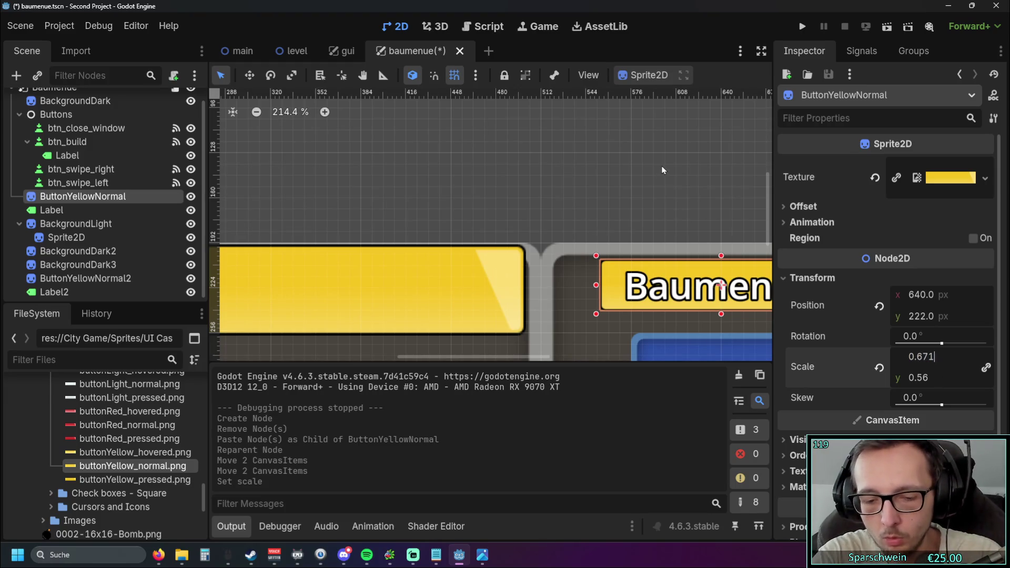
key(Return)
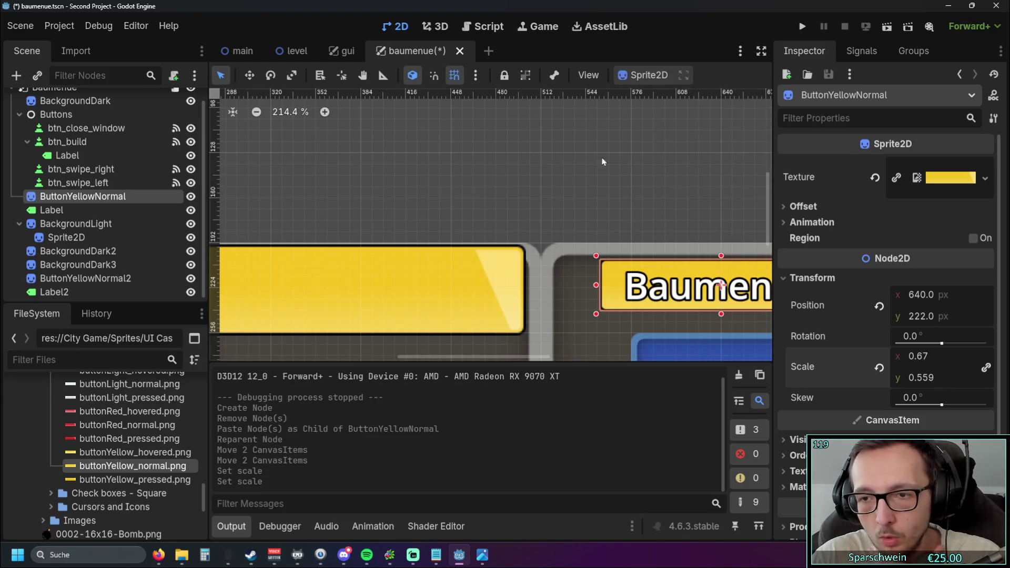
scroll(578, 165, left, 2)
click(945, 378)
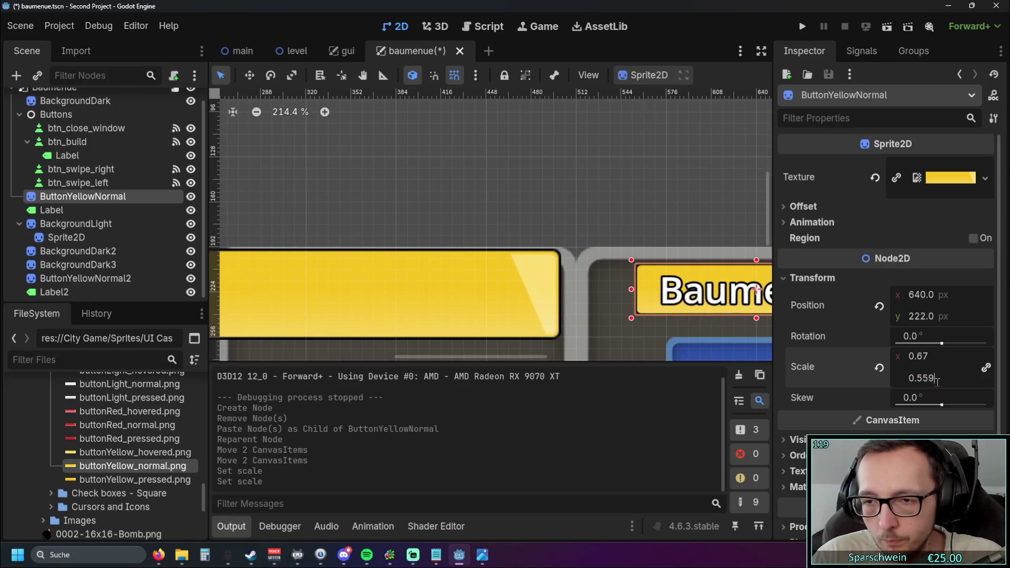
click(986, 367)
text(0.5)
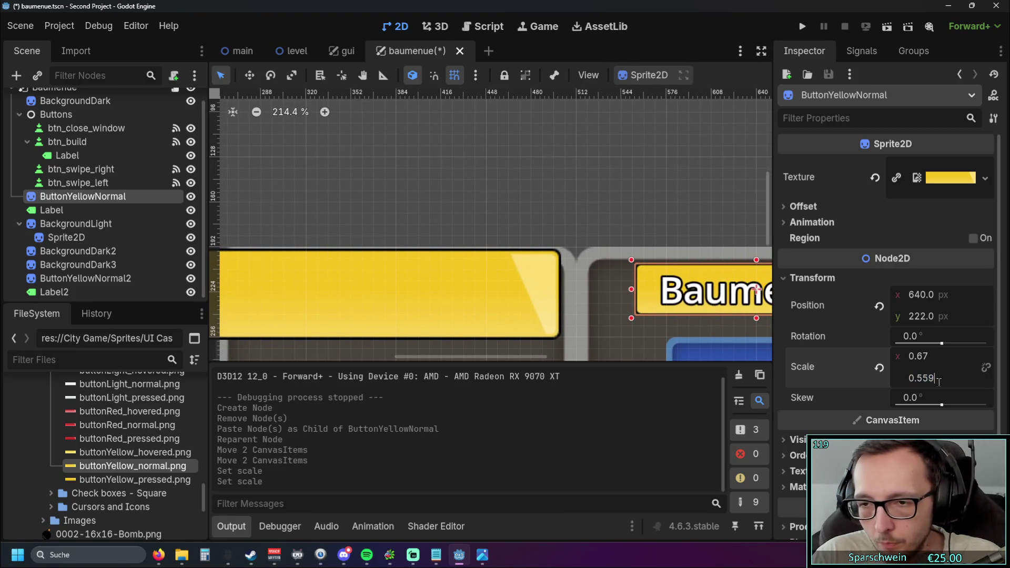
text(6)
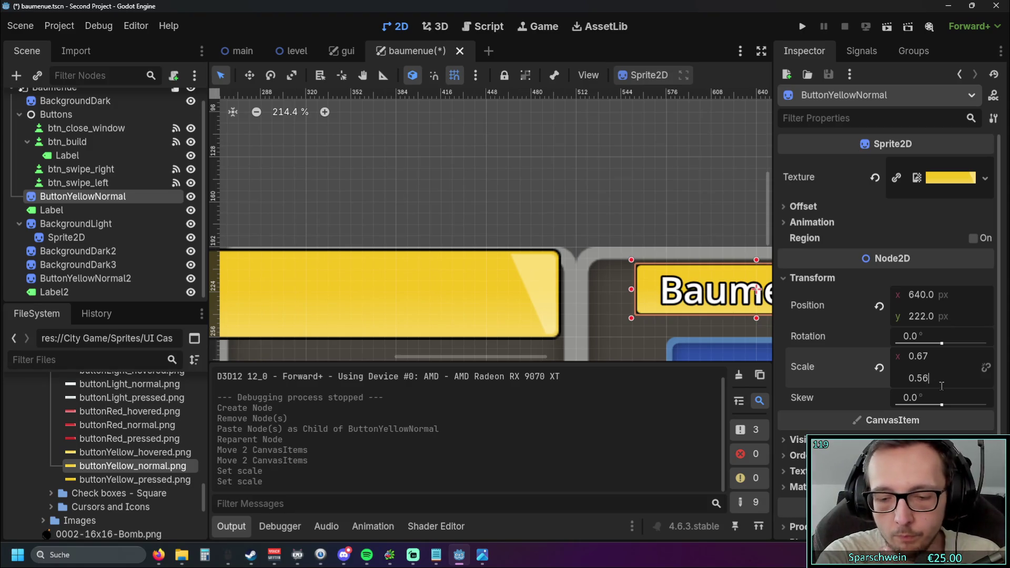
key(Return)
scroll(485, 186, left, 1)
drag(485, 187, 327, 176)
- Give the left panel's yellow banner the same 0.67 × 0.56 scale
click(661, 187)
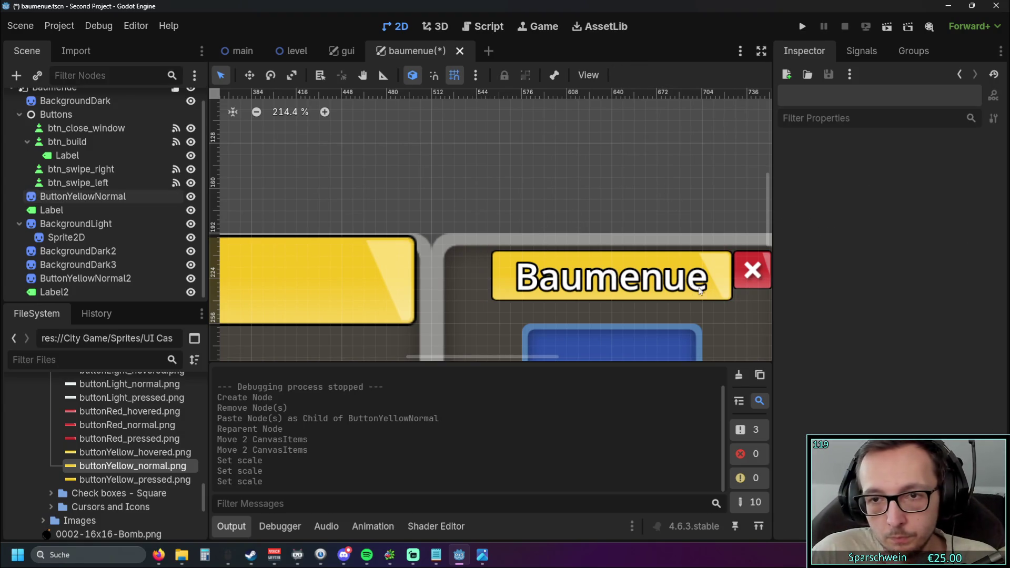
click(647, 268)
scroll(566, 182, left, 3)
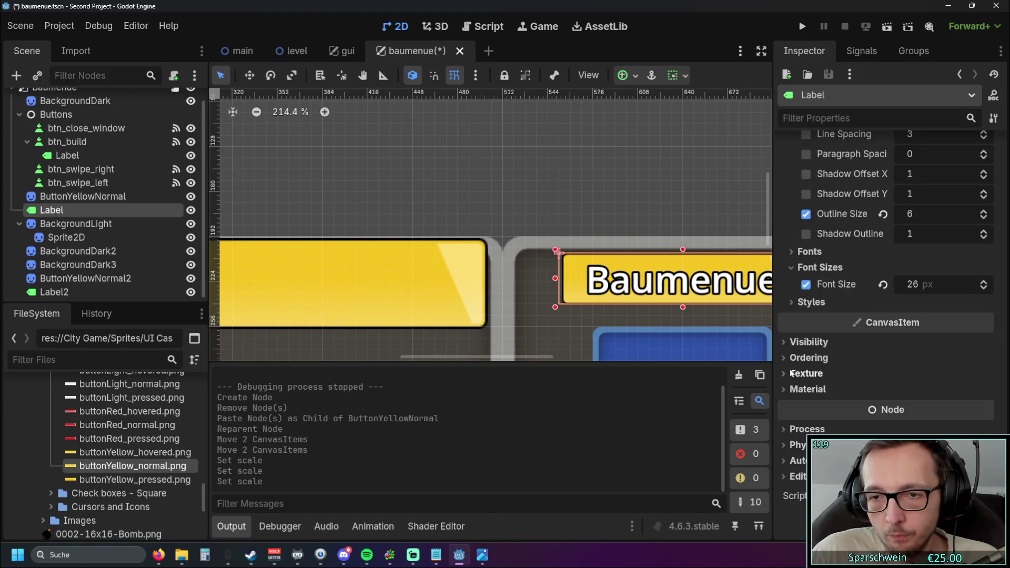
click(114, 198)
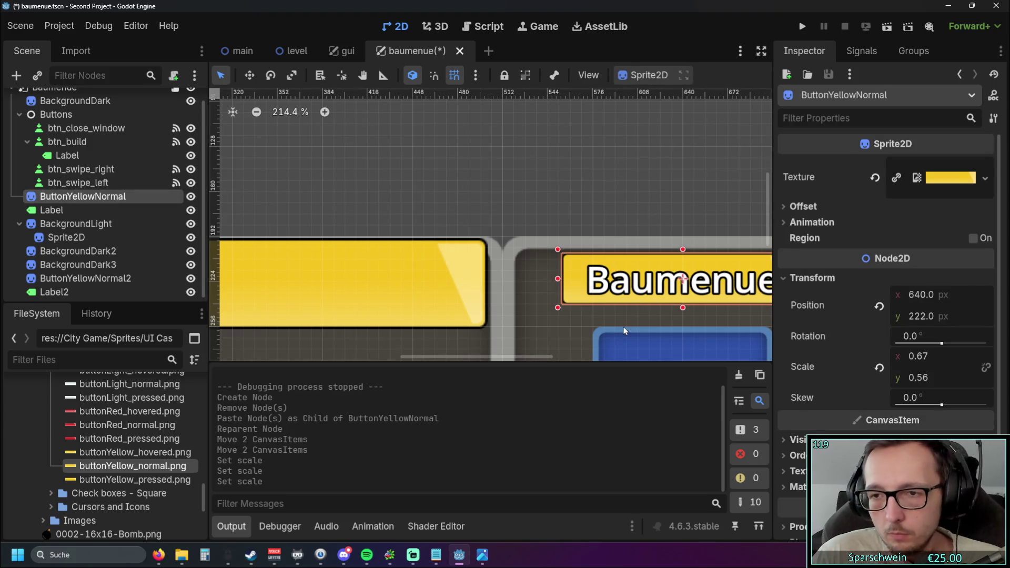
scroll(383, 170, left, 3)
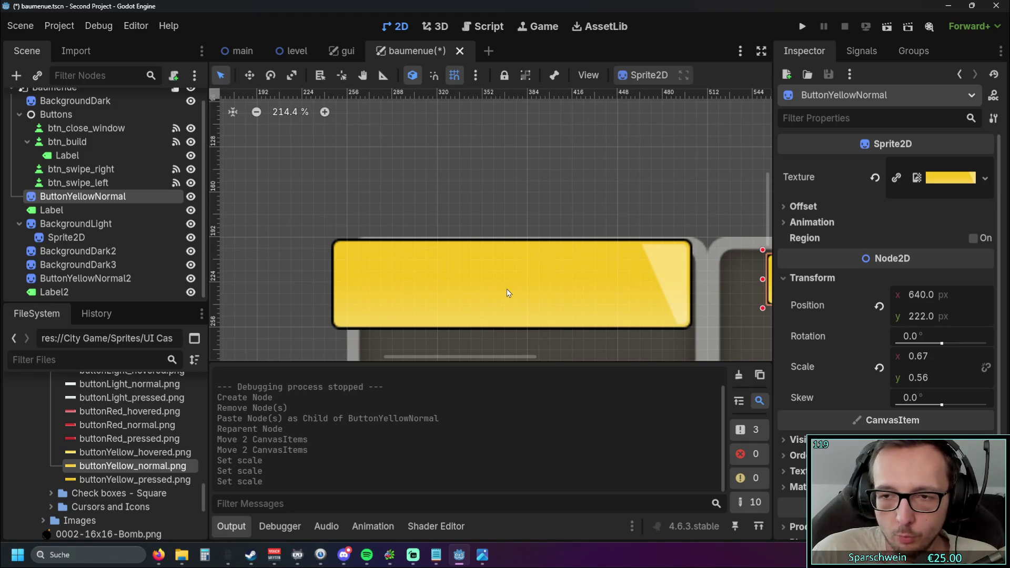
click(524, 301)
click(916, 357)
text(0)
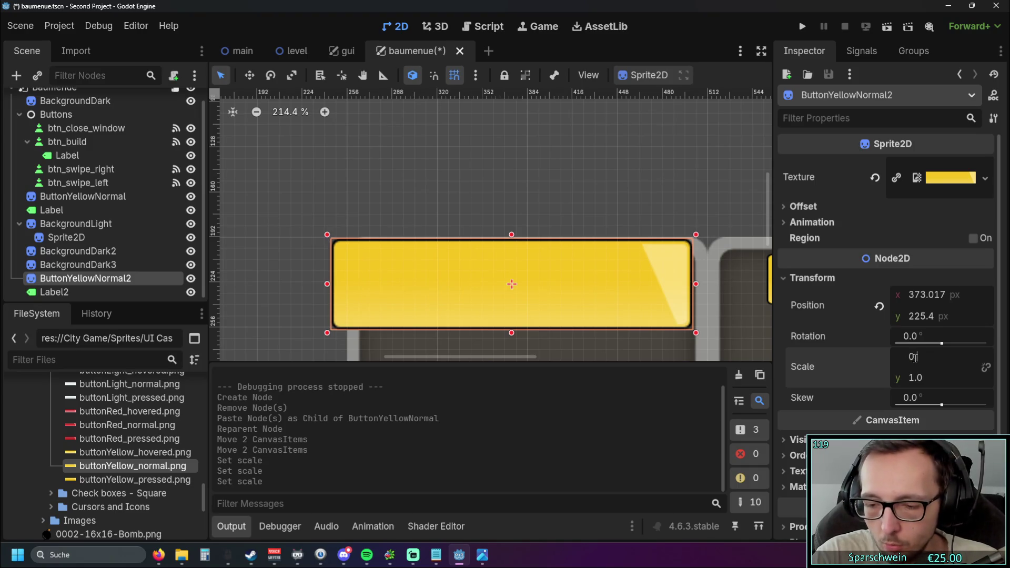
text(.67)
key(Return)
click(928, 384)
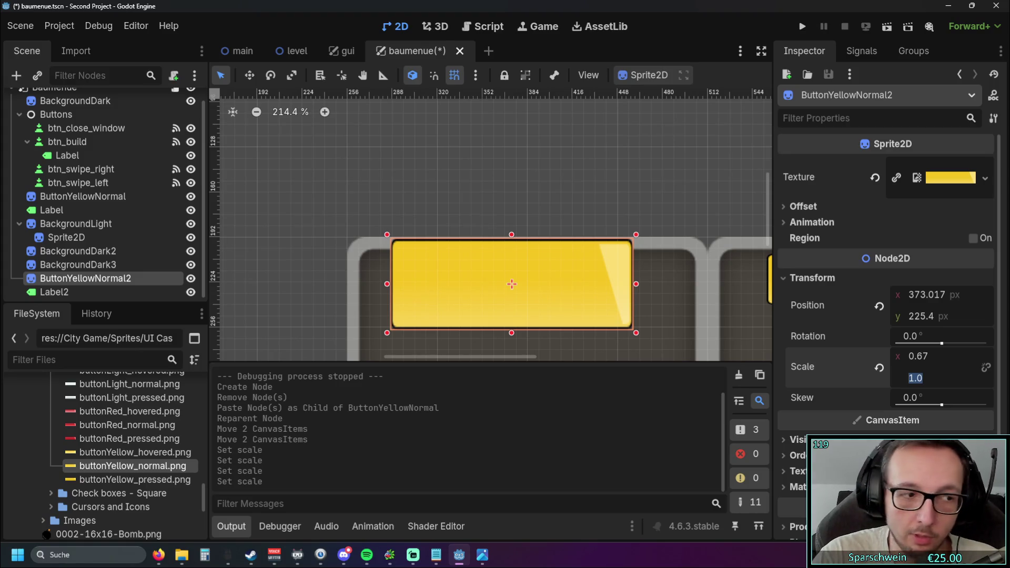
text(0.56)
key(Return)
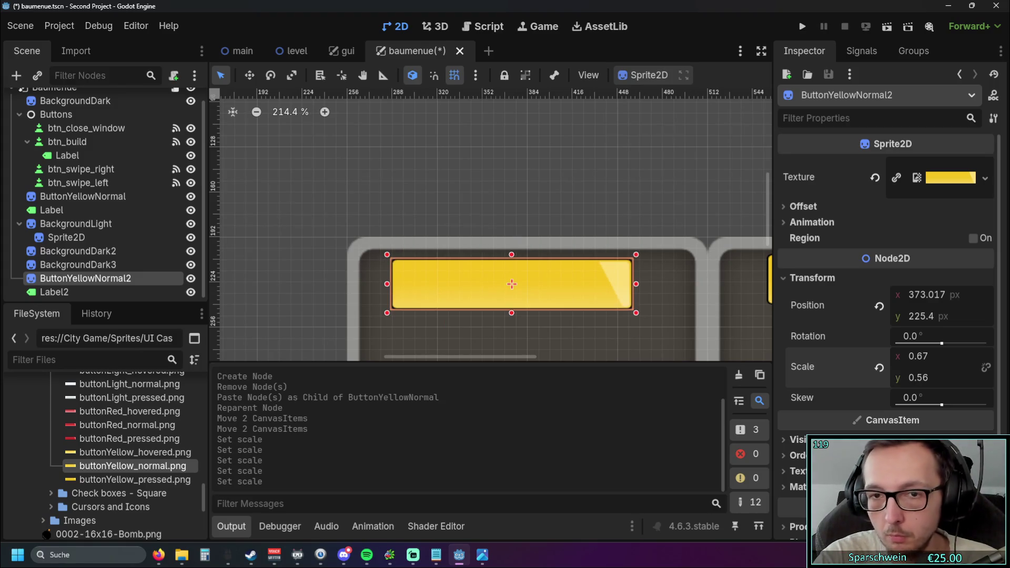
- Centre the left banner over its panel at x 384 and nudge the Baumenue label onto its banner
scroll(478, 184, right, 3)
mouse_move(488, 275)
mouse_down()
mouse_move(631, 274)
mouse_move(500, 273)
mouse_up()
scroll(371, 153, right, 5)
scroll(684, 227, up, 2)
click(684, 227)
drag(671, 230, 663, 212)
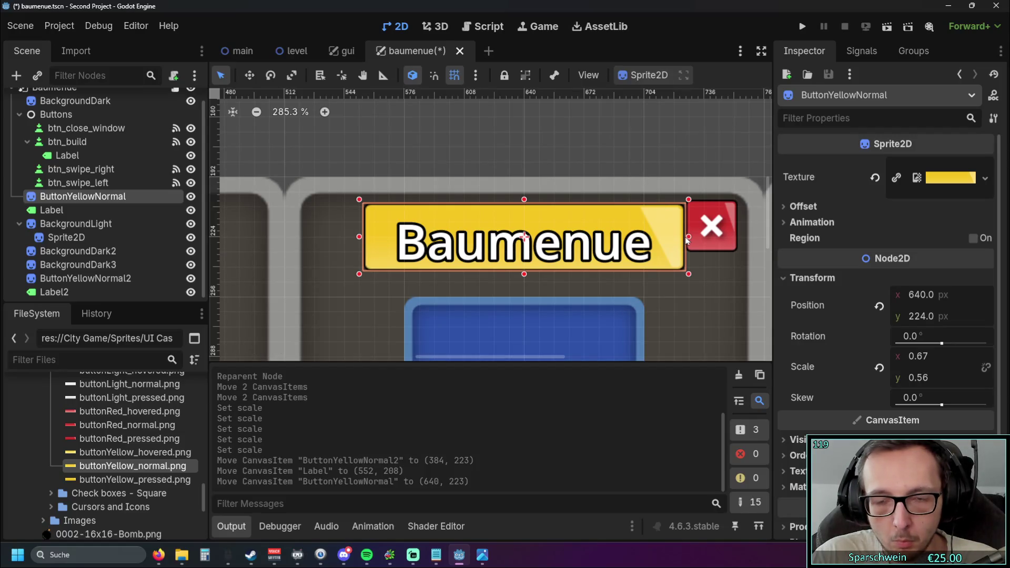
- Nudge the close button left, widen the Baumenue banner slightly and lift its text aside
click(719, 227)
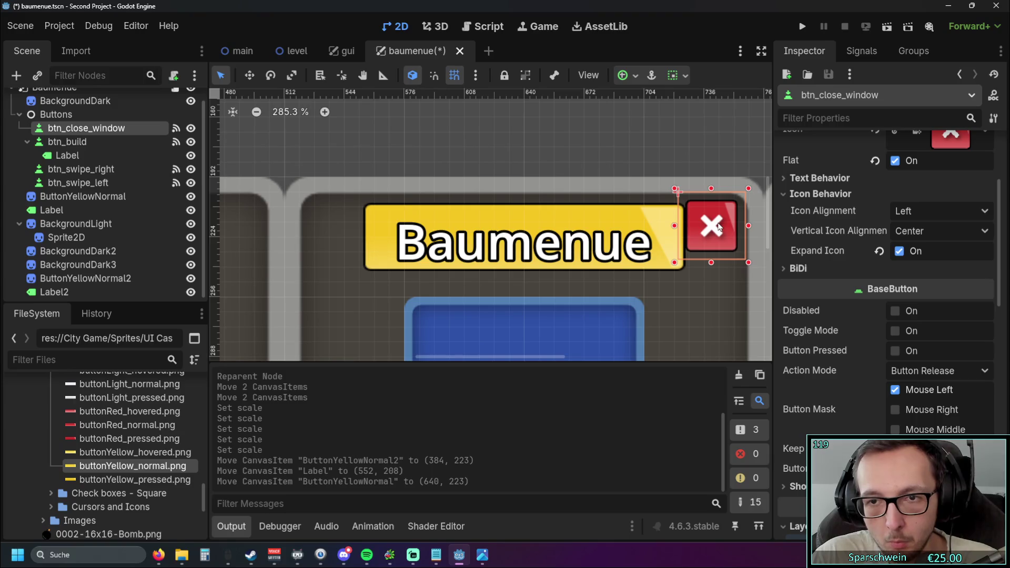
drag(723, 225, 717, 229)
click(679, 238)
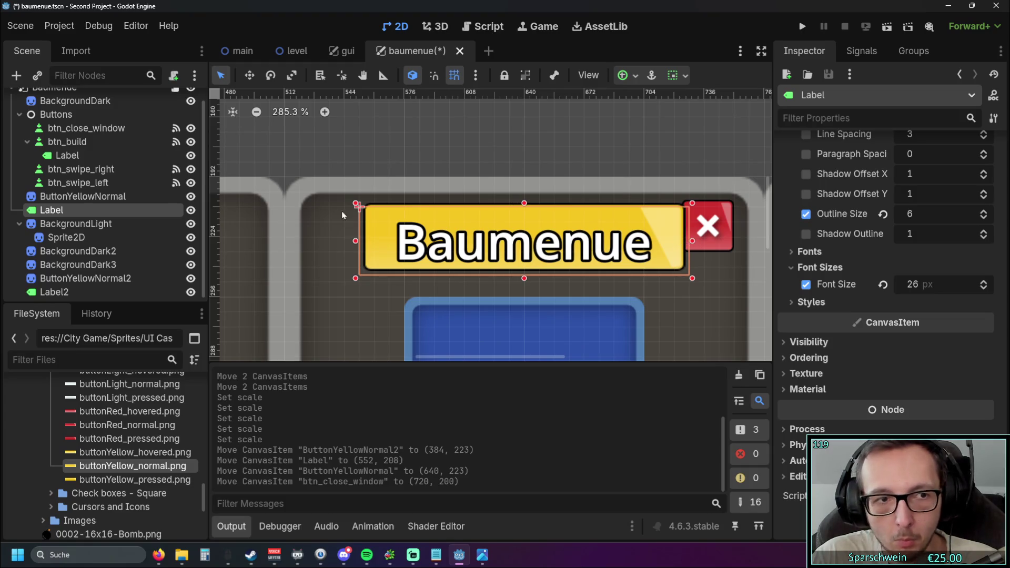
click(425, 225)
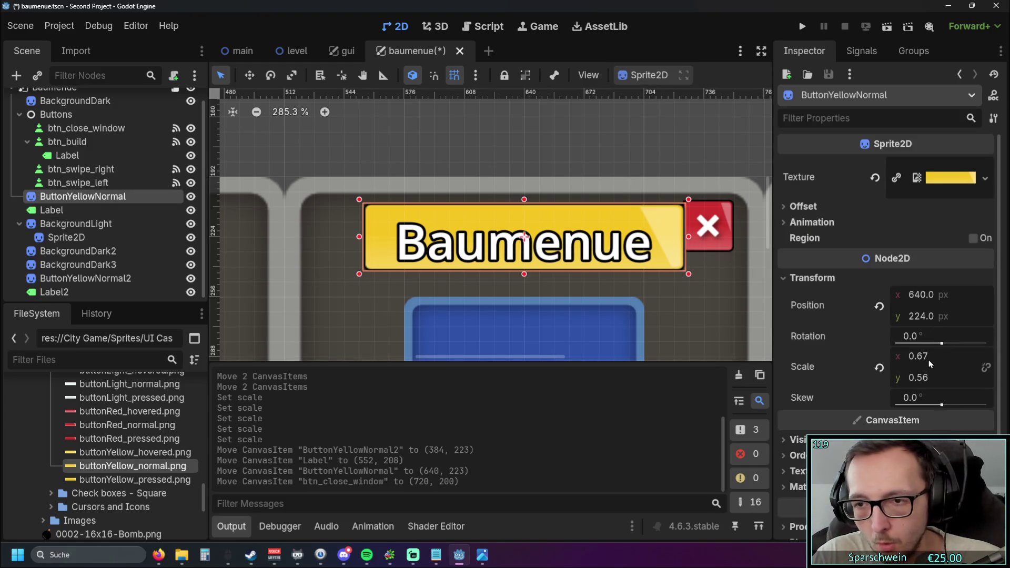
drag(687, 241, 693, 237)
mouse_move(584, 239)
mouse_down()
mouse_move(596, 220)
mouse_move(597, 116)
mouse_up()
mouse_move(544, 241)
mouse_down()
mouse_move(532, 241)
mouse_move(540, 237)
mouse_up()
- Slim the Baumenue banner via its left, top and bottom edges, then lower the close button slightly
mouse_move(358, 237)
mouse_down()
mouse_move(350, 237)
mouse_move(363, 237)
mouse_up()
drag(524, 200, 526, 195)
drag(523, 279, 524, 275)
click(721, 232)
mouse_move(721, 232)
mouse_down()
mouse_move(687, 245)
mouse_move(721, 231)
mouse_up()
- Narrow the banner from both sides to 0.62 × 0.49 and move the Baumenue text back onto it
click(736, 136)
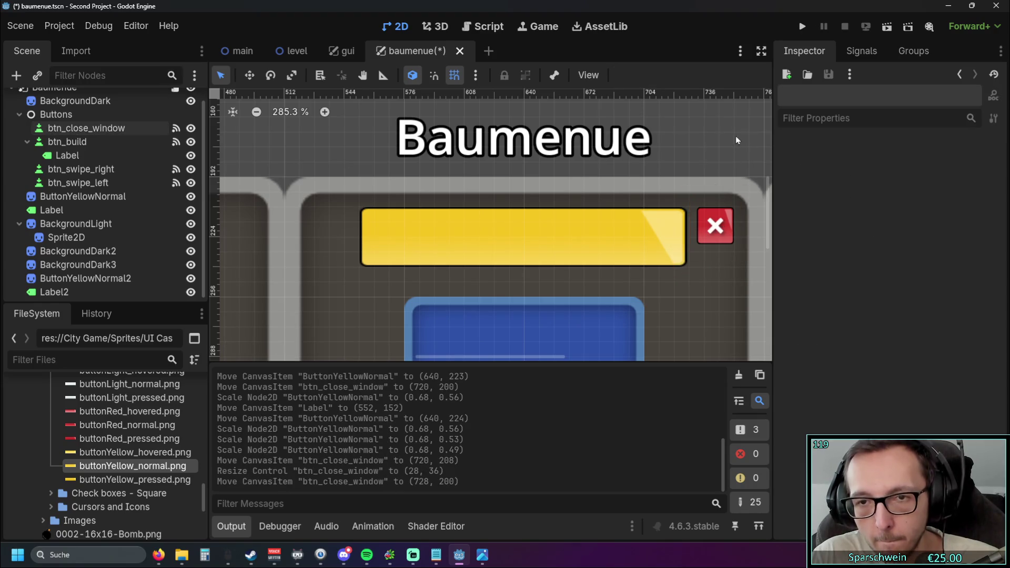
click(718, 232)
click(660, 246)
drag(693, 241, 679, 240)
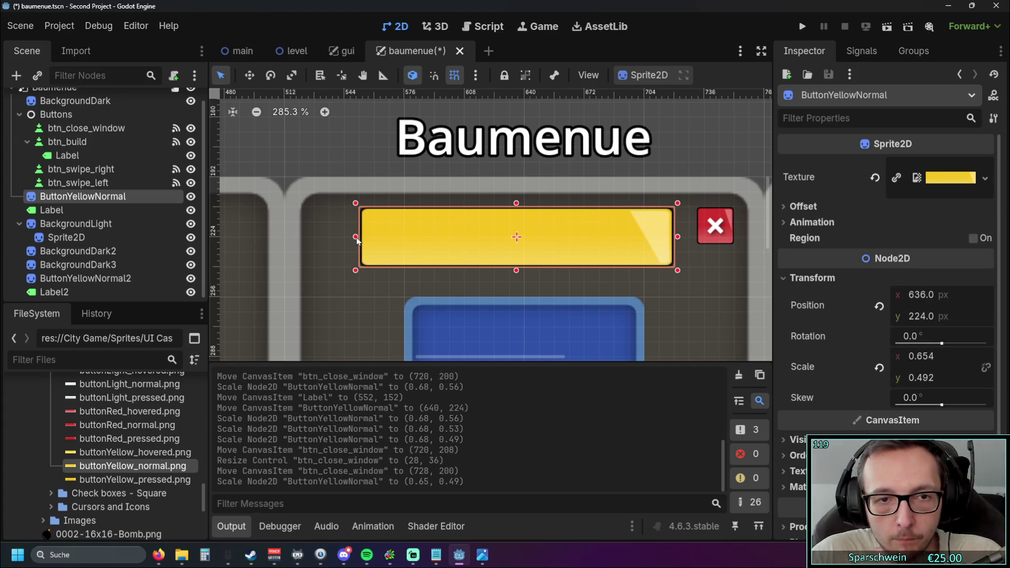
drag(356, 237, 375, 237)
drag(514, 138, 514, 242)
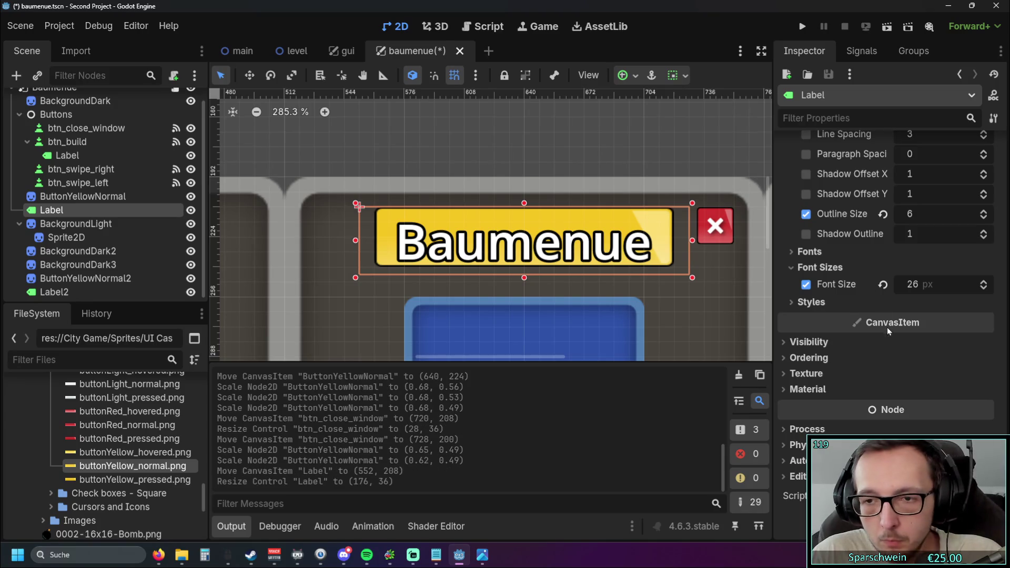
- Set the Baumenue label's font size override to 22 px
click(915, 284)
text(4)
key(Return)
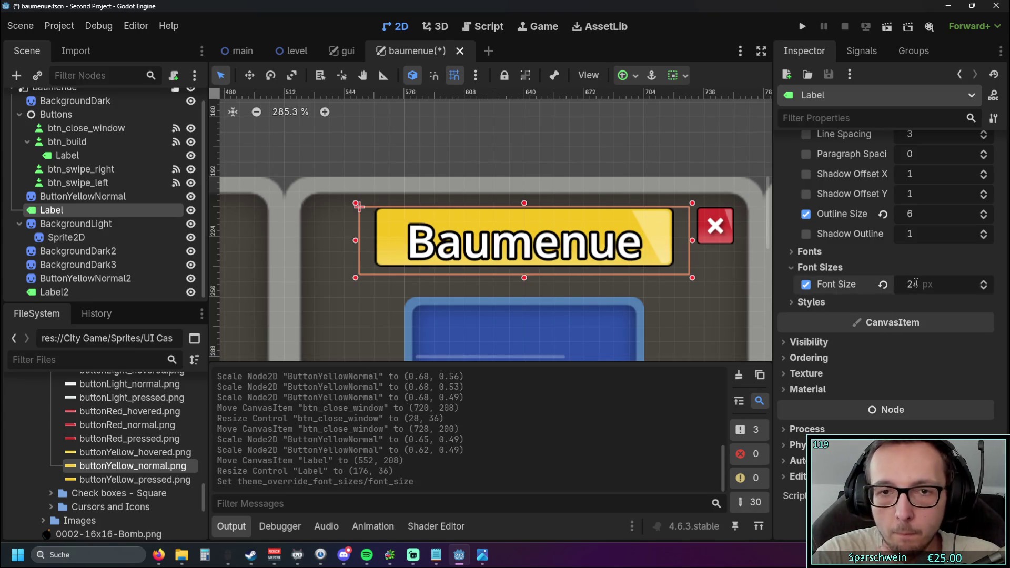
click(911, 282)
text(22)
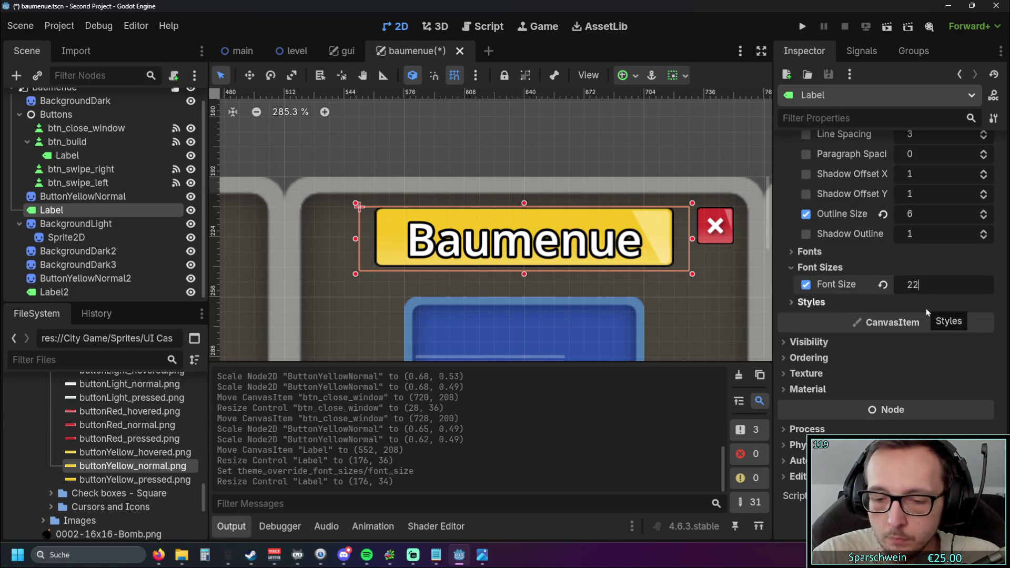
key(Return)
- Trim the label box's bottom, left and right edges to fit inside the yellow banner
drag(524, 274, 525, 271)
drag(355, 238, 371, 237)
mouse_move(693, 237)
mouse_down()
mouse_move(678, 238)
mouse_move(670, 271)
mouse_move(692, 259)
mouse_move(716, 268)
mouse_move(715, 222)
mouse_move(676, 225)
mouse_up()
click(723, 250)
- Make the close button taller, move it down and toggle its Flat styling
drag(707, 258, 708, 270)
mouse_move(708, 226)
mouse_down()
mouse_move(708, 241)
mouse_move(708, 225)
mouse_move(692, 241)
mouse_move(692, 229)
mouse_move(710, 235)
mouse_up()
scroll(794, 234, up, 3)
scroll(670, 140, right, 3)
scroll(728, 171, up, 1)
scroll(685, 211, left, 2)
scroll(684, 211, up, 1)
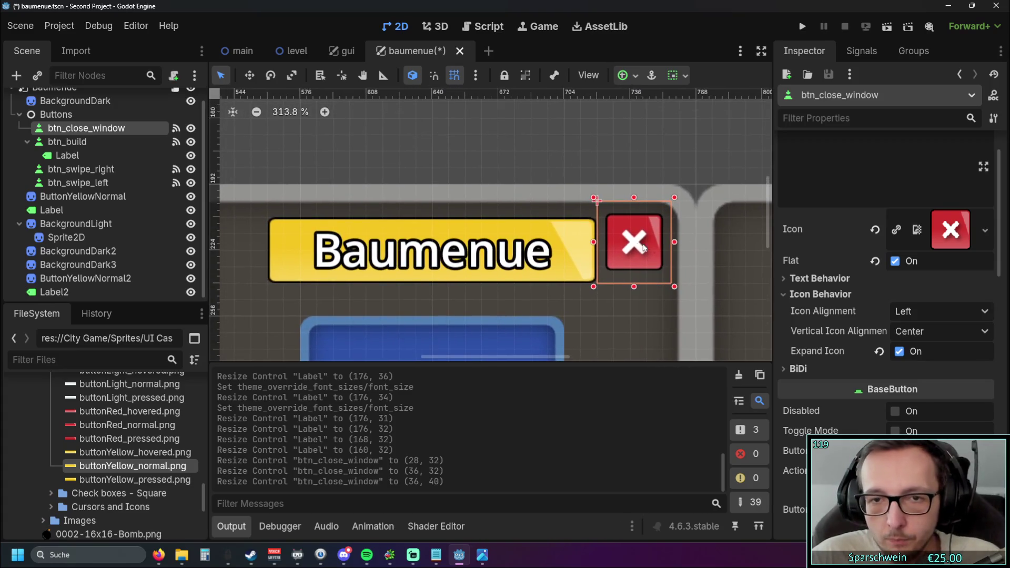
click(551, 253)
click(641, 248)
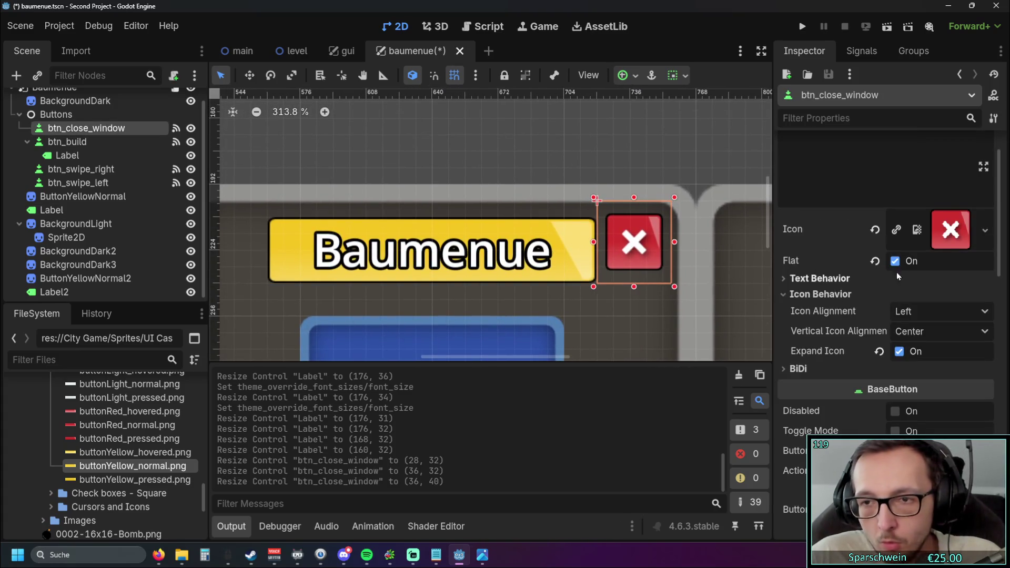
click(895, 261)
click(896, 262)
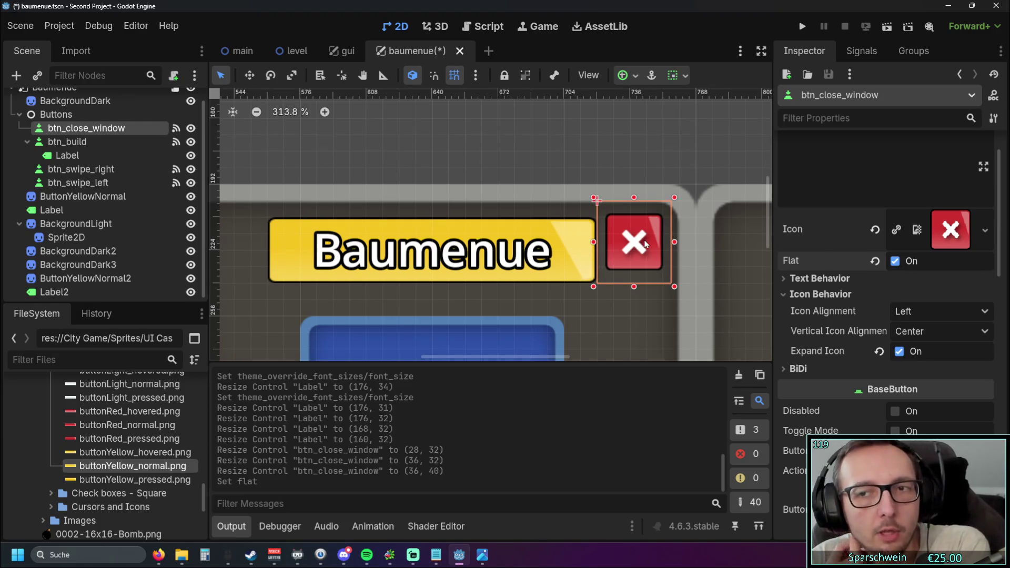
- Resize the close button with its edge handles, stretching it vertically and adjusting its width
scroll(927, 338, down, 4)
click(574, 248)
click(622, 244)
scroll(622, 244, up, 3)
mouse_move(565, 228)
mouse_down()
mouse_move(562, 215)
mouse_move(519, 211)
mouse_up()
drag(533, 308, 533, 344)
drag(533, 141, 533, 100)
mouse_move(609, 221)
mouse_down()
mouse_move(638, 221)
mouse_move(640, 238)
mouse_up()
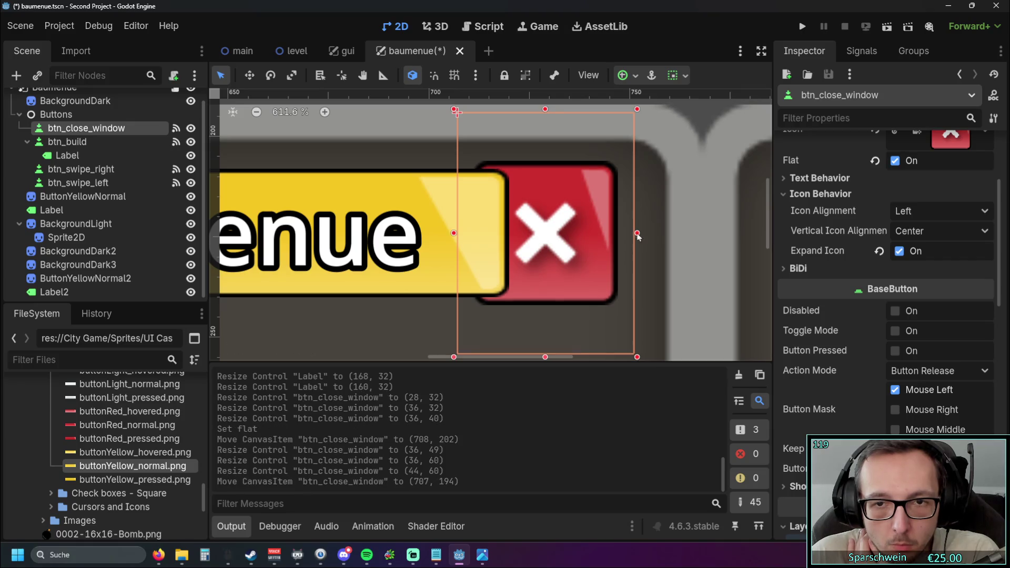
mouse_move(544, 114)
mouse_down()
mouse_move(544, 200)
mouse_move(545, 116)
mouse_up()
mouse_move(543, 227)
mouse_down()
mouse_move(543, 218)
mouse_move(553, 229)
mouse_up()
mouse_move(632, 230)
mouse_down()
mouse_move(568, 232)
mouse_move(592, 226)
mouse_up()
- Set the close button's height to 40 and move it beside the banner at 717, 204
scroll(875, 323, down, 5)
scroll(840, 284, down, 3)
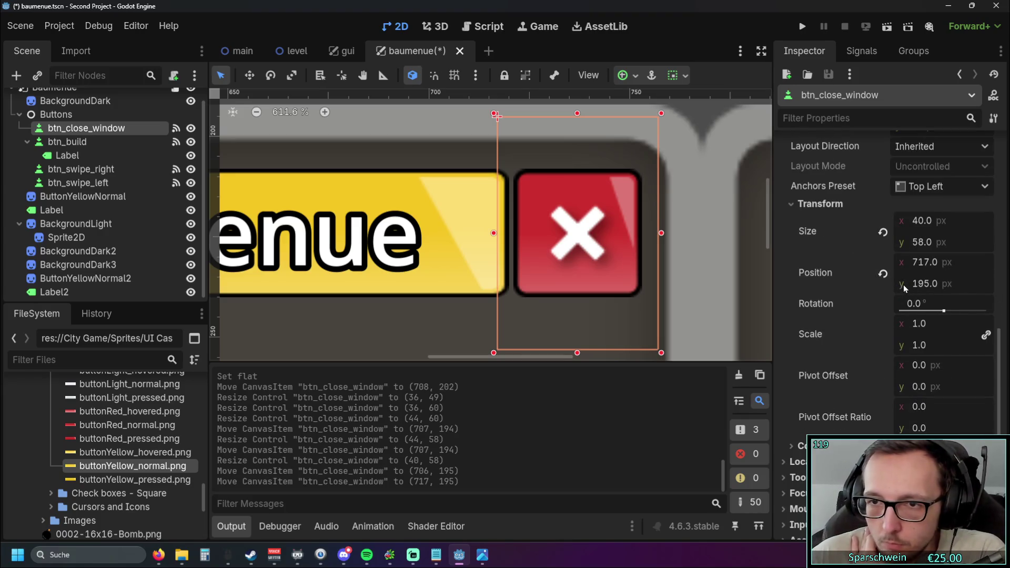
click(925, 242)
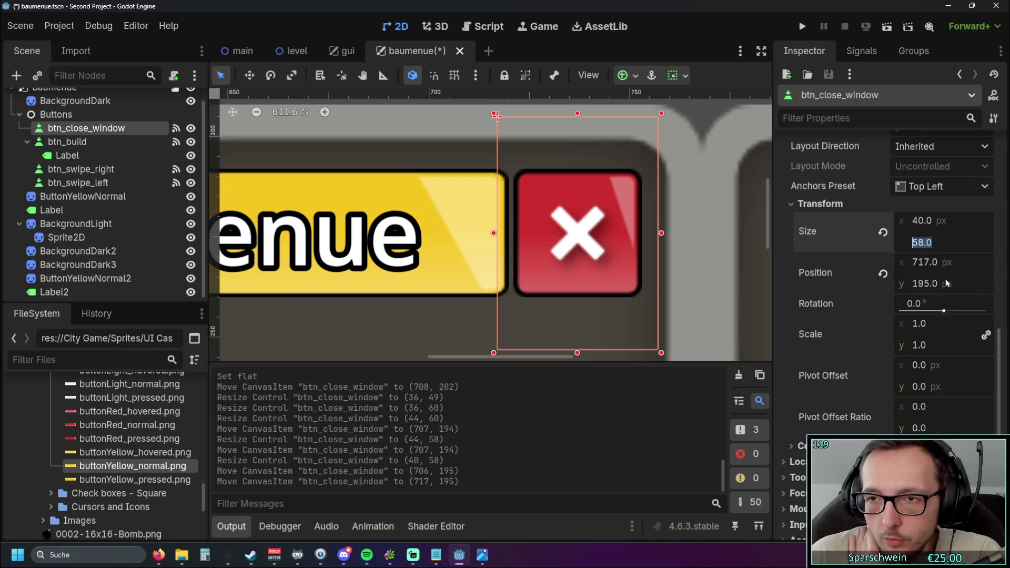
text(40)
key(Return)
drag(583, 200, 584, 221)
scroll(584, 222, down, 6)
scroll(597, 164, up, 5)
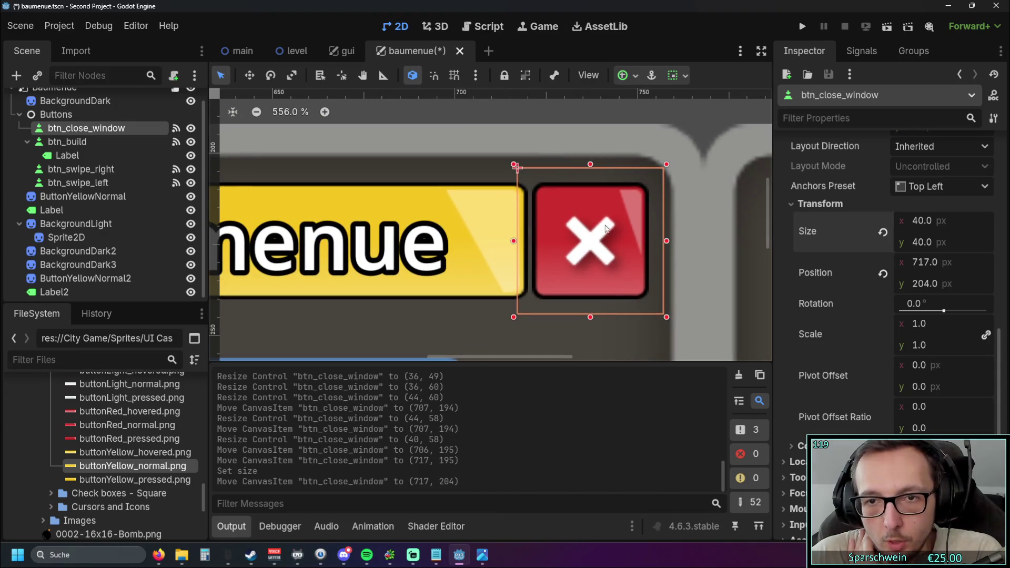
scroll(694, 144, down, 6)
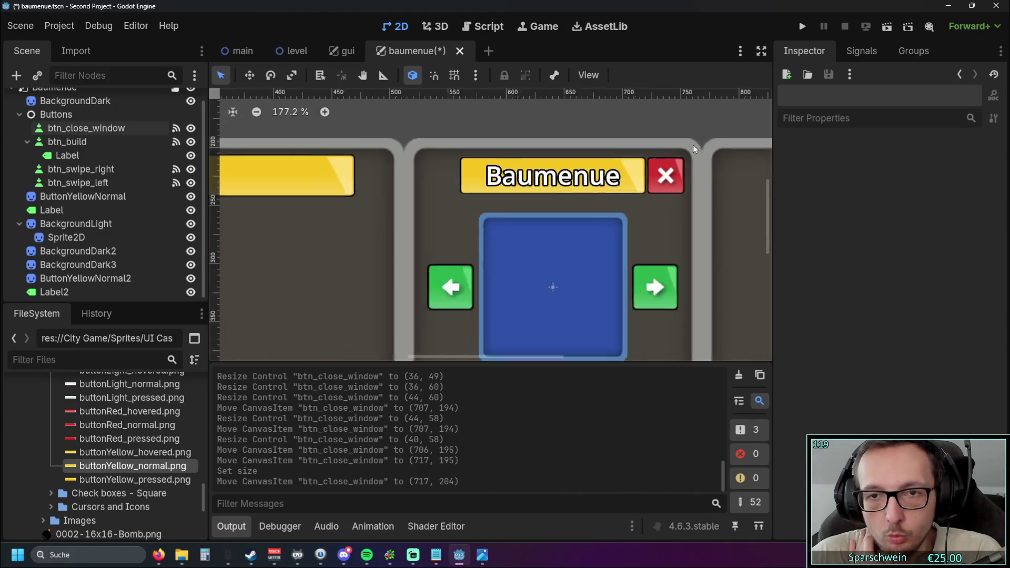
- Test-run the game, open and close the Baumenue build menu, then stop the game
click(802, 26)
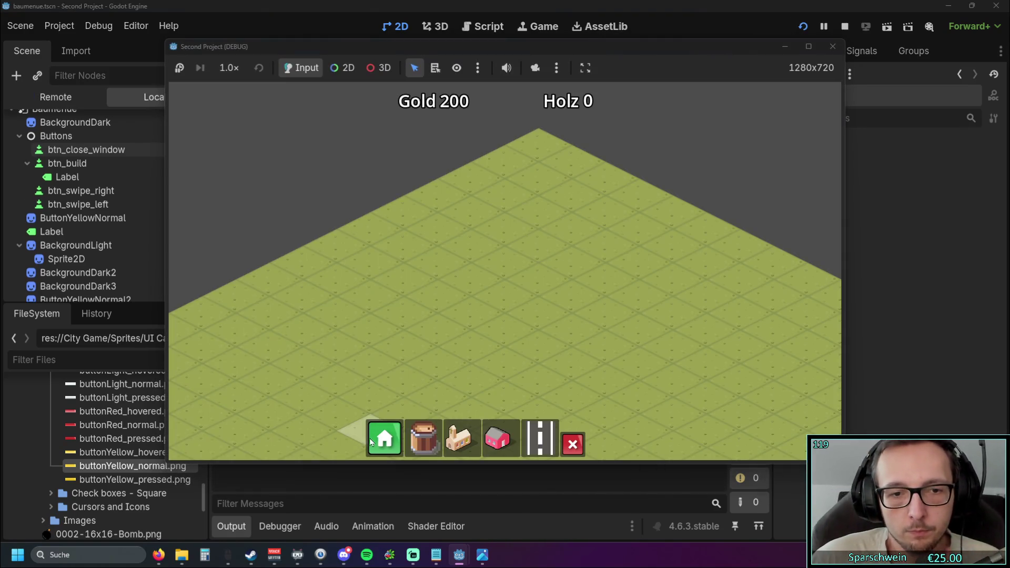
click(372, 438)
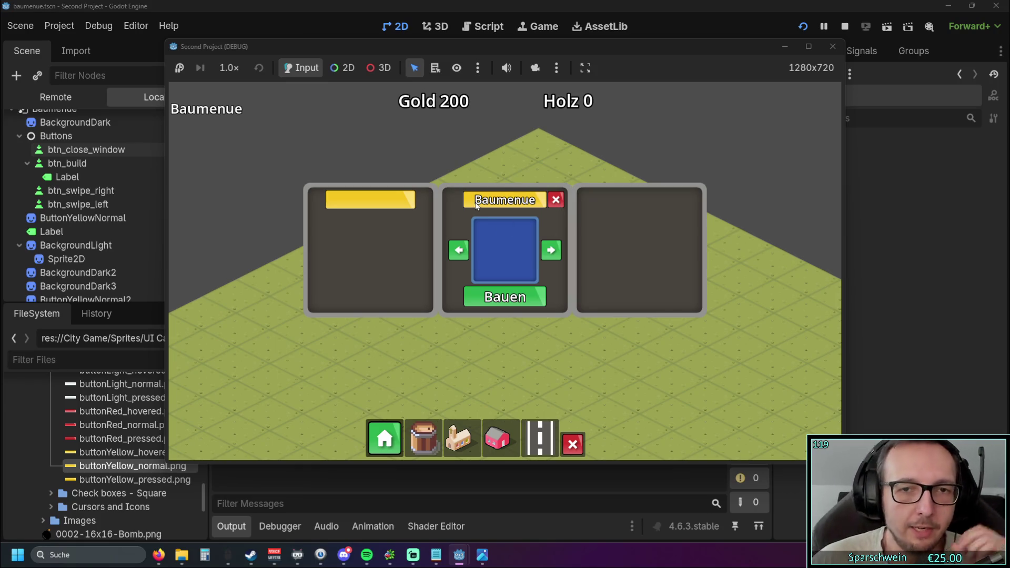
click(555, 200)
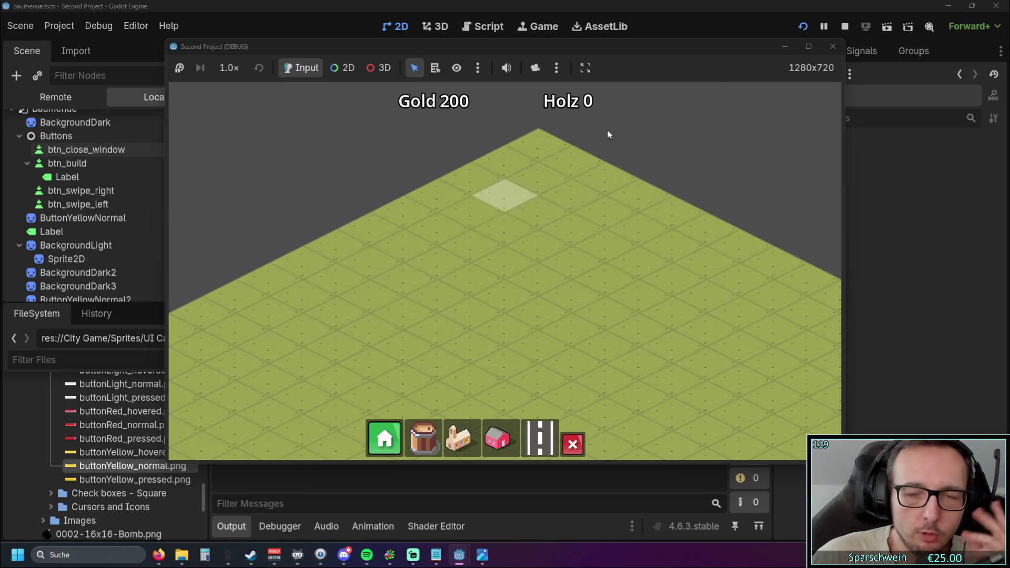
click(831, 47)
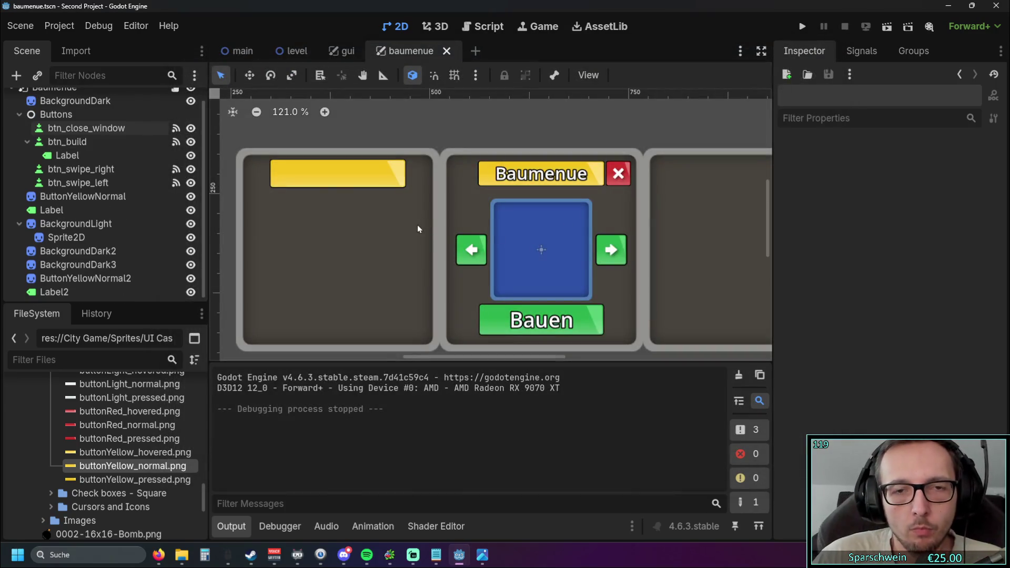
scroll(79, 147, up, 1)
- Set the Baumenue root layer's scale to 1.5
click(81, 102)
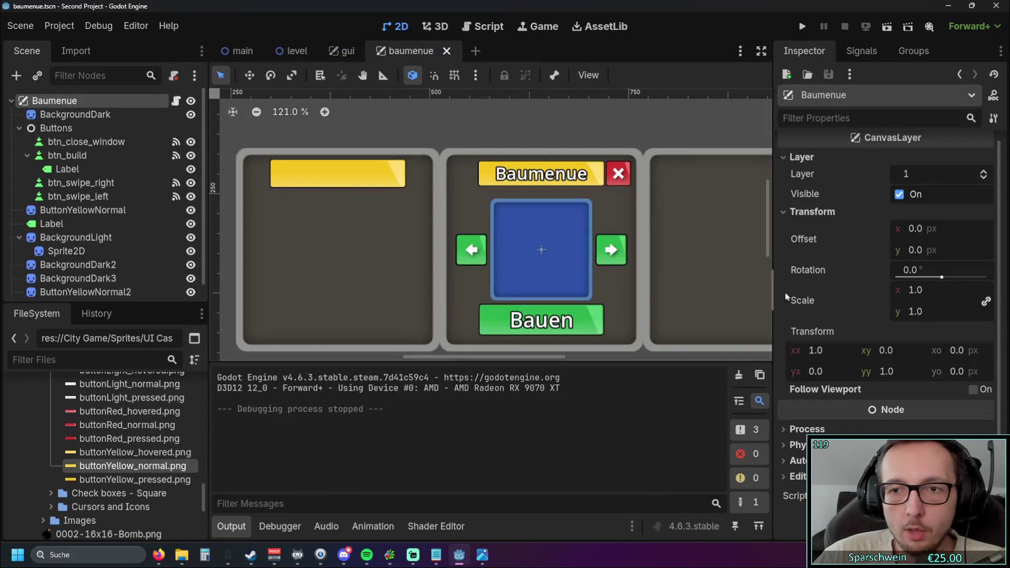
click(919, 290)
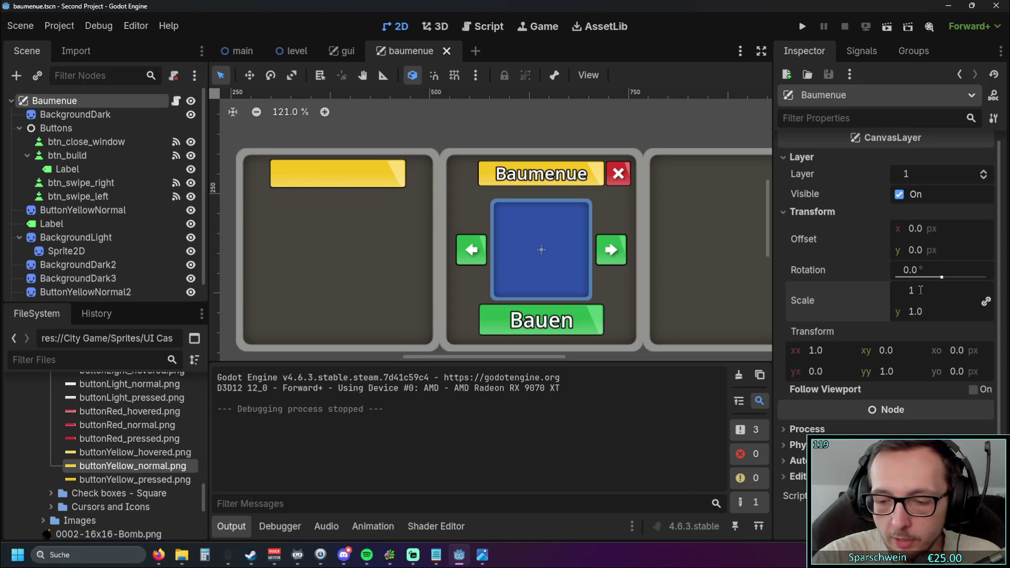
text(.5)
key(Return)
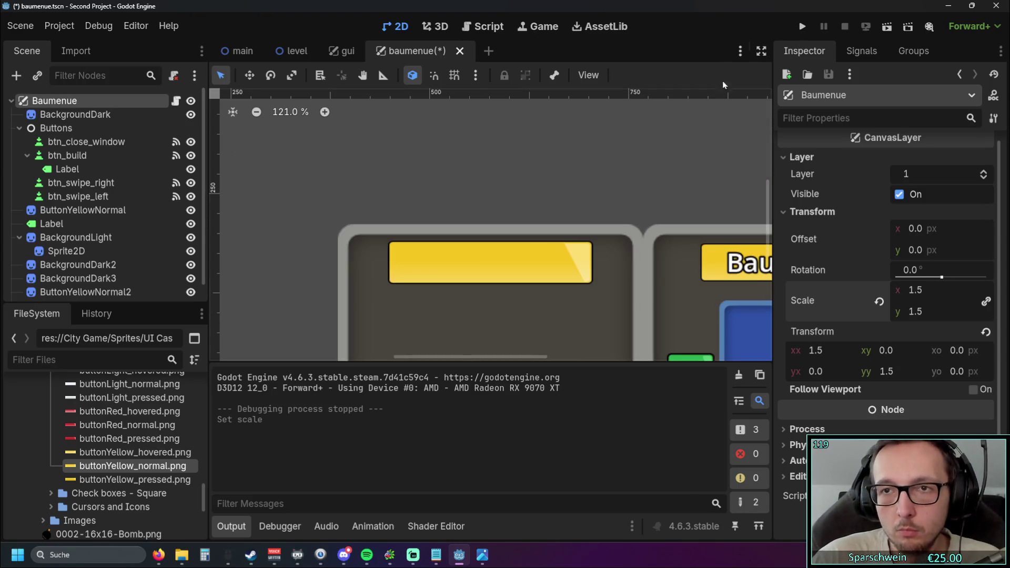
- Box-select all 13 menu nodes and drag them up and left with grid snap on
scroll(477, 146, down, 9)
drag(298, 153, 750, 347)
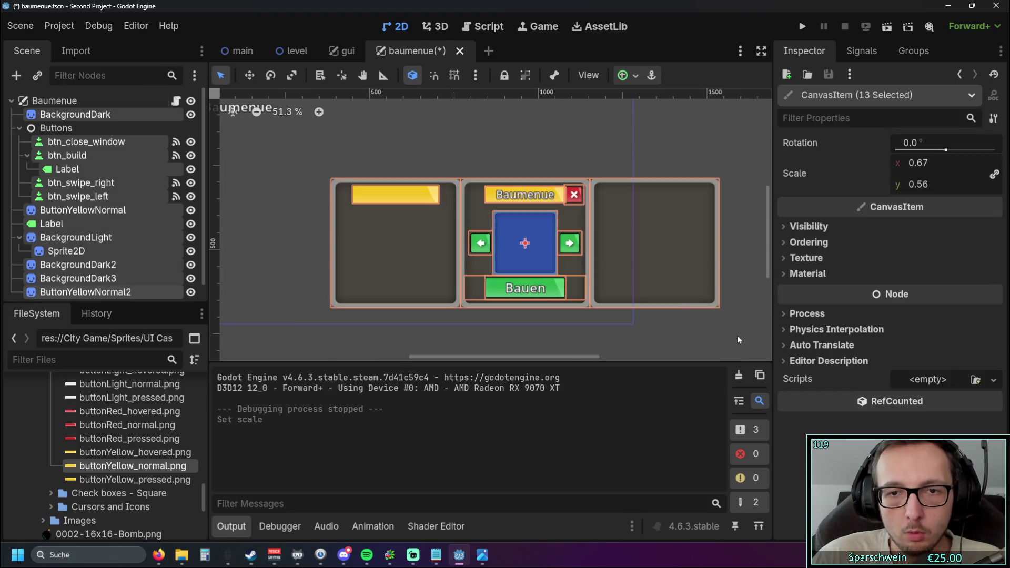
mouse_move(647, 275)
mouse_down()
mouse_move(530, 221)
mouse_move(550, 234)
mouse_up()
click(455, 75)
drag(599, 259, 594, 240)
scroll(473, 231, down, 2)
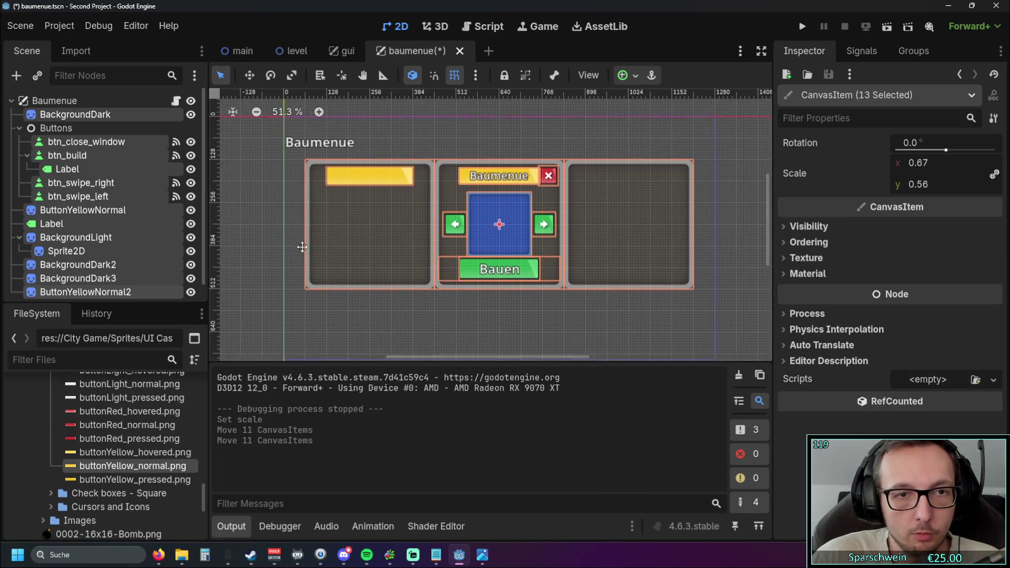
drag(322, 229, 294, 232)
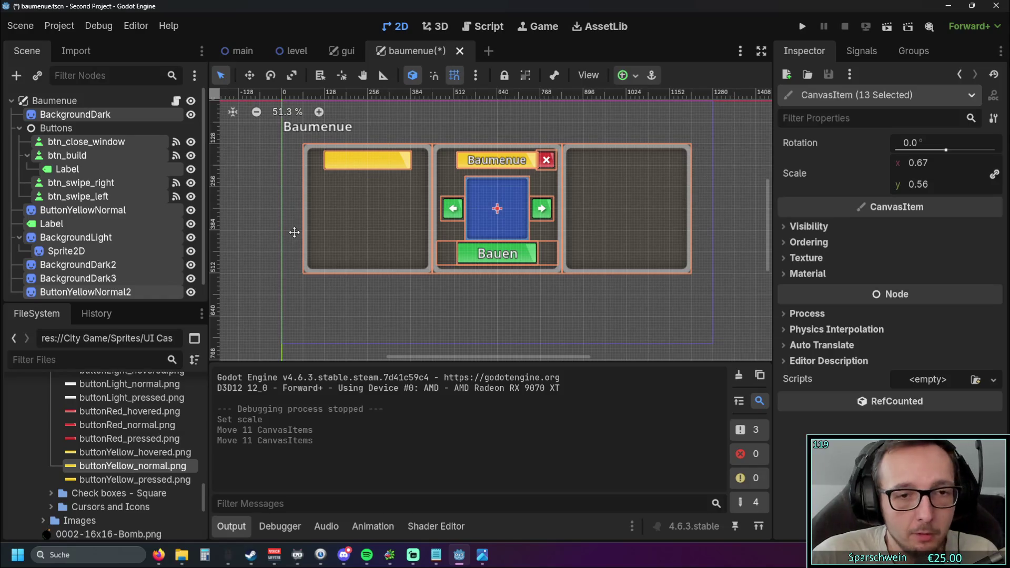
click(626, 296)
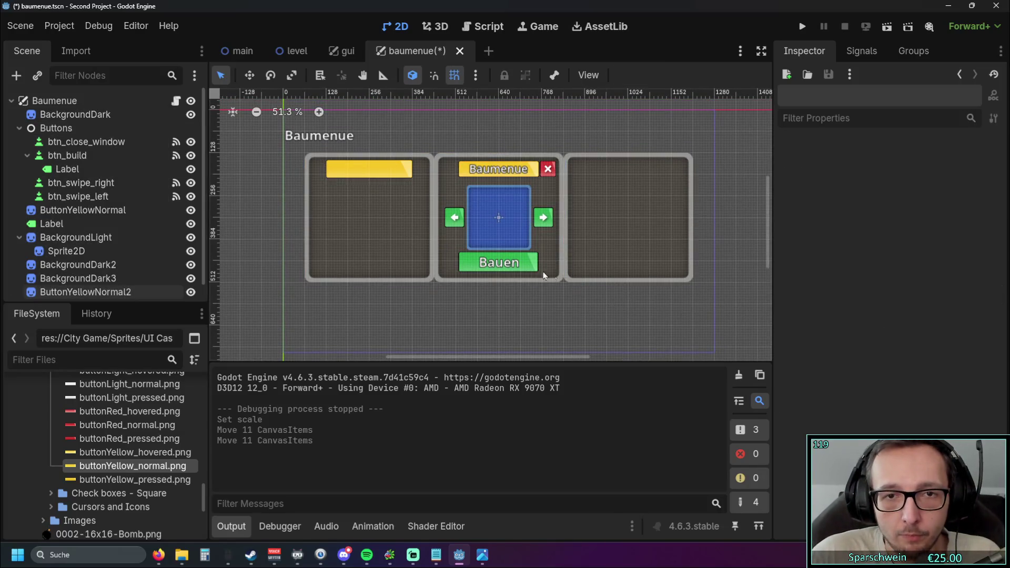
scroll(497, 207, up, 10)
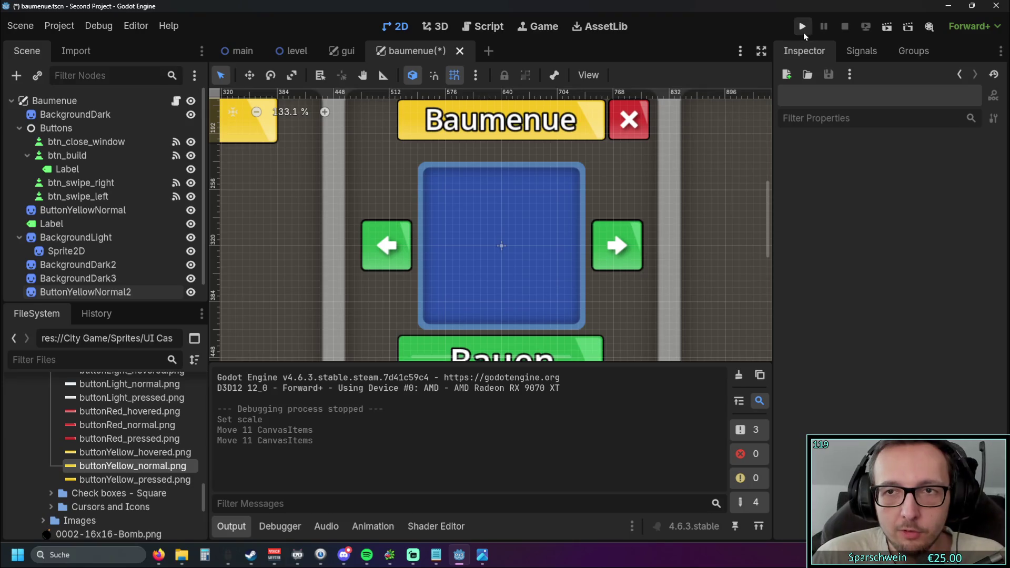
- Save and test-run the game, open the enlarged build menu, then close the game window
click(802, 27)
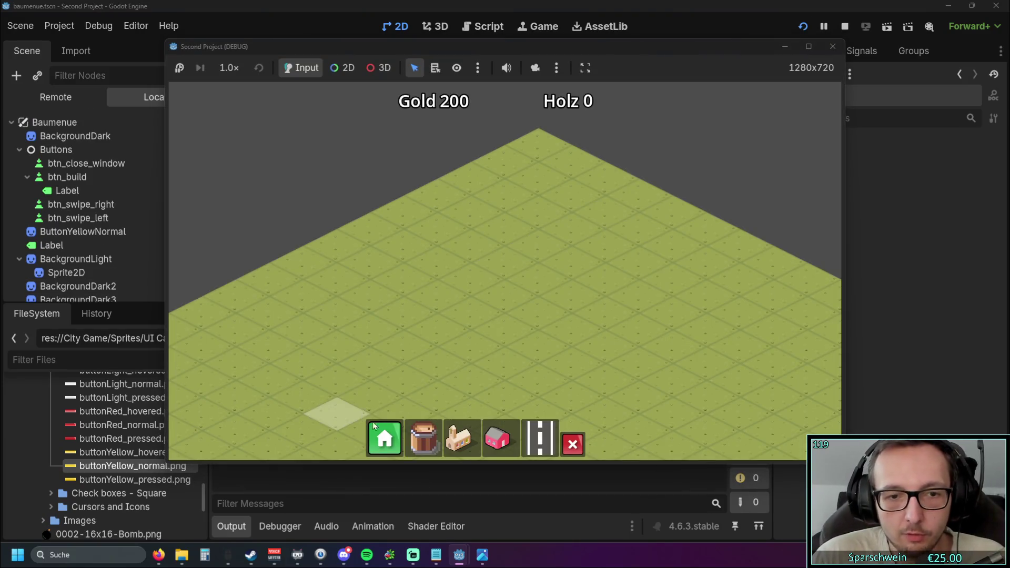
click(383, 438)
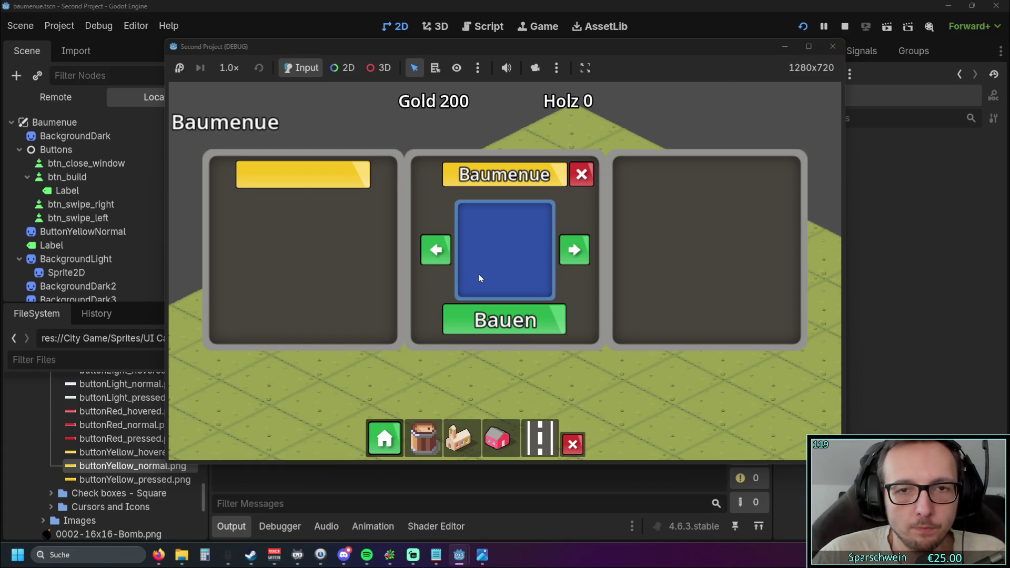
click(833, 48)
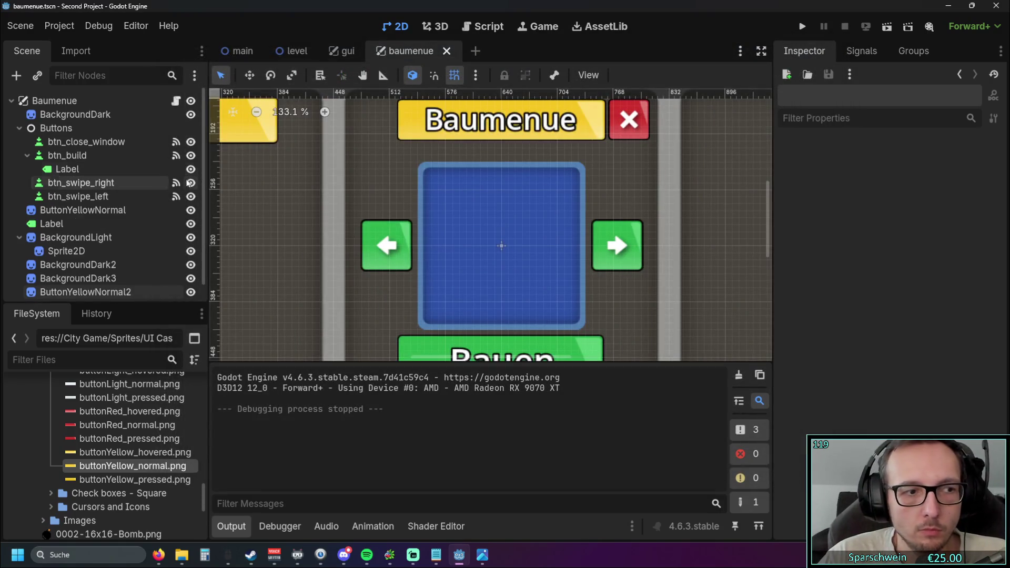
scroll(477, 227, down, 5)
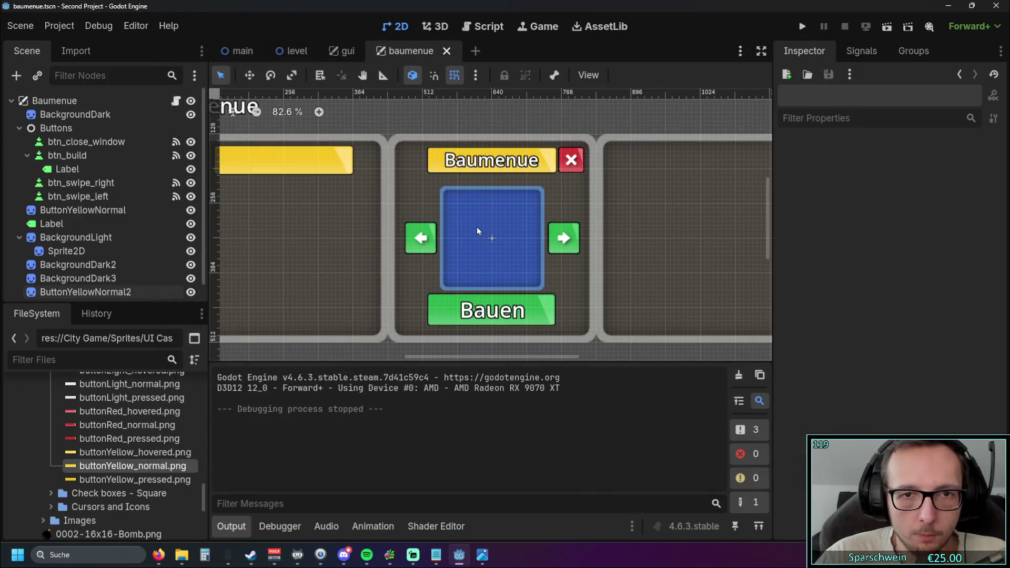
- Revert the Baumenue layer's scale back to 1.0
click(74, 101)
click(879, 302)
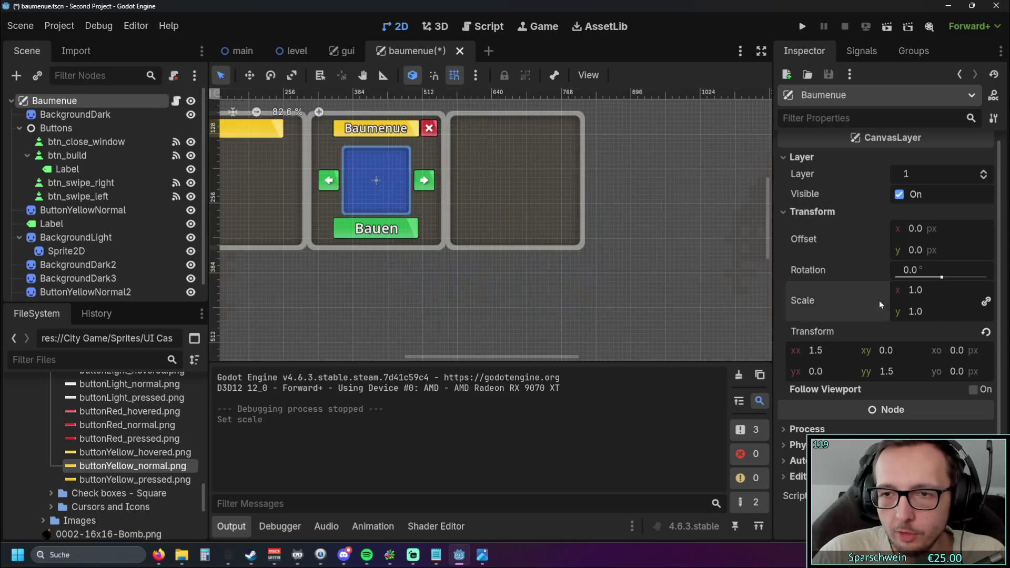
scroll(636, 226, down, 6)
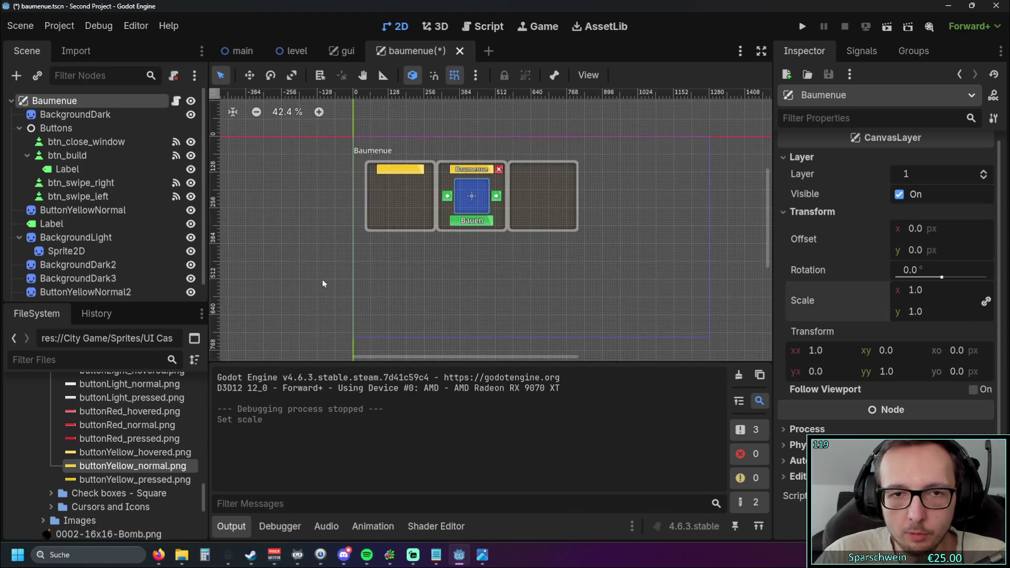
- Drag all menu pieces into place, then test-run the game and stop it with F8
drag(340, 281, 616, 188)
scroll(583, 252, up, 2)
mouse_move(522, 253)
mouse_down()
mouse_move(526, 211)
mouse_move(557, 225)
mouse_move(551, 219)
mouse_up()
click(516, 273)
scroll(490, 289, down, 2)
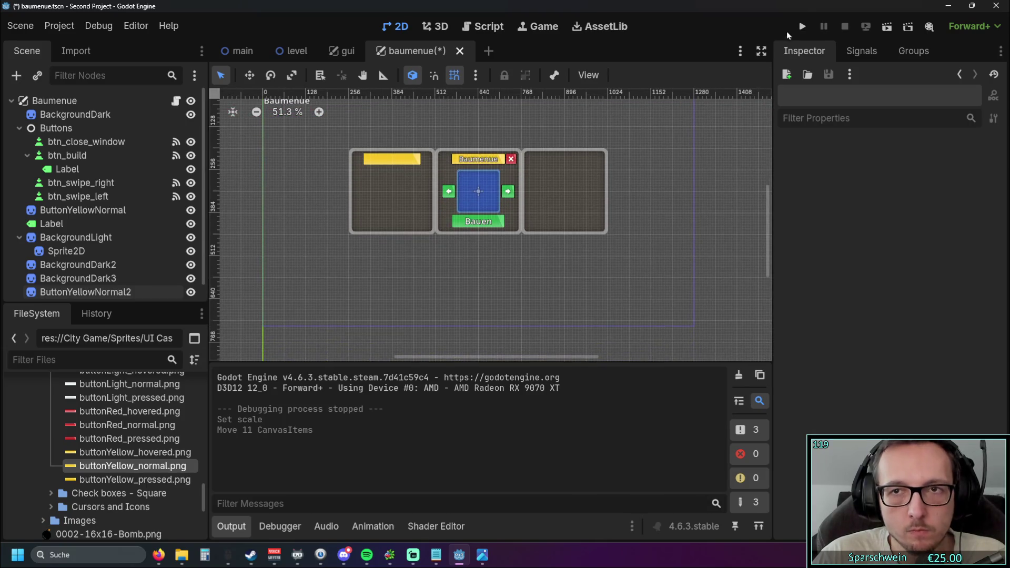
click(802, 27)
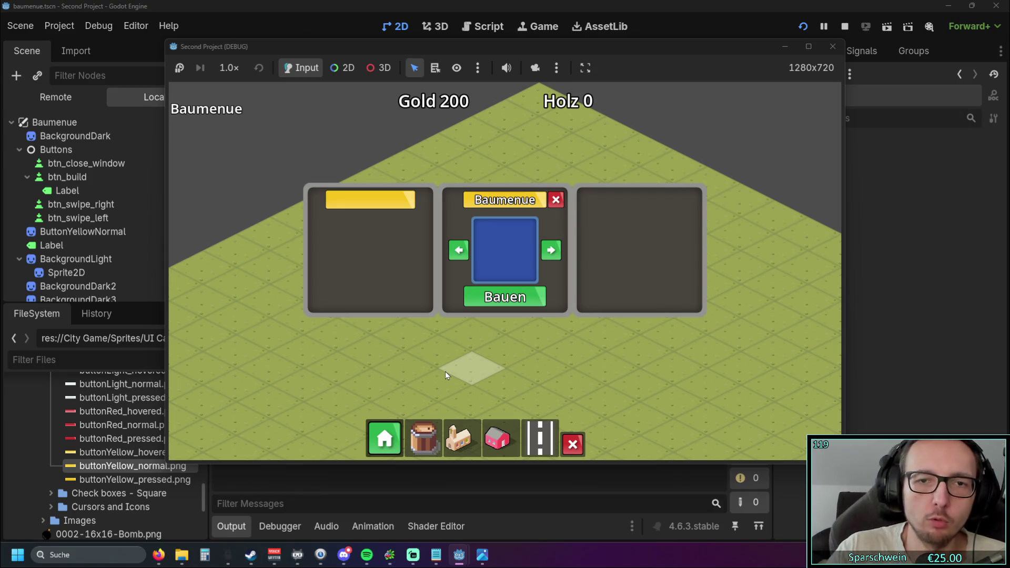
key(F8)
- Resize the left banner ButtonYellowNormal2 from its edges, making it slightly wider and shorter
drag(386, 194, 386, 198)
drag(274, 222, 271, 223)
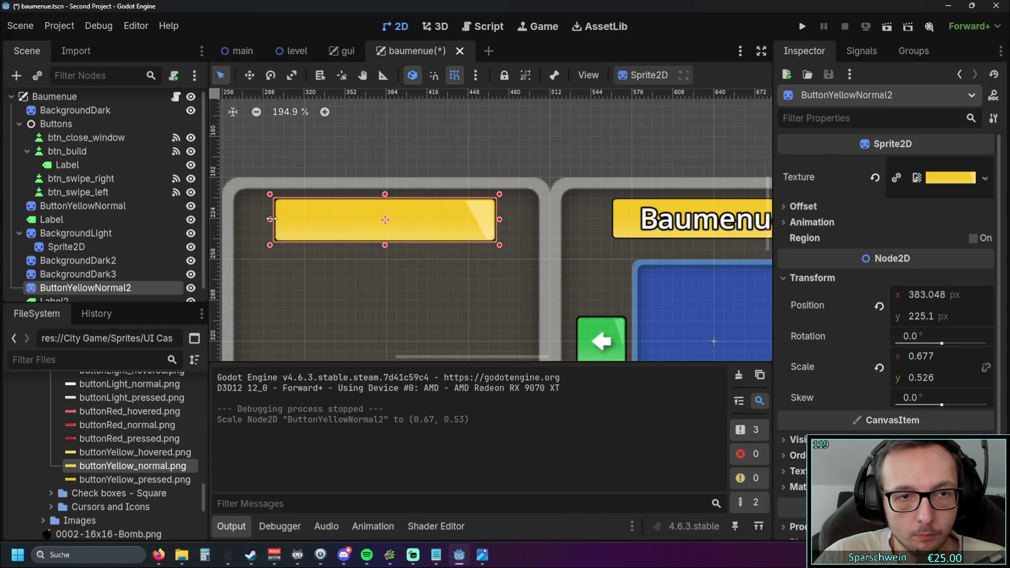
drag(499, 219, 502, 220)
drag(392, 247, 392, 243)
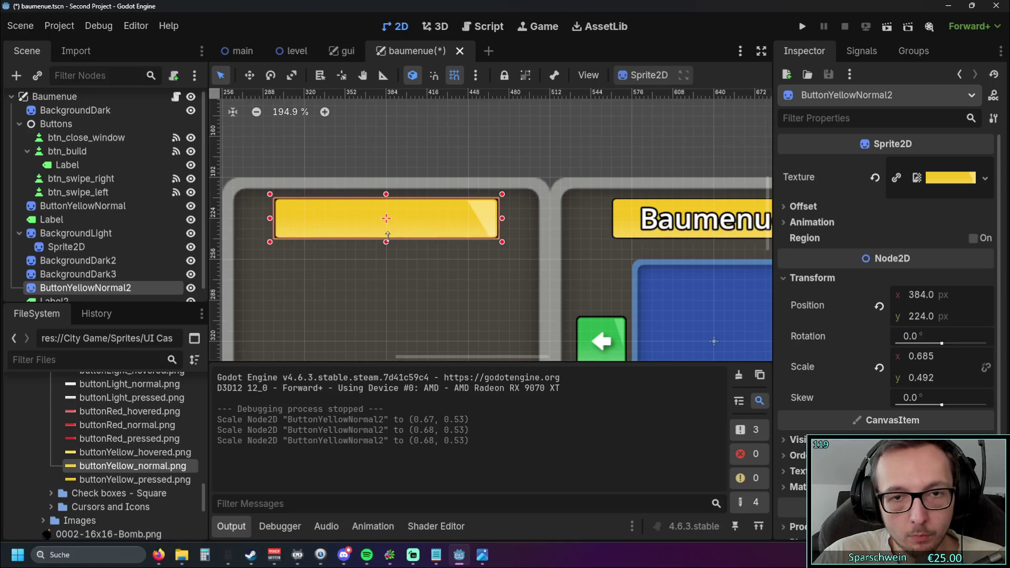
click(494, 276)
mouse_move(499, 276)
mouse_down()
mouse_move(423, 267)
mouse_move(469, 263)
mouse_up()
- Narrow the left banner from both sides to a scale of about 0.62 × 0.49
click(466, 213)
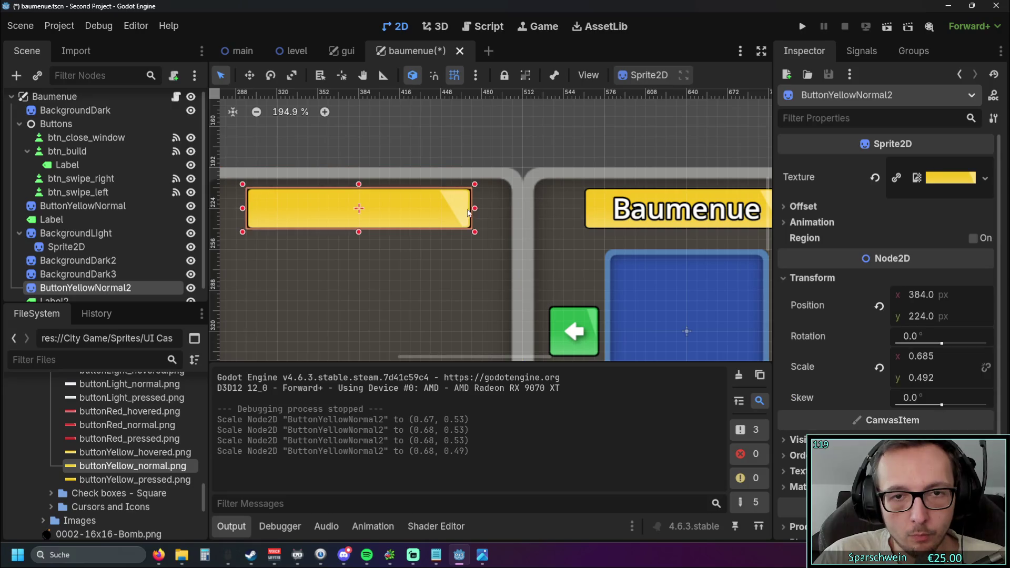
drag(472, 208, 461, 208)
click(353, 257)
click(263, 212)
drag(242, 208, 258, 209)
click(259, 262)
drag(259, 263, 320, 263)
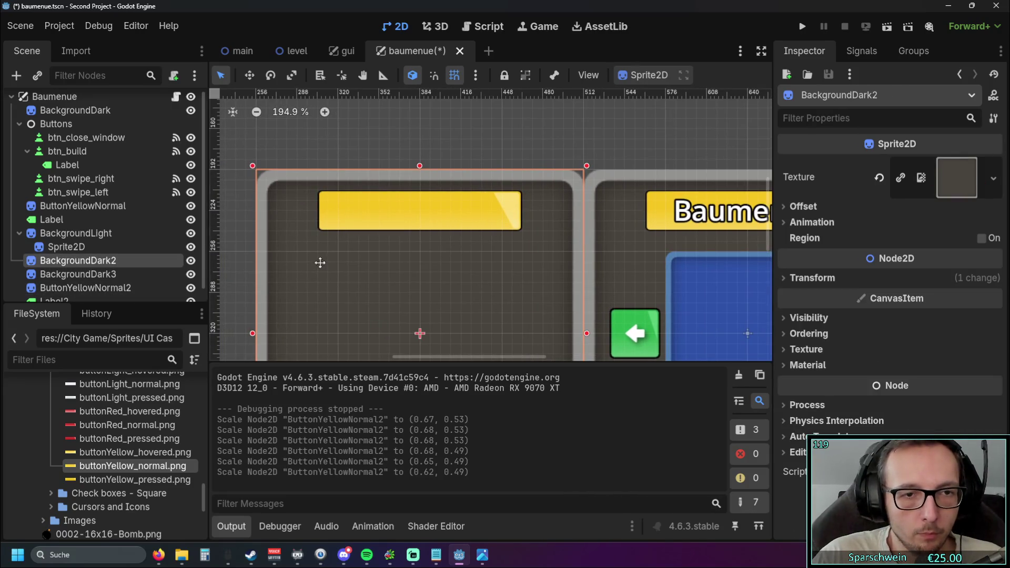
scroll(436, 223, right, 5)
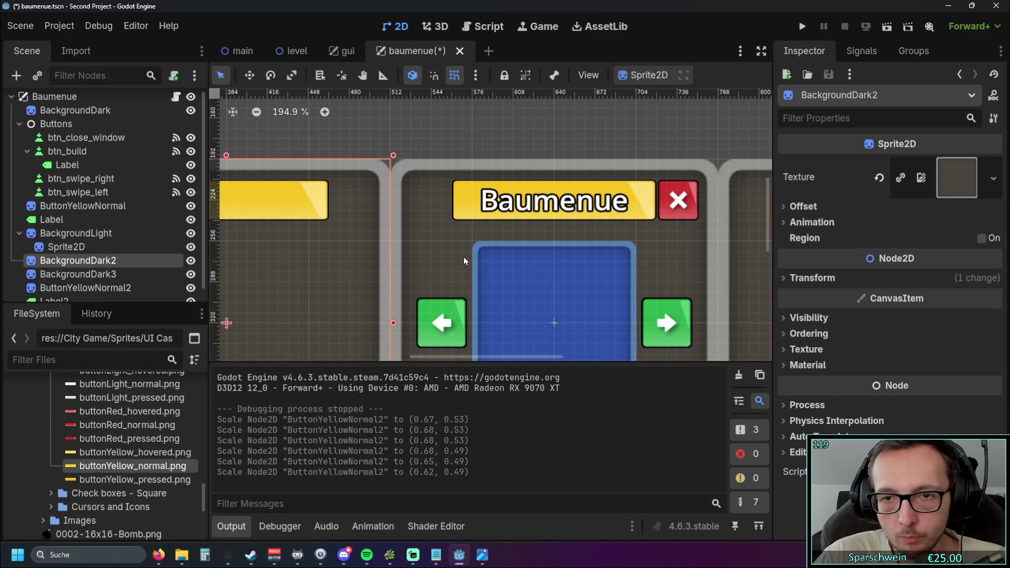
scroll(461, 260, right, 4)
scroll(502, 184, up, 5)
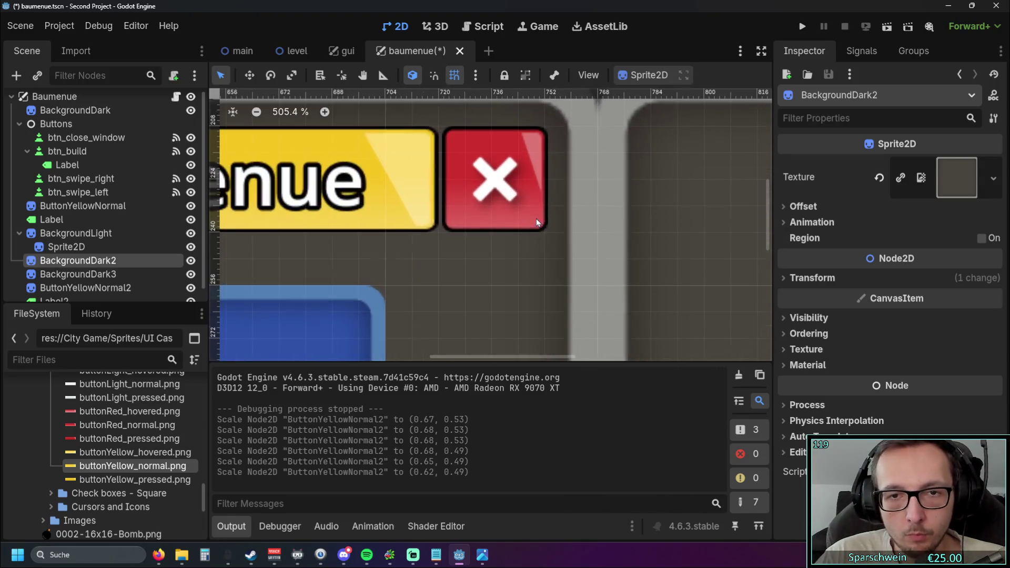
- Nudge btn_close_window with snapping off to position (716, 204), then re-enable grid snap
click(502, 185)
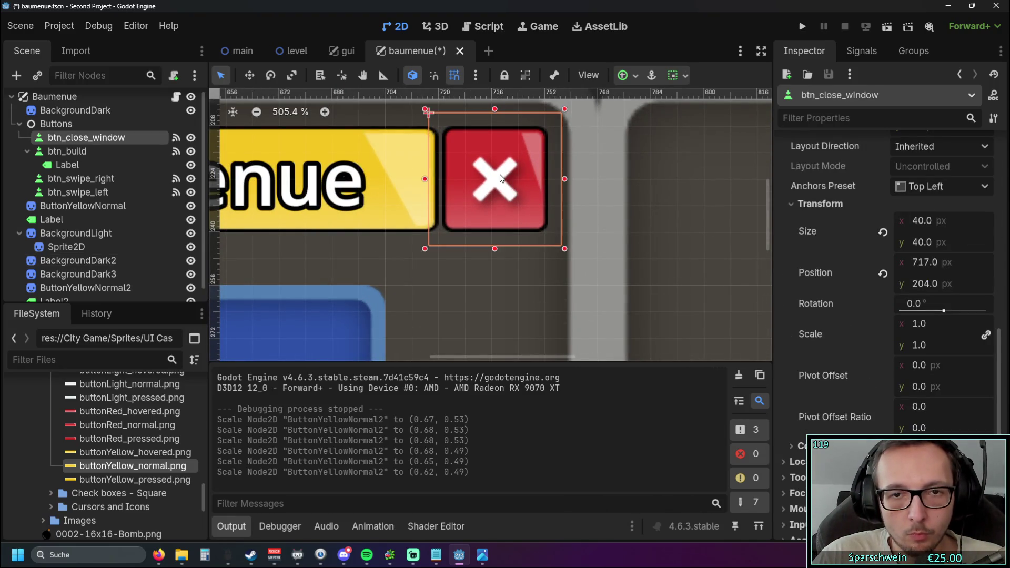
key(shift+g)
drag(494, 174, 487, 174)
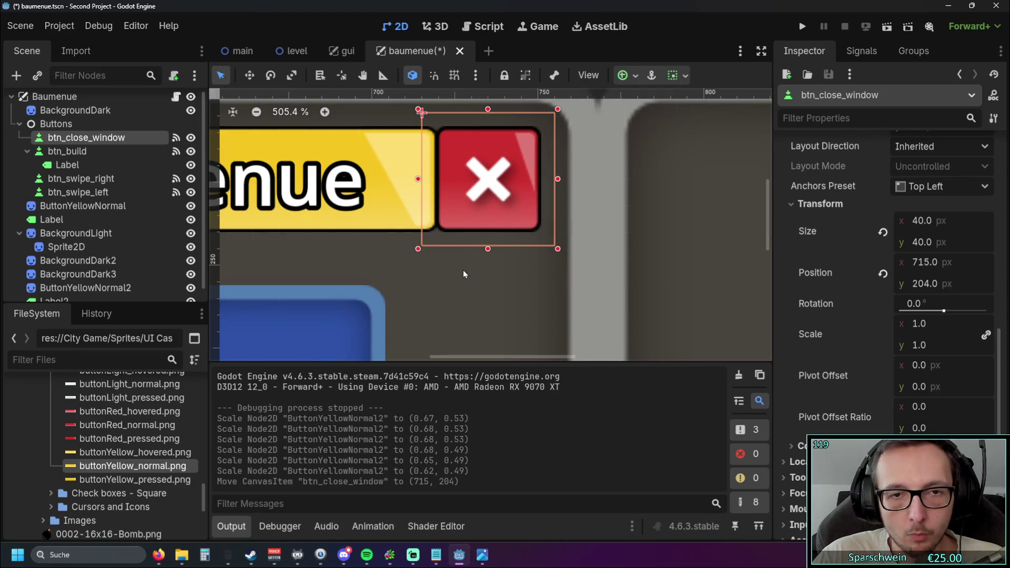
click(491, 202)
click(499, 198)
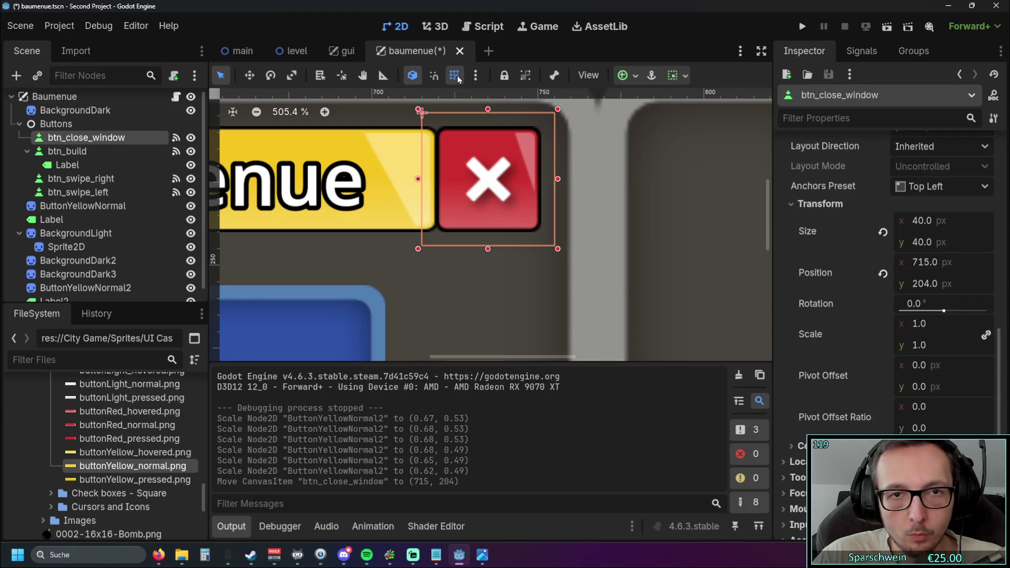
drag(476, 175, 480, 175)
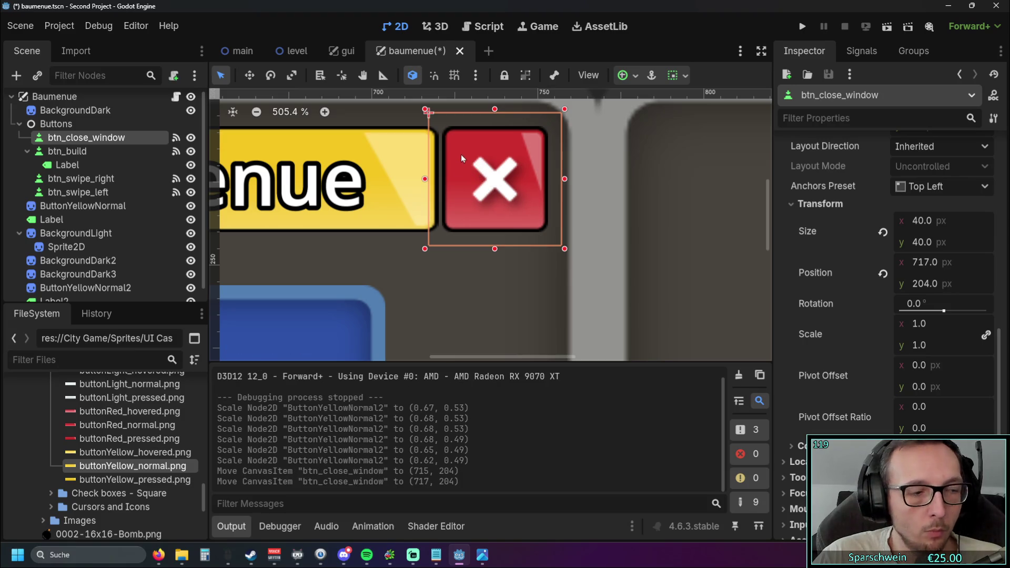
click(454, 75)
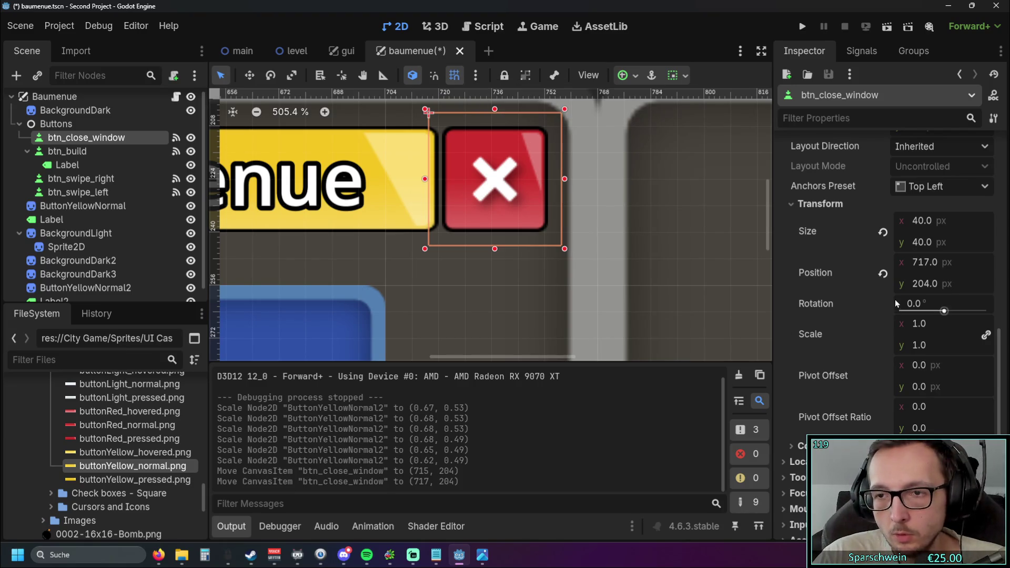
click(455, 76)
drag(496, 175, 492, 171)
click(646, 177)
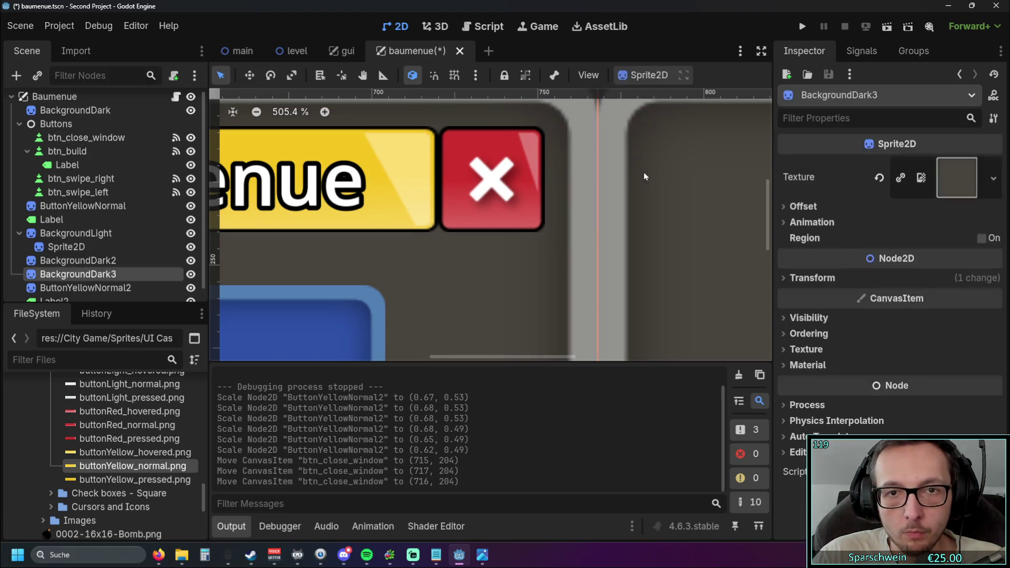
click(456, 75)
click(586, 275)
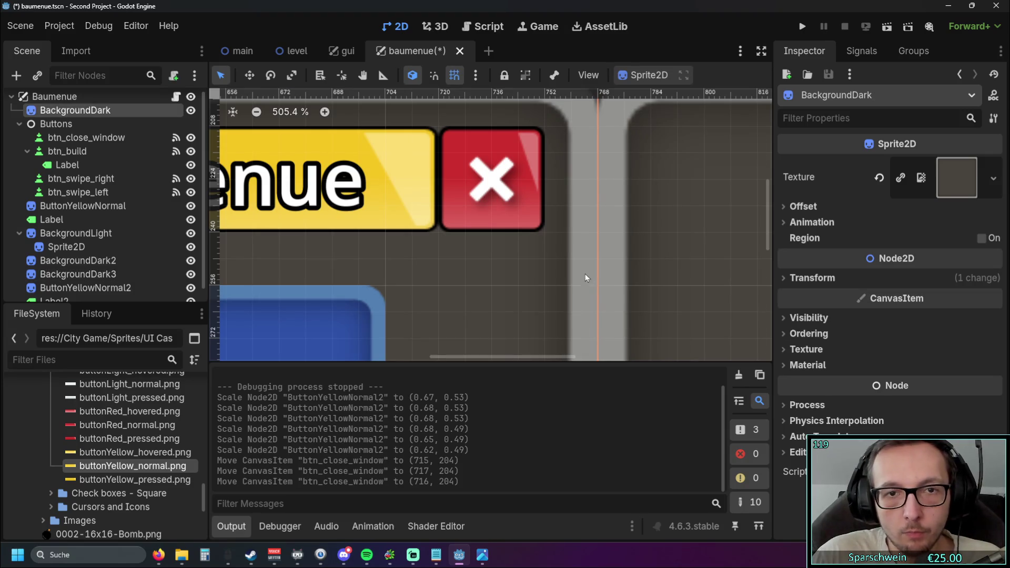
- Paste a copy of the left yellow banner ButtonYellowNormal2
scroll(579, 263, down, 3)
key(Escape)
scroll(535, 187, down, 5)
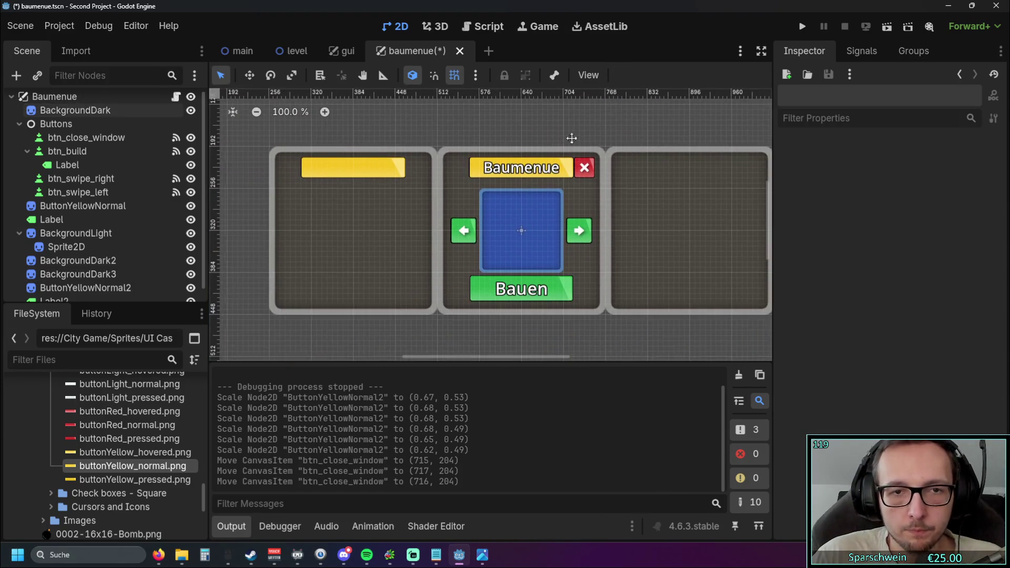
scroll(521, 158, left, 3)
click(349, 182)
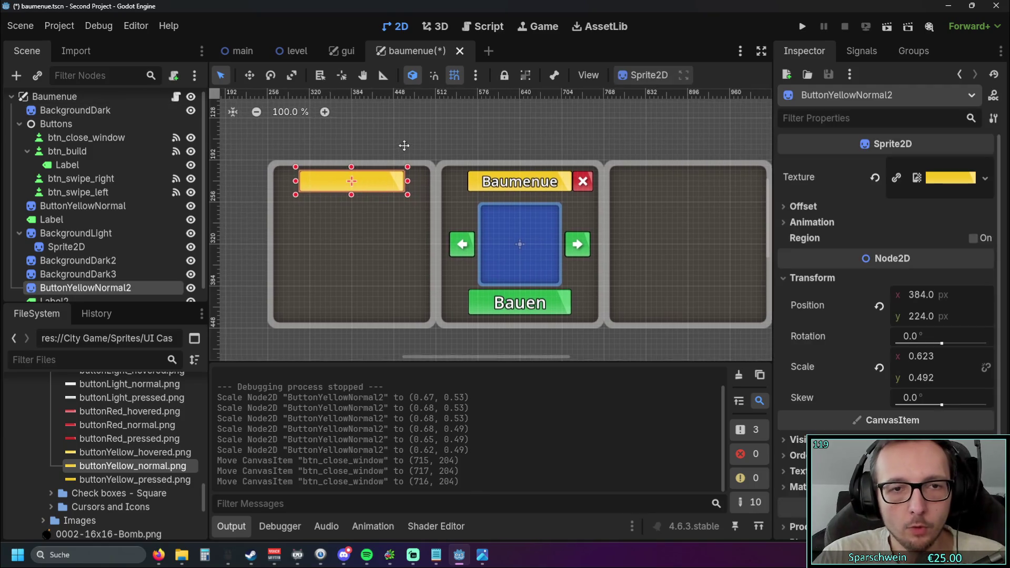
scroll(106, 264, down, 1)
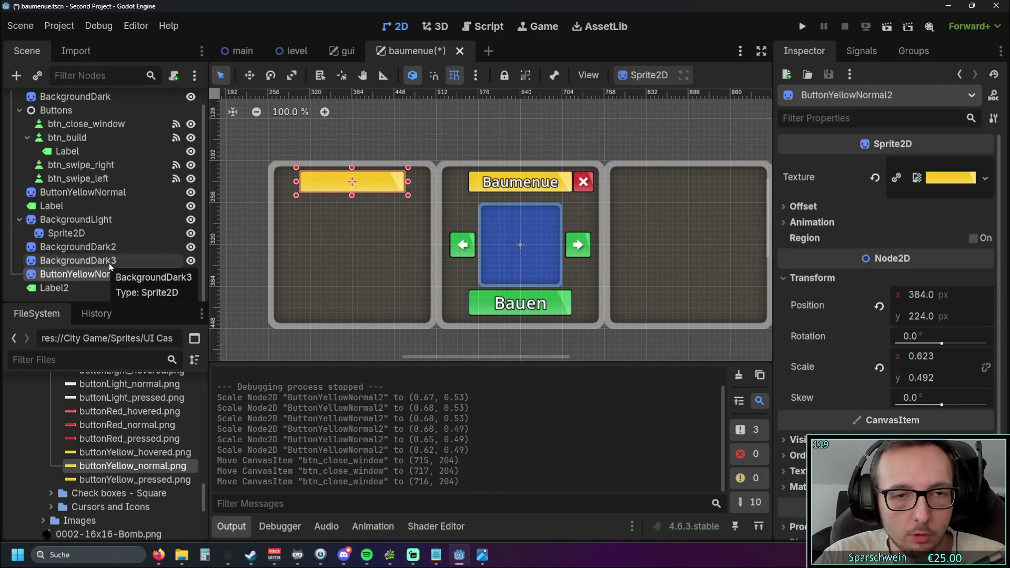
key(ctrl+v)
- Move the banner copy rightward and adjust its height back to full size
mouse_move(518, 261)
mouse_down()
mouse_move(687, 147)
mouse_move(716, 161)
mouse_up()
scroll(679, 174, up, 3)
mouse_move(652, 193)
mouse_down()
mouse_move(661, 241)
mouse_move(634, 241)
mouse_up()
scroll(640, 236, up, 5)
drag(589, 294, 588, 285)
drag(588, 282, 486, 291)
drag(486, 239, 486, 235)
drag(564, 262, 569, 262)
- Position and widen the copy across the top of the right dark panel
drag(427, 262, 581, 257)
scroll(530, 257, right, 3)
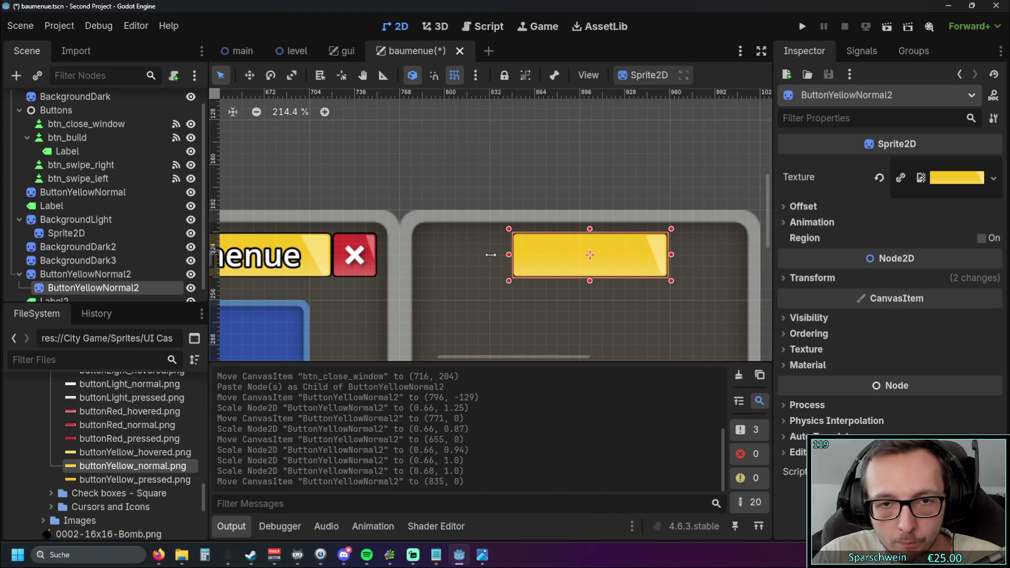
drag(511, 254, 475, 255)
mouse_move(594, 263)
mouse_down()
mouse_move(554, 263)
mouse_move(594, 262)
mouse_up()
drag(663, 255, 691, 258)
click(694, 167)
scroll(694, 163, down, 8)
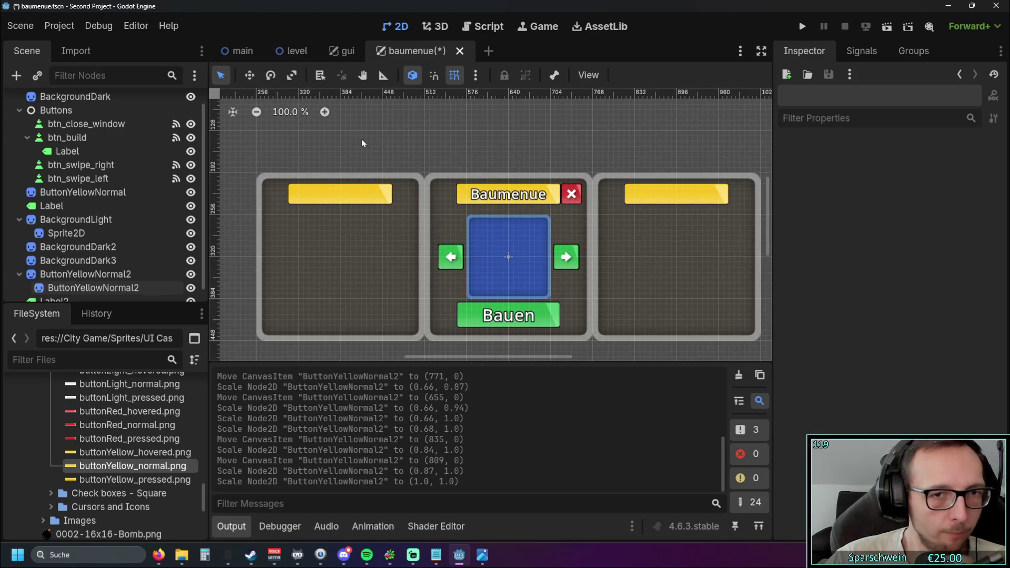
- Move the Baumenue label Label2 above the panels to (264, 120)
scroll(374, 149, up, 2)
scroll(119, 182, down, 1)
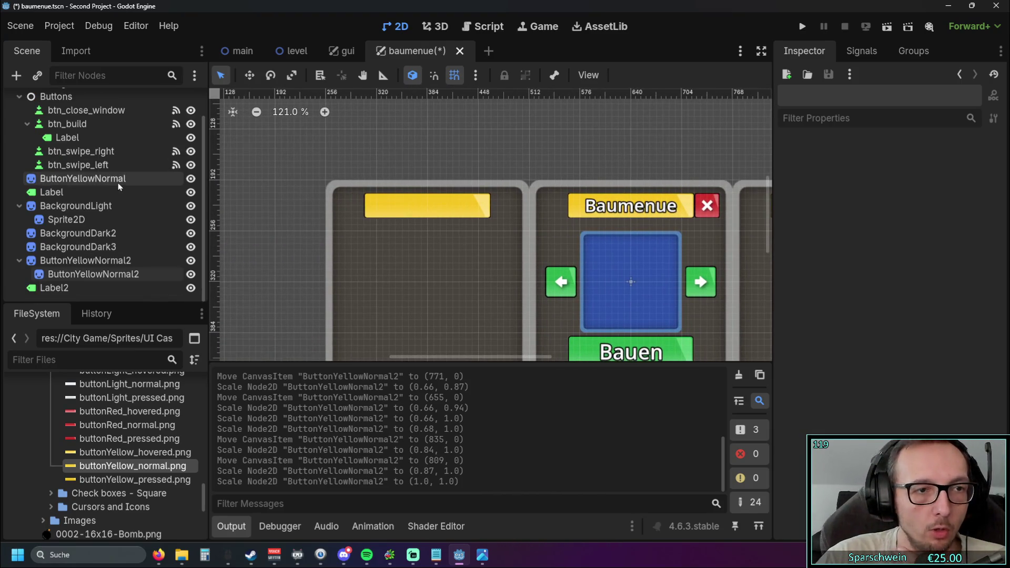
click(68, 288)
scroll(496, 131, down, 8)
scroll(343, 106, up, 7)
mouse_move(382, 147)
mouse_down()
mouse_move(595, 244)
mouse_move(584, 231)
mouse_up()
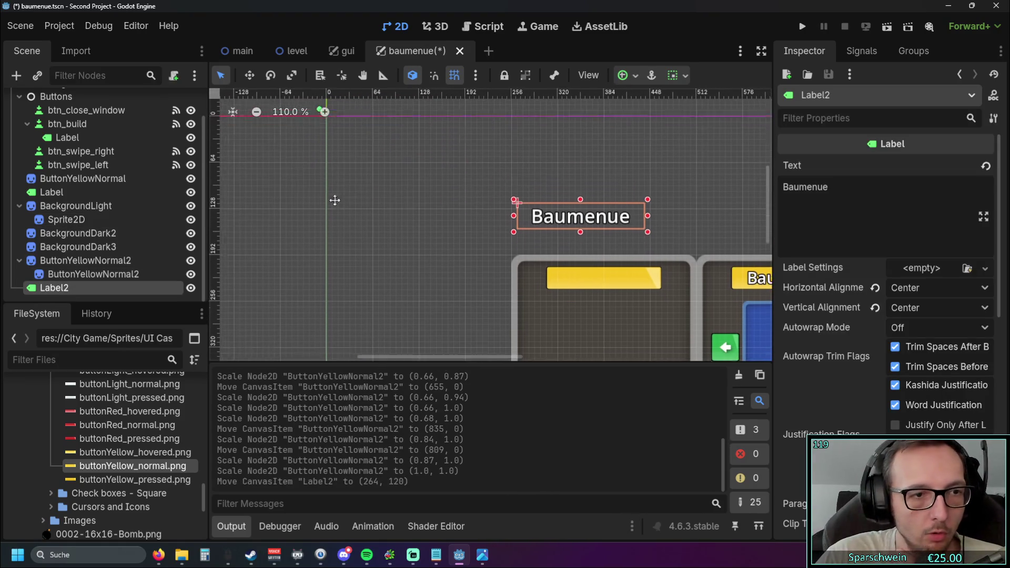
- Reparent the copied banner out from under the left banner as sibling ButtonYellowNormal3
click(89, 274)
mouse_move(90, 274)
mouse_down()
mouse_move(50, 251)
mouse_move(30, 259)
mouse_up()
click(331, 185)
scroll(331, 185, right, 5)
click(109, 207)
click(104, 180)
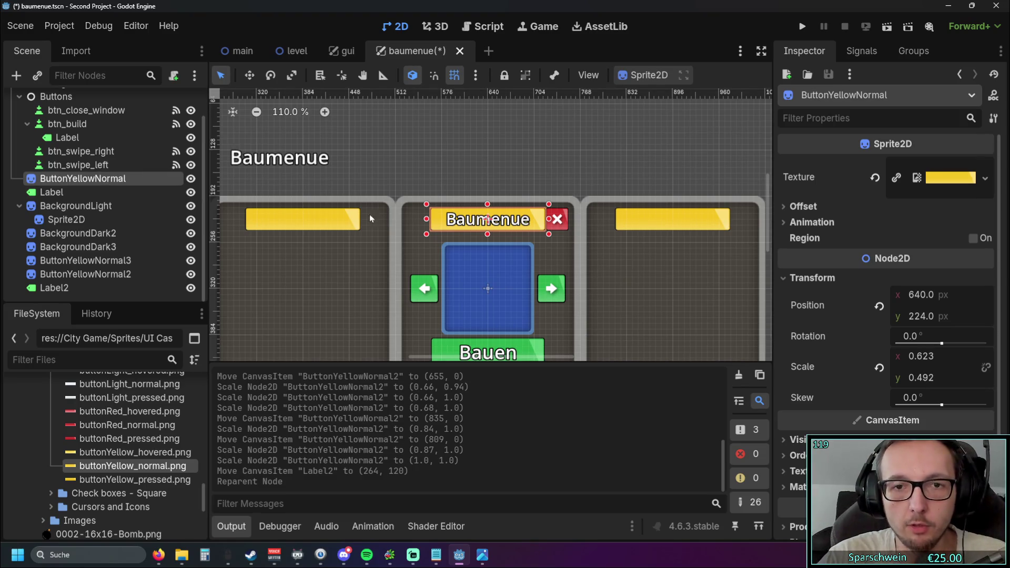
scroll(463, 173, up, 4)
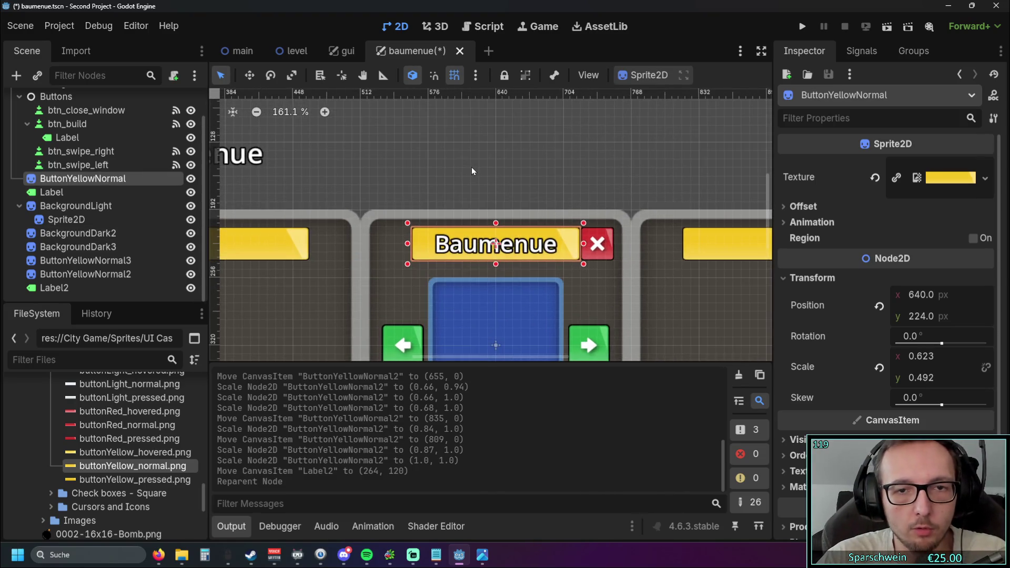
- Rename the middle yellow banner node to Background_Baumenue
double_click(103, 181)
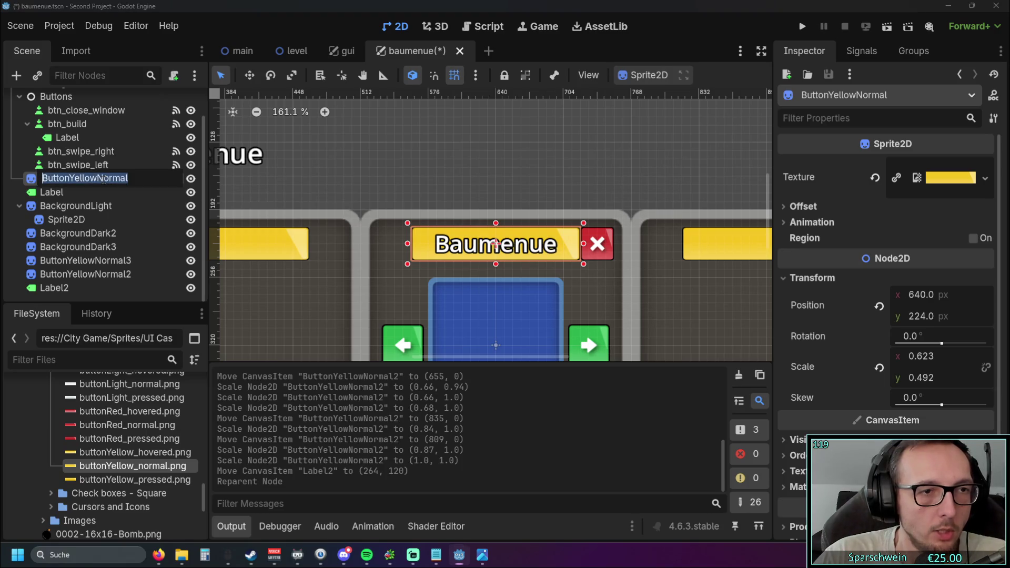
text(Background Bau)
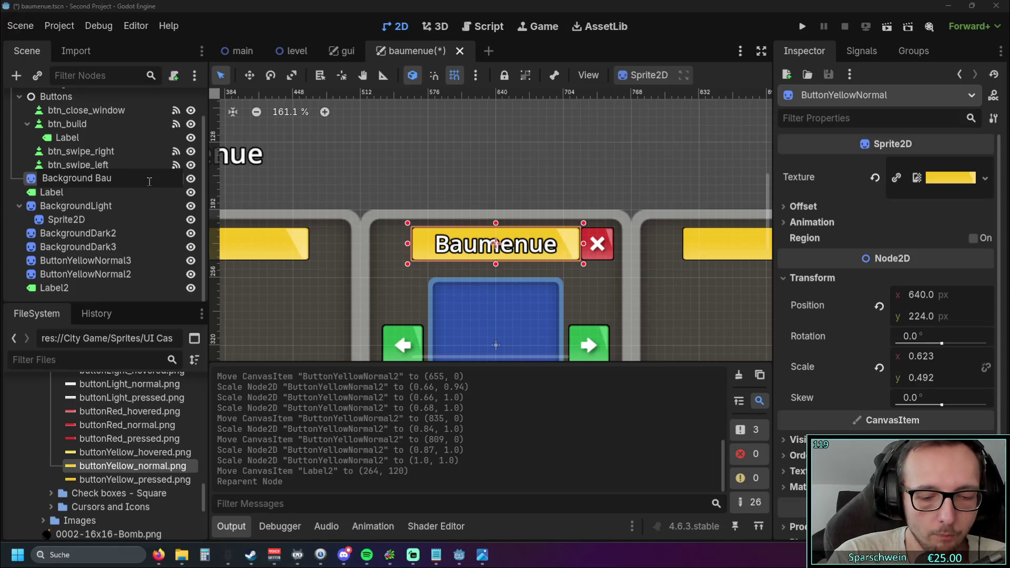
text(men)
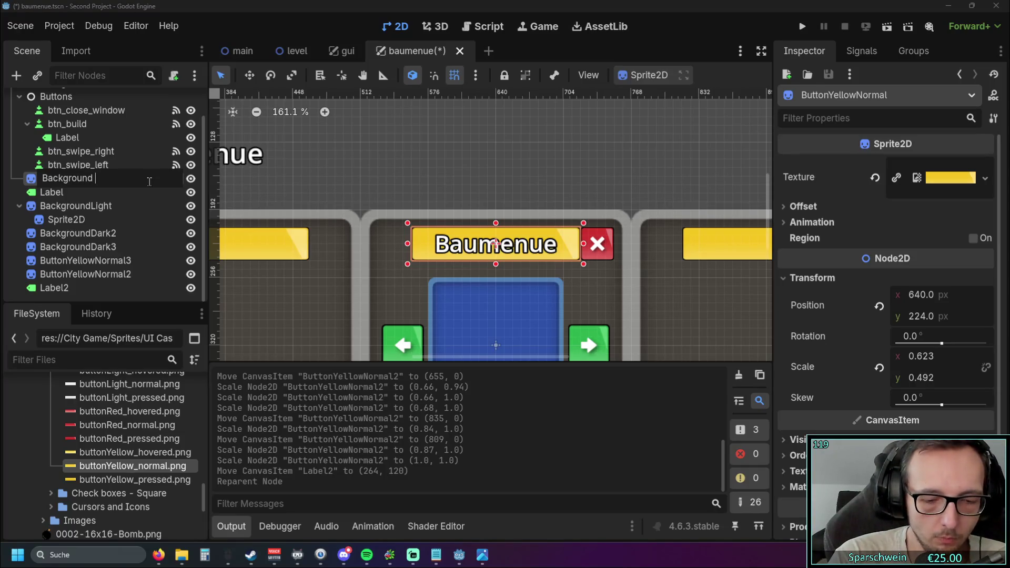
text(ue)
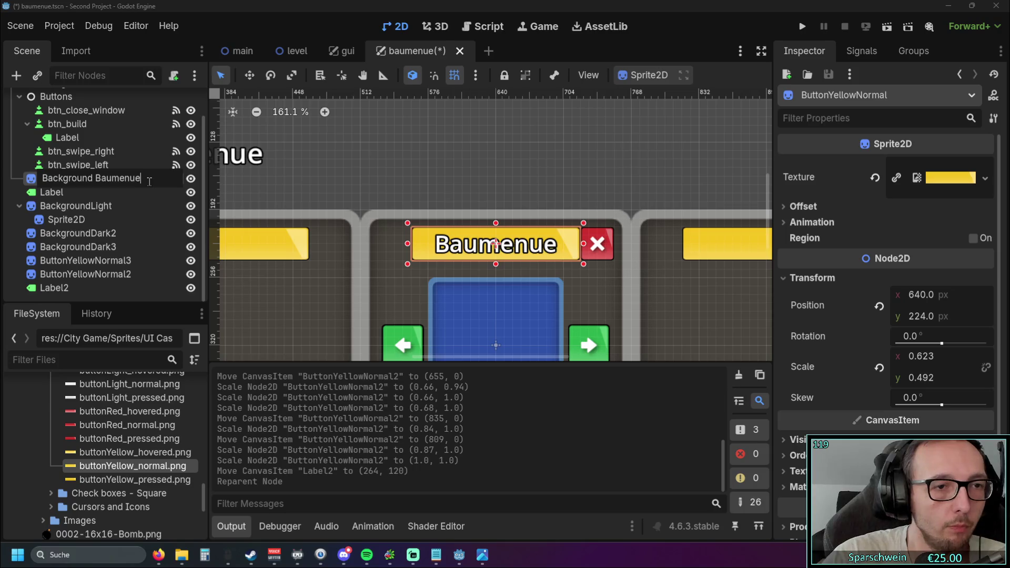
key(Return)
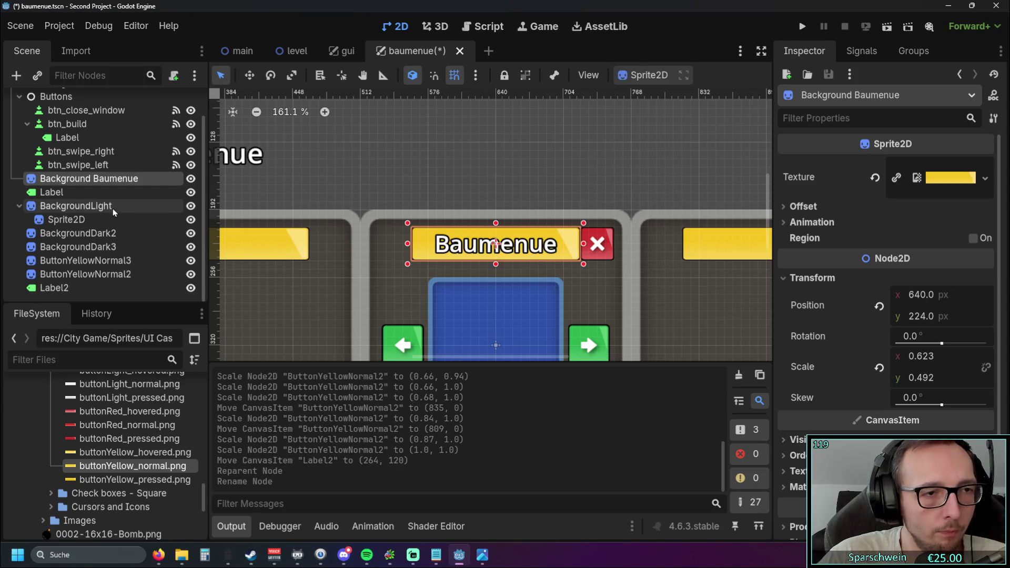
- Rename the title label to Label_Baumenue and re-confirm the Background_Baumenue name
click(110, 237)
click(80, 194)
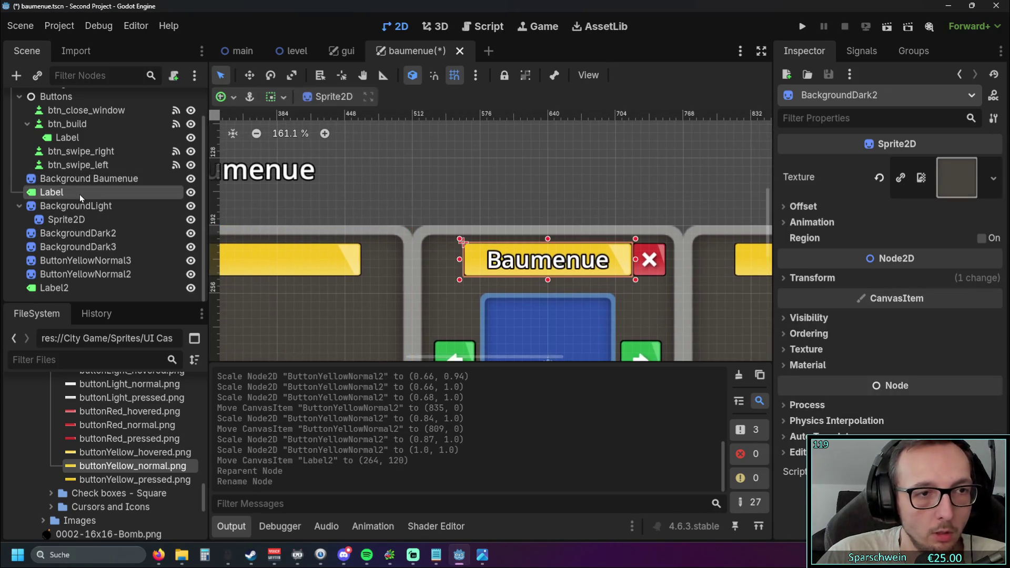
click(79, 194)
text(_Baumenue)
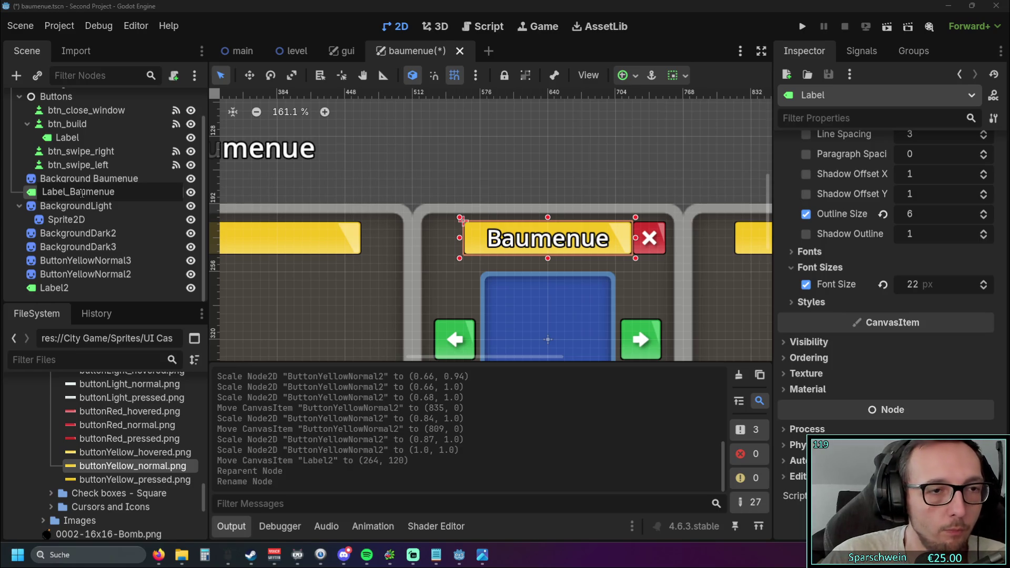
key(Return)
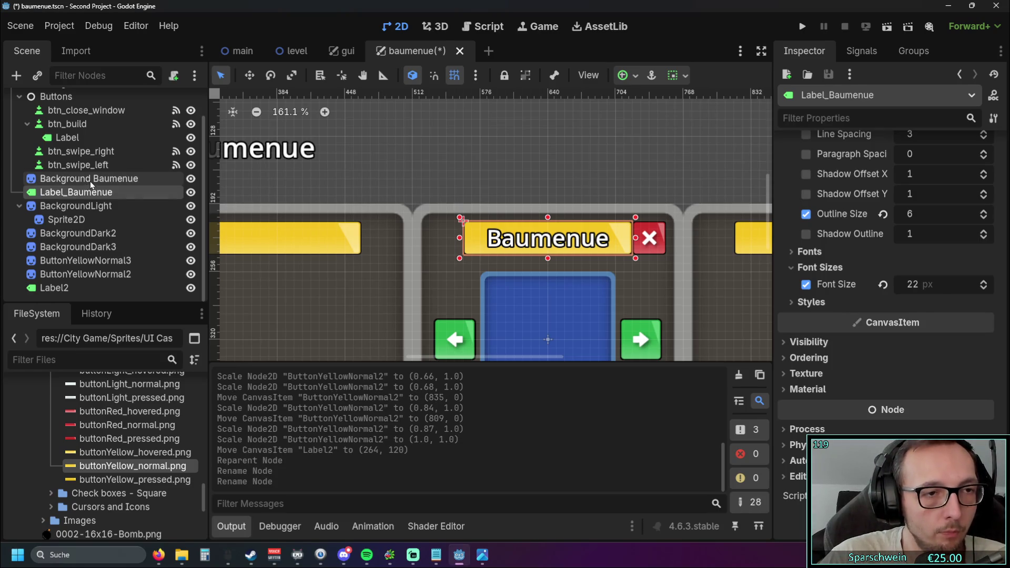
click(90, 180)
click(91, 179)
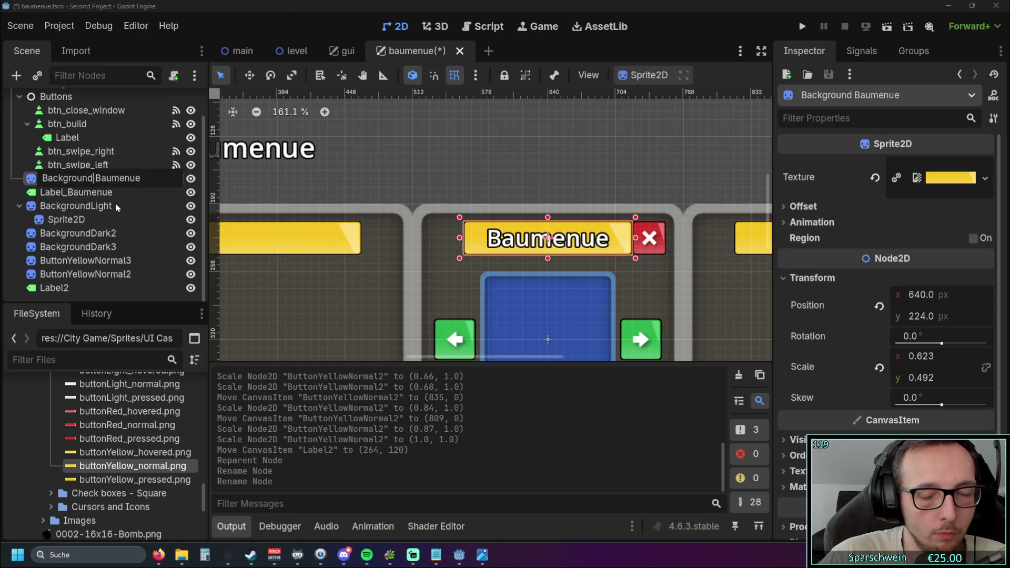
text(_)
key(Return)
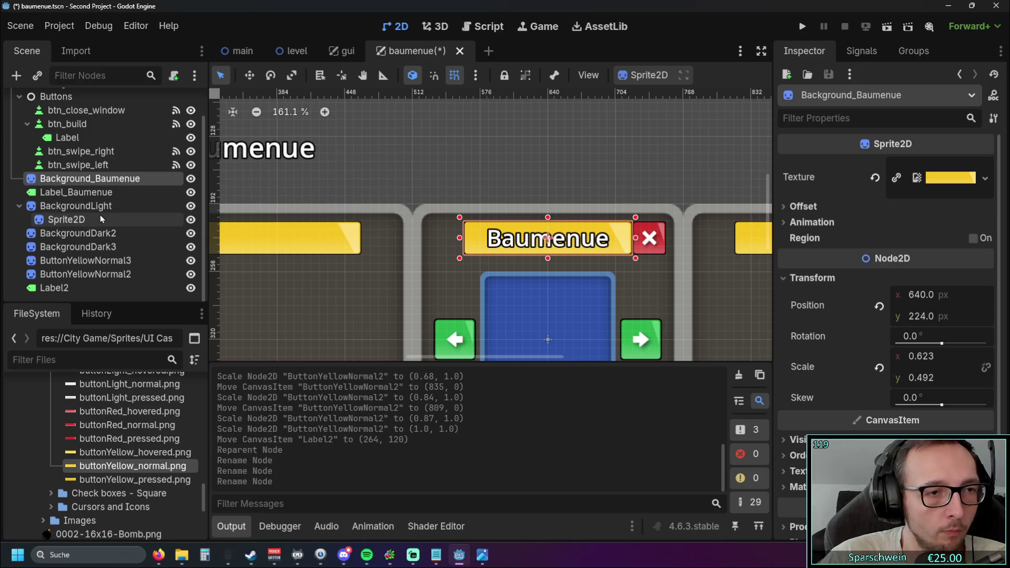
click(97, 207)
scroll(463, 176, down, 2)
scroll(458, 127, up, 1)
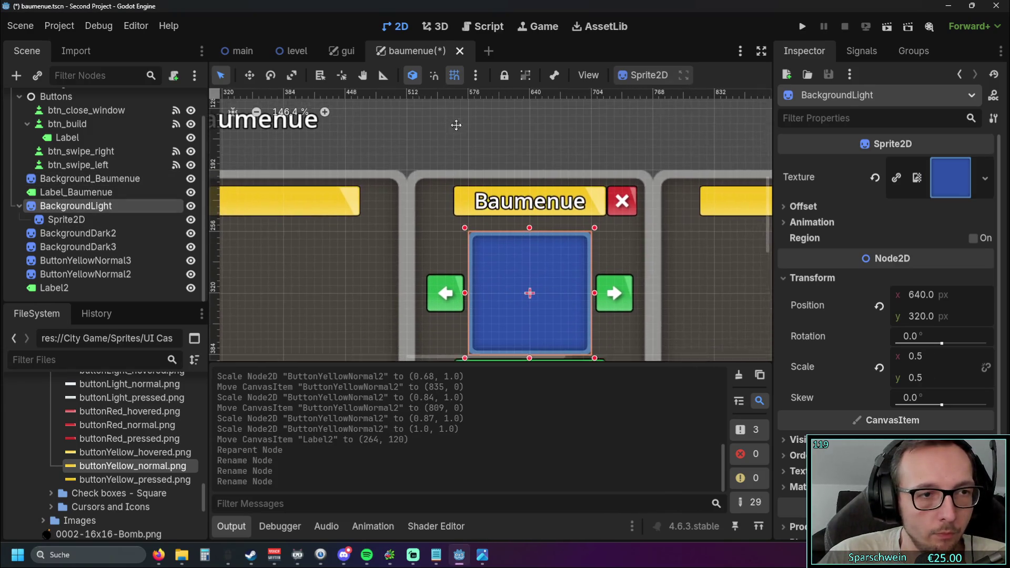
- Move BackgroundDark2 and BackgroundDark3 directly under BackgroundDark in the scene tree
click(94, 222)
click(95, 234)
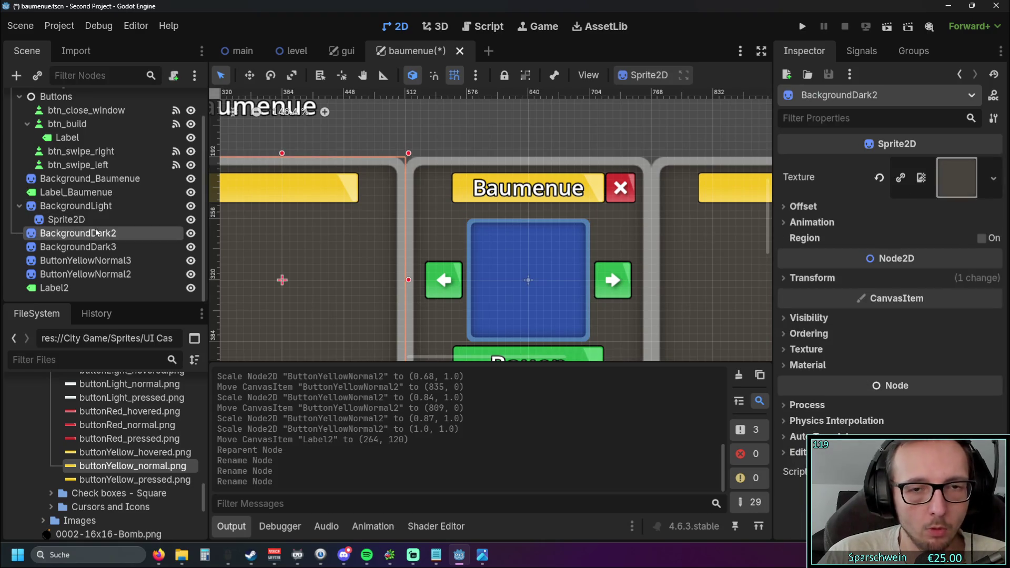
drag(438, 132, 604, 117)
click(80, 247)
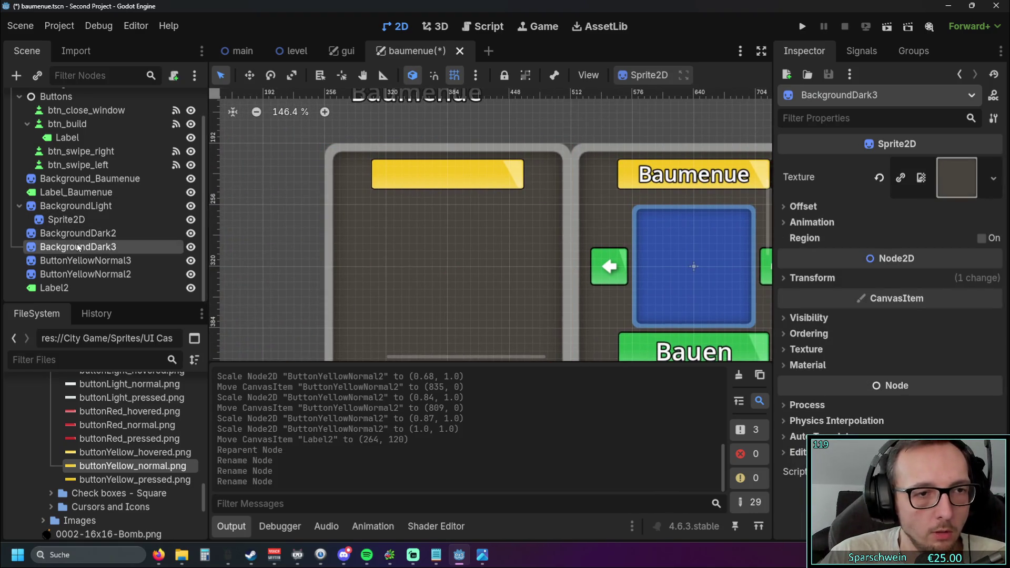
scroll(99, 248, up, 2)
ctrl+click(98, 266)
drag(92, 274, 89, 122)
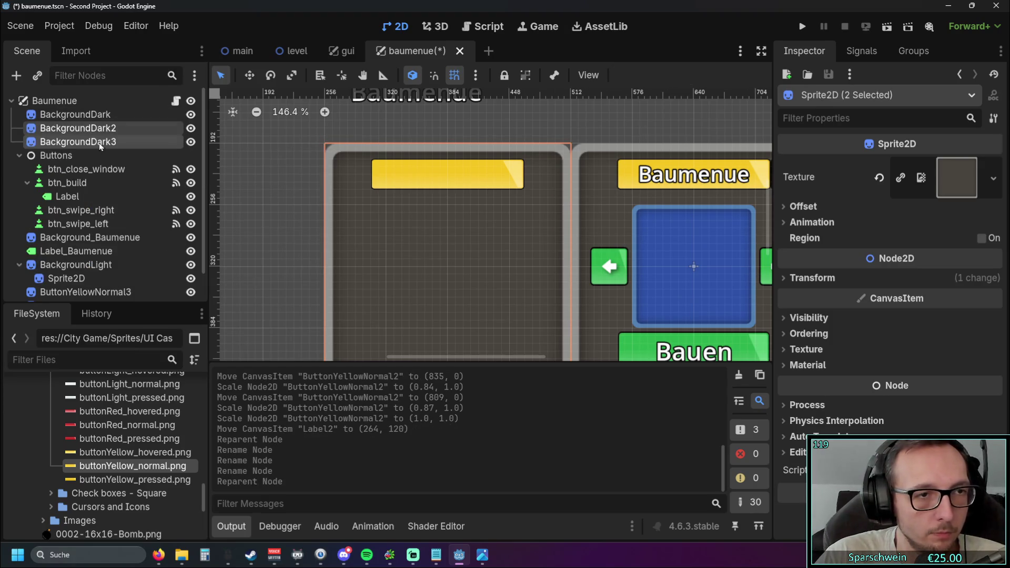
click(269, 180)
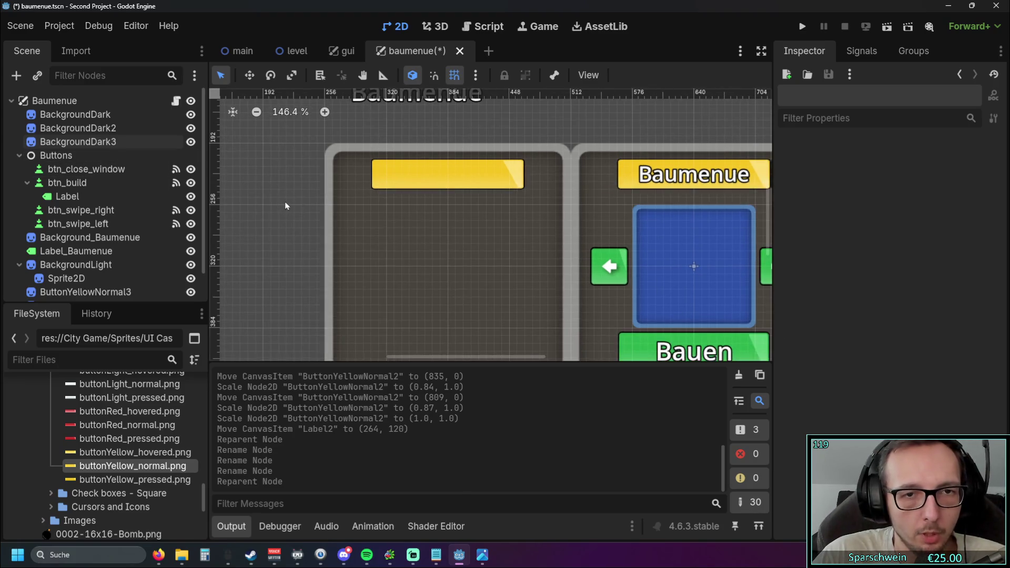
- Move BackgroundLight up after BackgroundDark3, above the Buttons group
drag(270, 197, 227, 156)
scroll(227, 157, down, 1)
scroll(242, 195, up, 2)
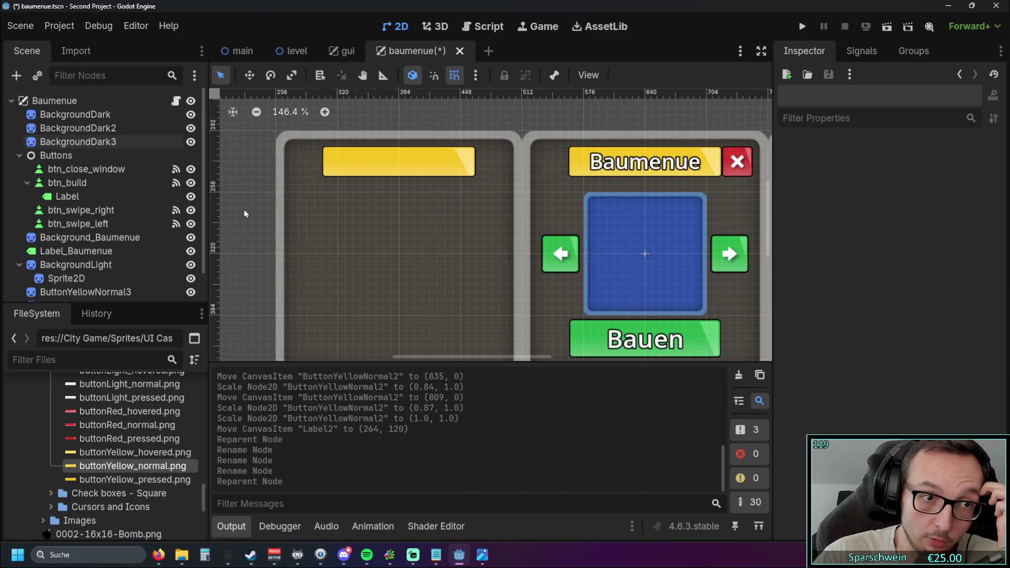
scroll(243, 218, left, 2)
scroll(78, 226, down, 2)
drag(76, 236, 63, 125)
click(282, 245)
scroll(281, 245, up, 1)
scroll(281, 245, up, 2)
click(261, 240)
scroll(254, 235, right, 3)
scroll(255, 235, down, 1)
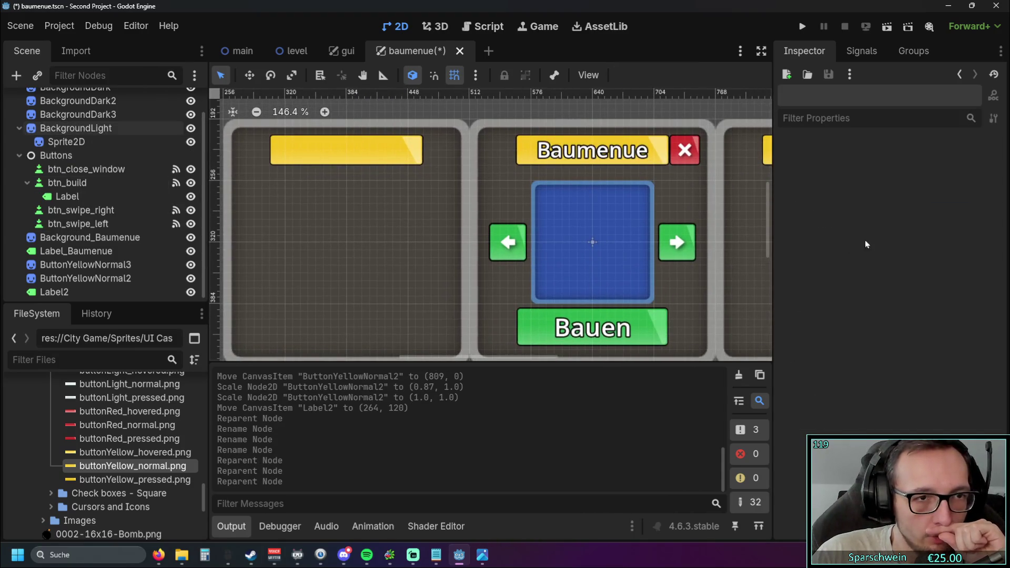
scroll(400, 203, down, 1)
scroll(400, 203, left, 5)
scroll(400, 203, down, 1)
scroll(119, 217, down, 1)
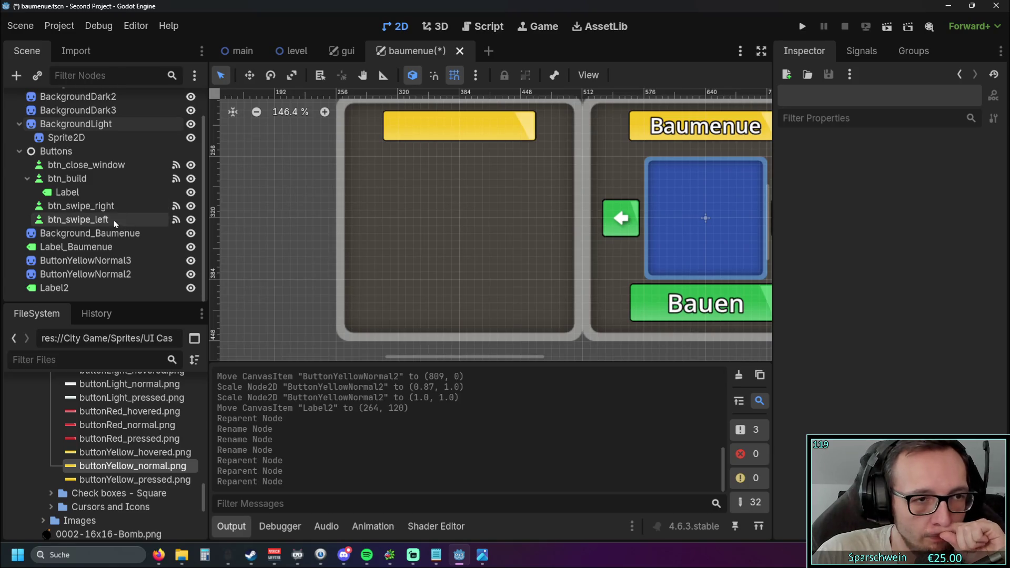
- Place ButtonYellowNormal3 right after ButtonYellowNormal2 in the scene tree
click(87, 235)
click(83, 246)
click(111, 274)
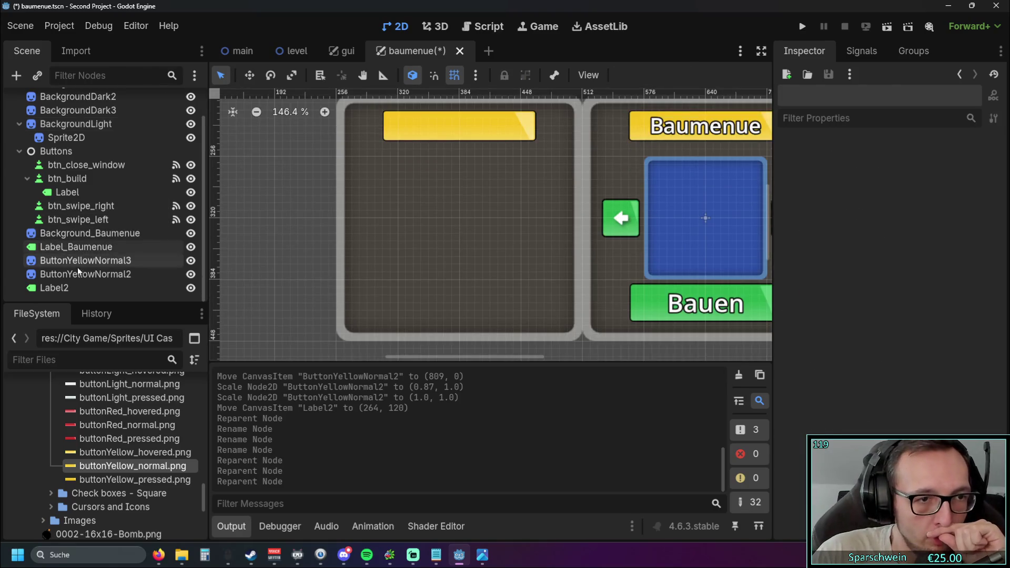
click(137, 287)
scroll(412, 320, up, 3)
scroll(413, 320, left, 3)
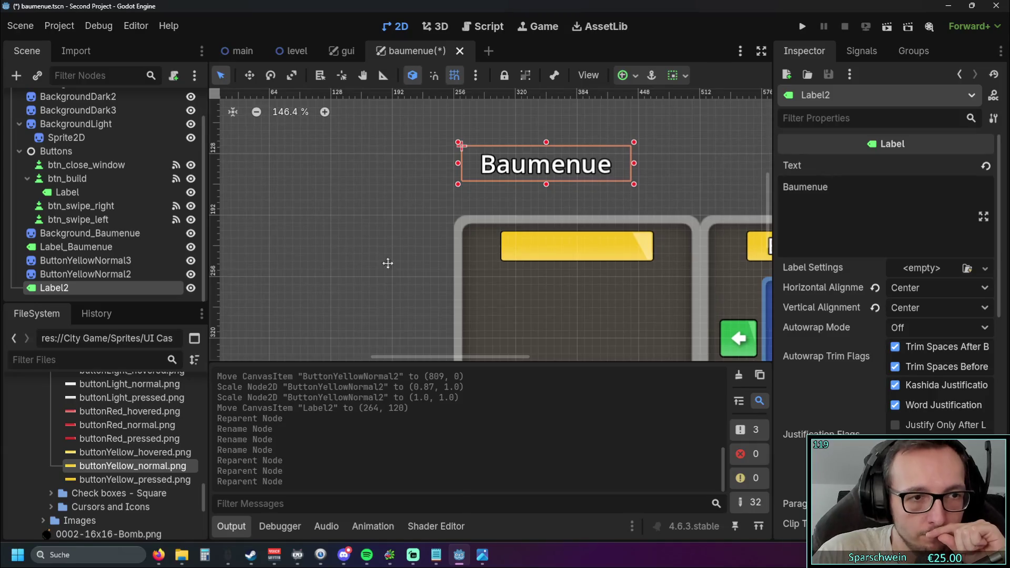
scroll(388, 264, down, 3)
scroll(388, 264, right, 3)
click(101, 261)
drag(98, 264, 108, 280)
- Rename ButtonYellowNormal2 to Background_Baukosten and ButtonYellowNormal3 to Background_Ertrag
click(104, 261)
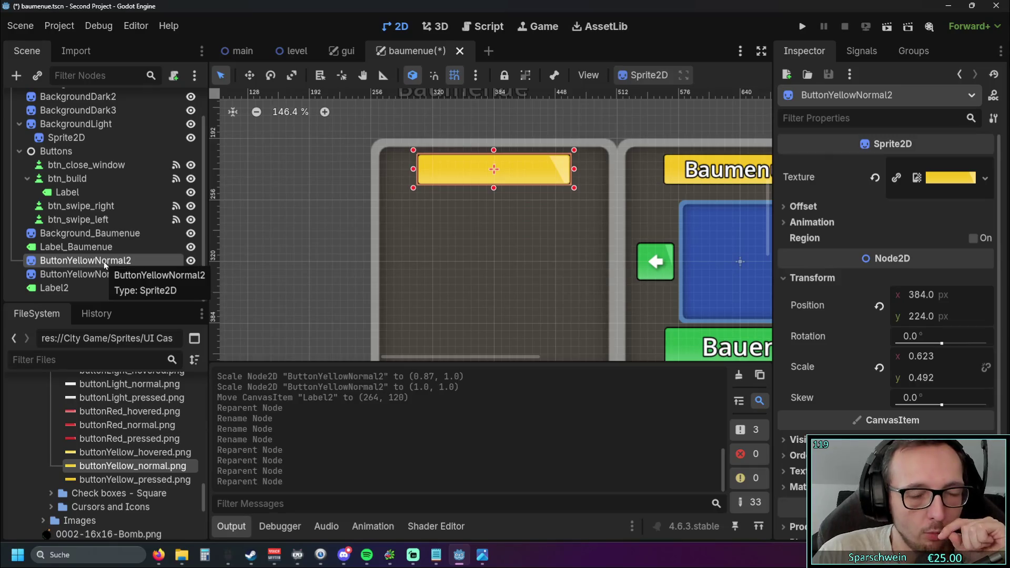
click(103, 261)
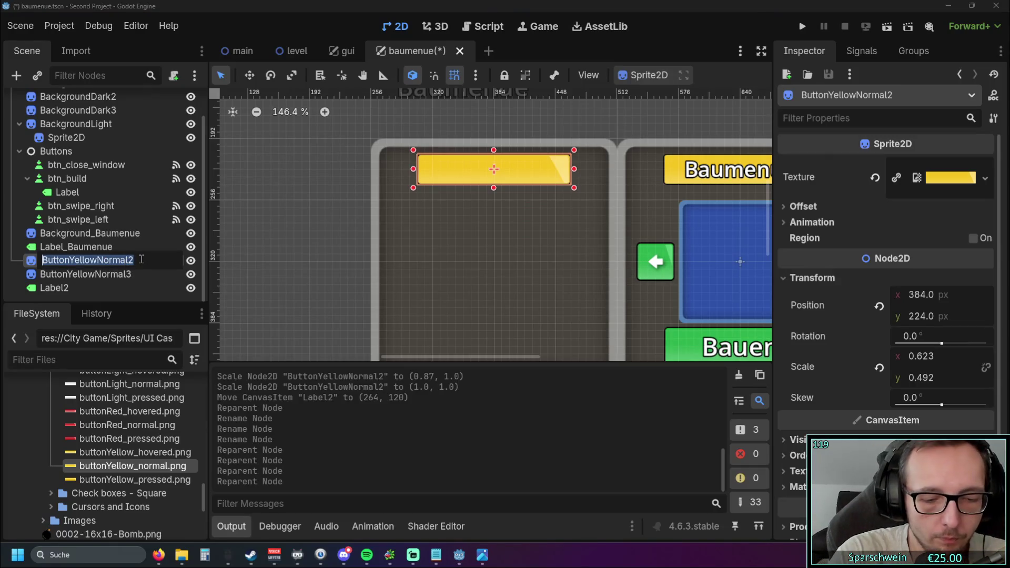
text(Background)
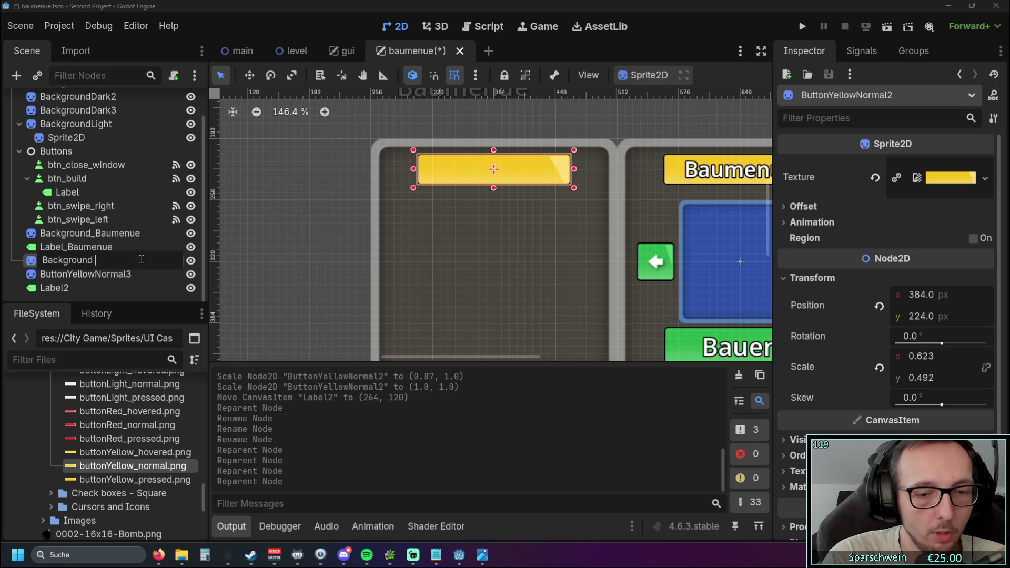
text(_Baukosten)
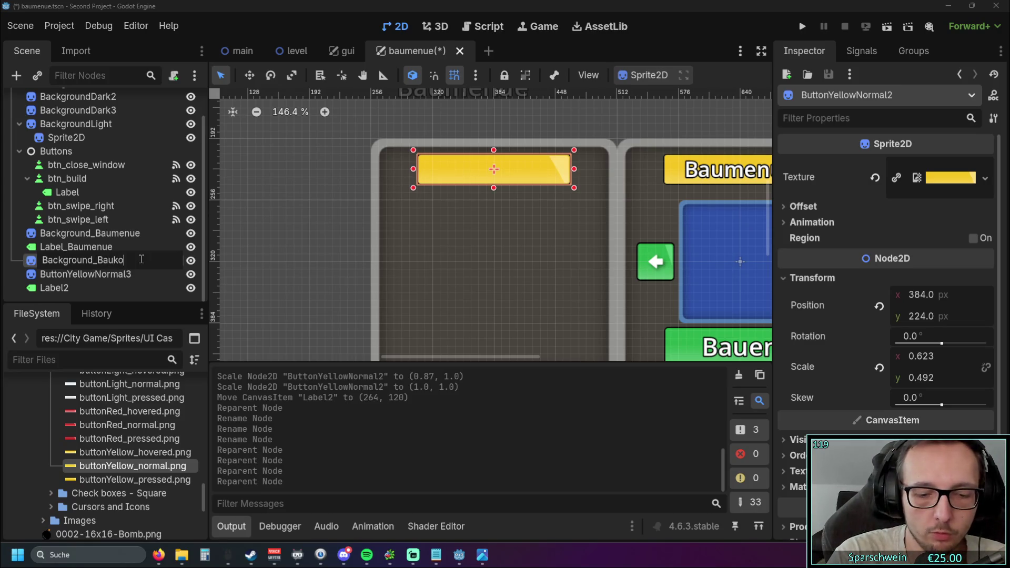
key(Return)
click(107, 274)
click(107, 273)
text(Background_E)
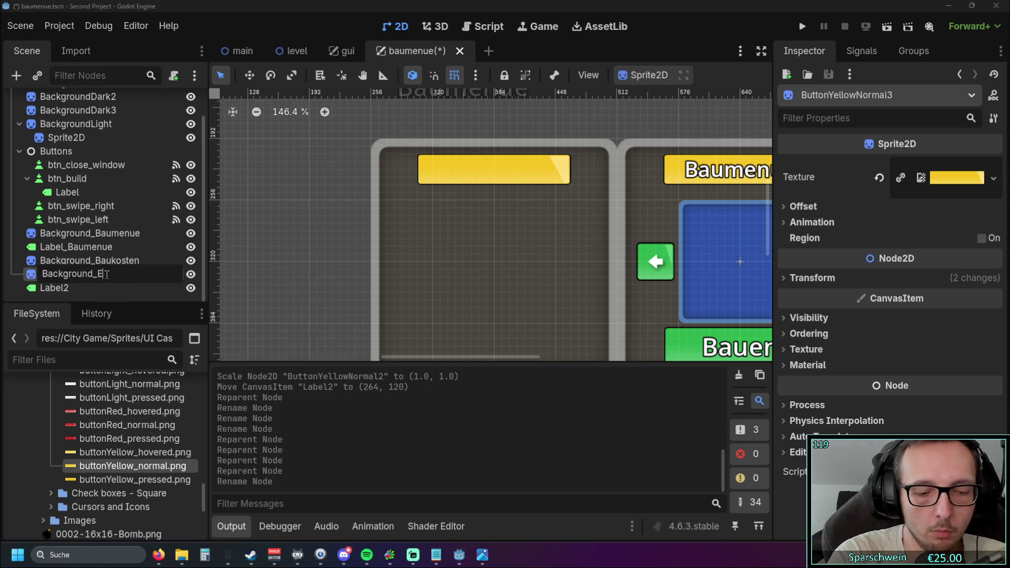
text(rtrag)
key(Return)
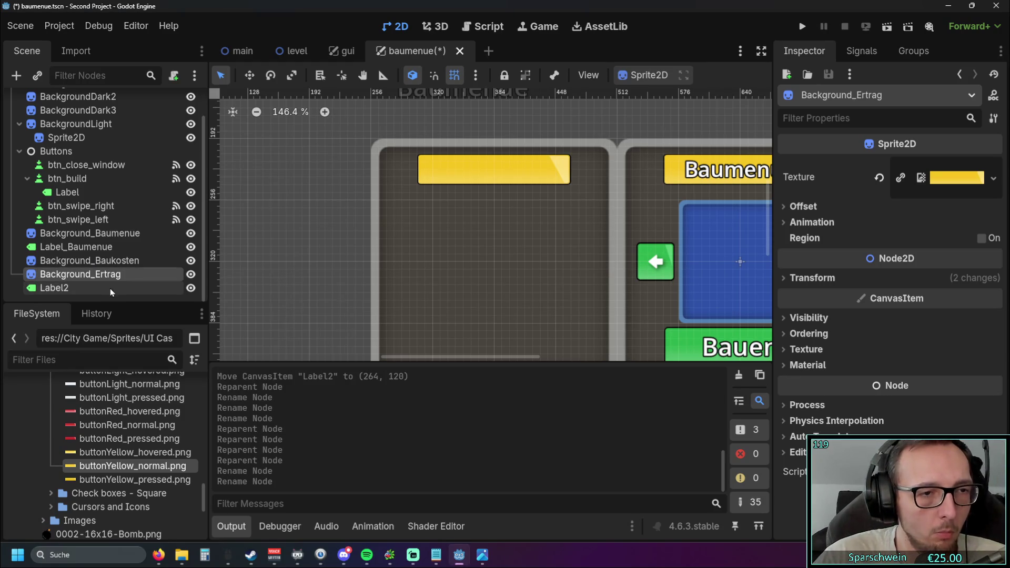
- Duplicate the Label2 node by copying and pasting it
click(55, 288)
key(ctrl+c)
key(ctrl+v)
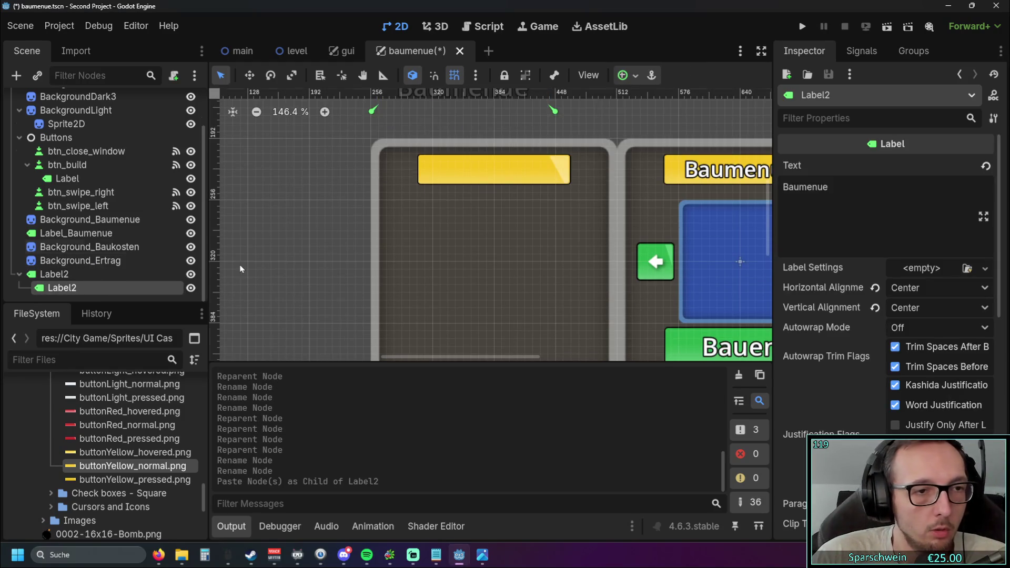
- Place the pasted label after Background_Baukosten in the tree and move it above the panels
mouse_move(62, 288)
mouse_down()
mouse_move(63, 248)
mouse_move(58, 257)
mouse_up()
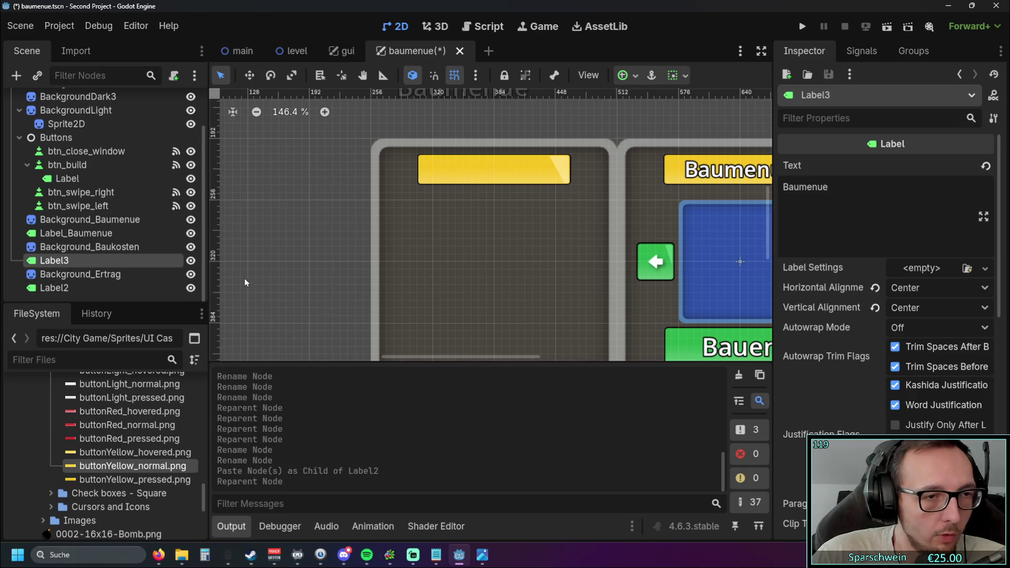
click(58, 261)
scroll(314, 228, down, 3)
mouse_move(314, 228)
mouse_down()
mouse_move(378, 271)
mouse_move(348, 255)
mouse_move(368, 300)
mouse_up()
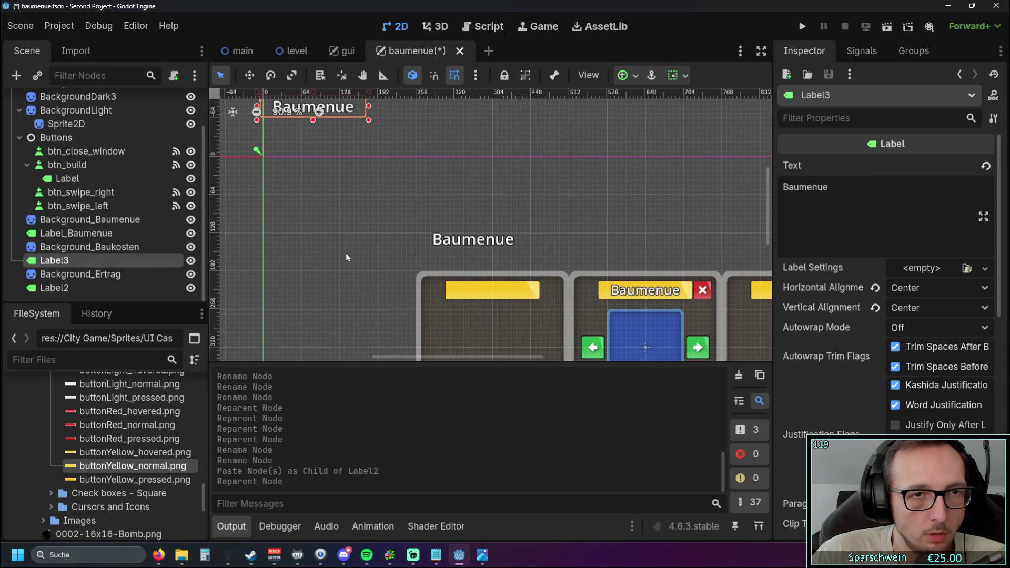
scroll(345, 253, up, 2)
drag(336, 156, 749, 297)
drag(666, 259, 489, 190)
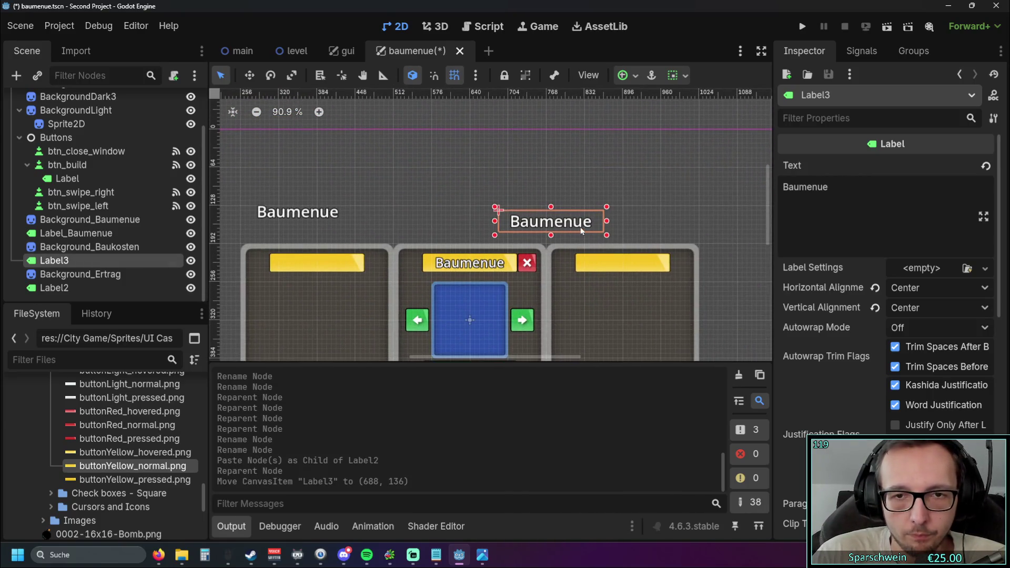
- Rename the label copy to Label_Baukosten and Label2 to Lable_Ertrag
double_click(72, 262)
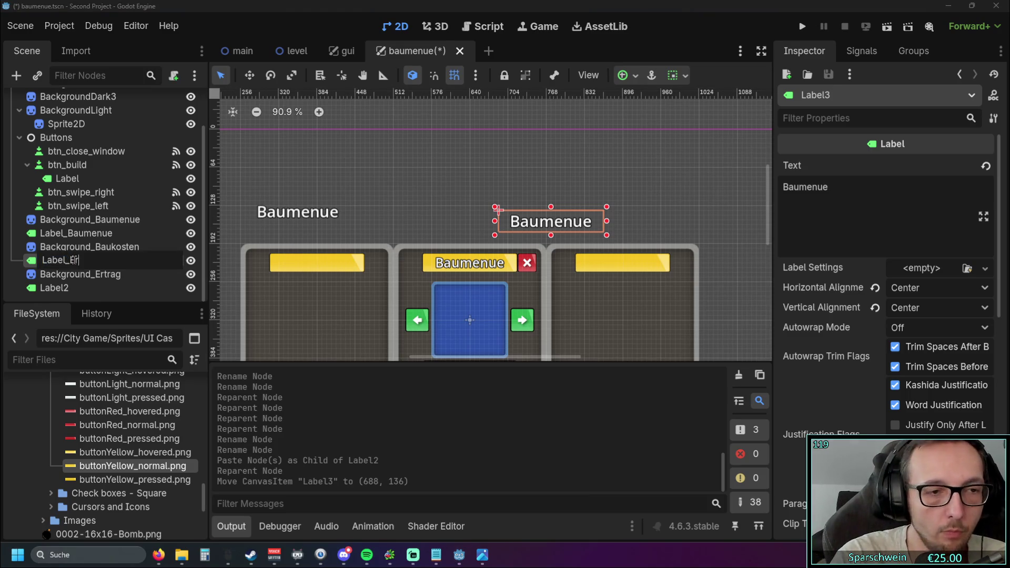
text(aukosten)
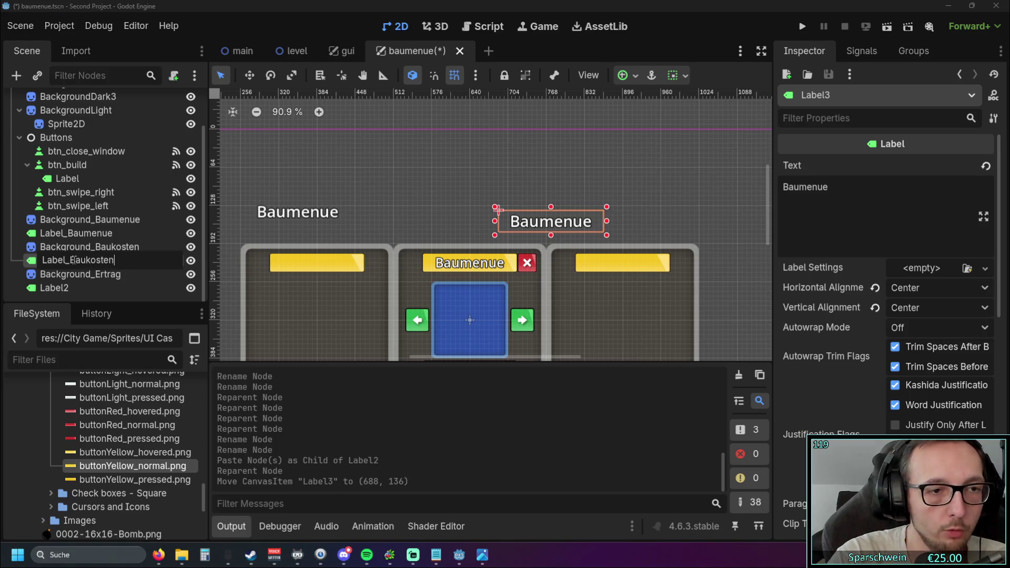
key(Return)
click(77, 287)
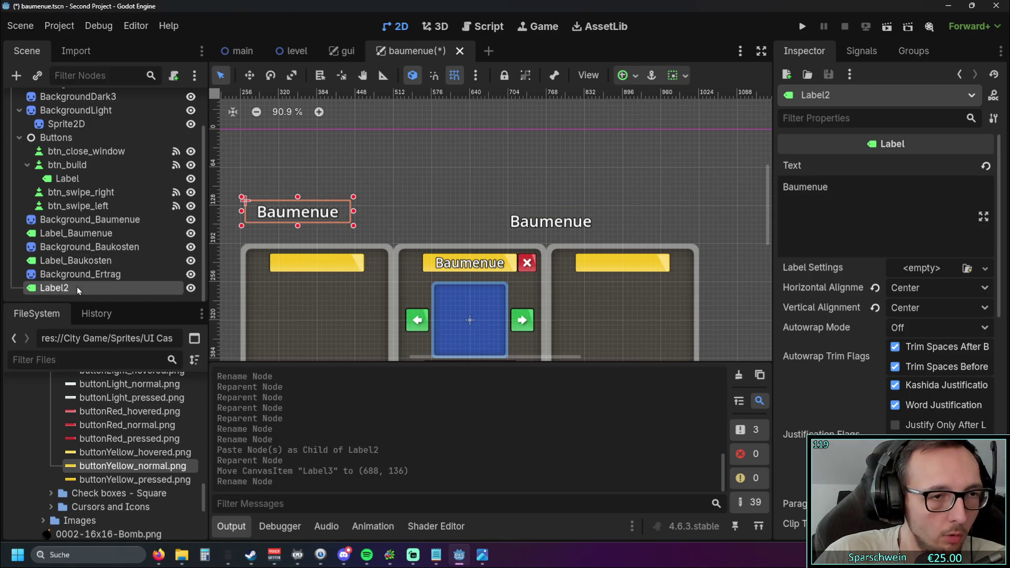
click(77, 287)
text(Lable)
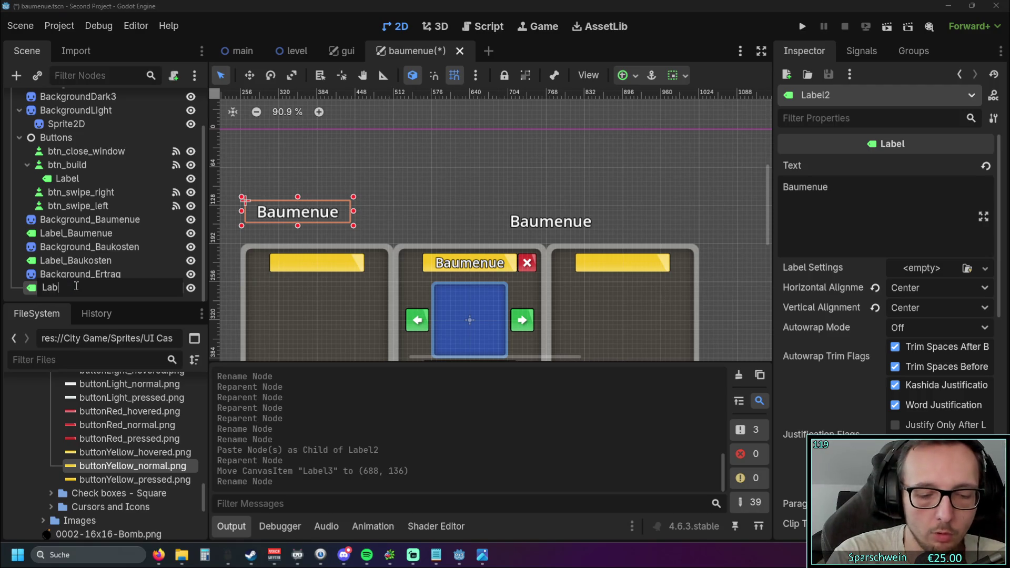
key(BackSpace)
key(BackSpace)
key(BackSpace)
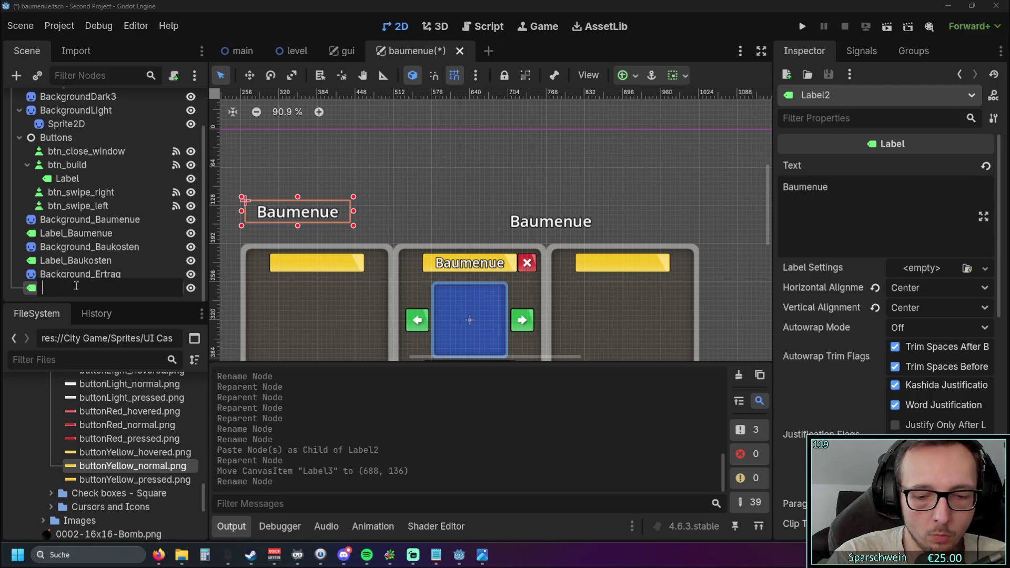
text(Lable_EWErtrag)
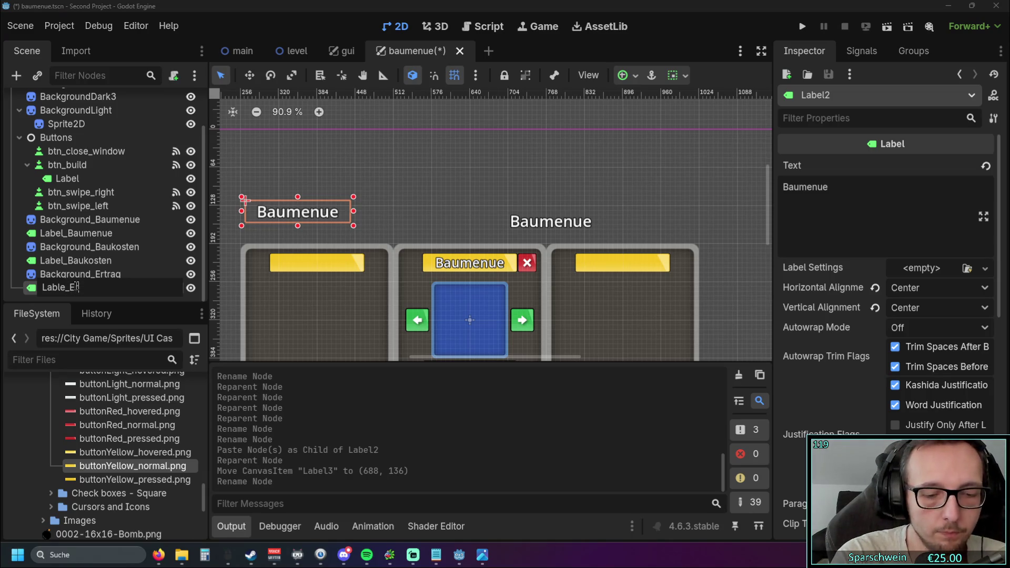
key(Return)
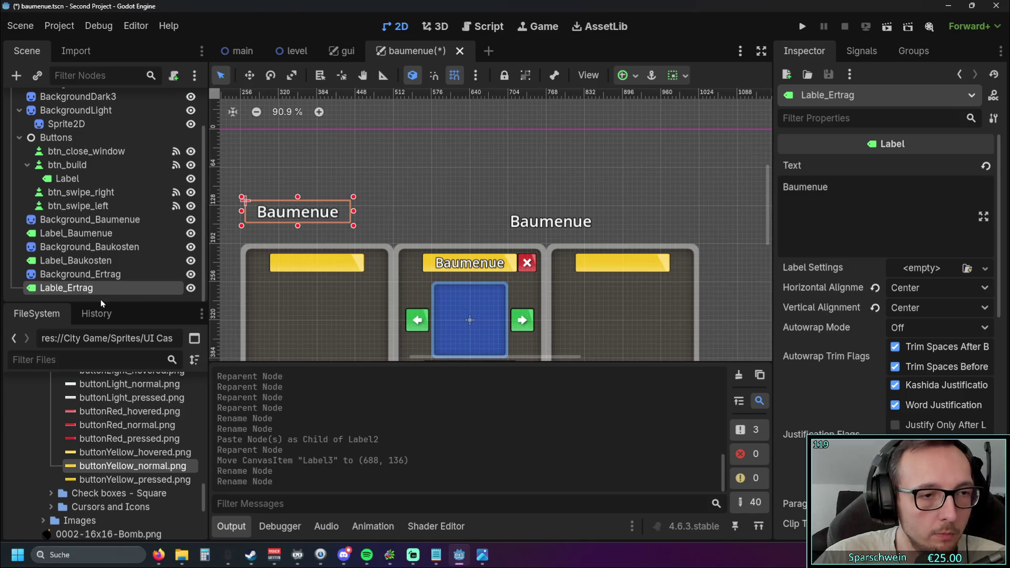
drag(403, 202, 559, 162)
- Move Lable_Ertrag onto the left yellow banner, comparing it with Label_Baumenue's settings
scroll(446, 193, up, 3)
drag(363, 163, 410, 258)
scroll(505, 158, right, 5)
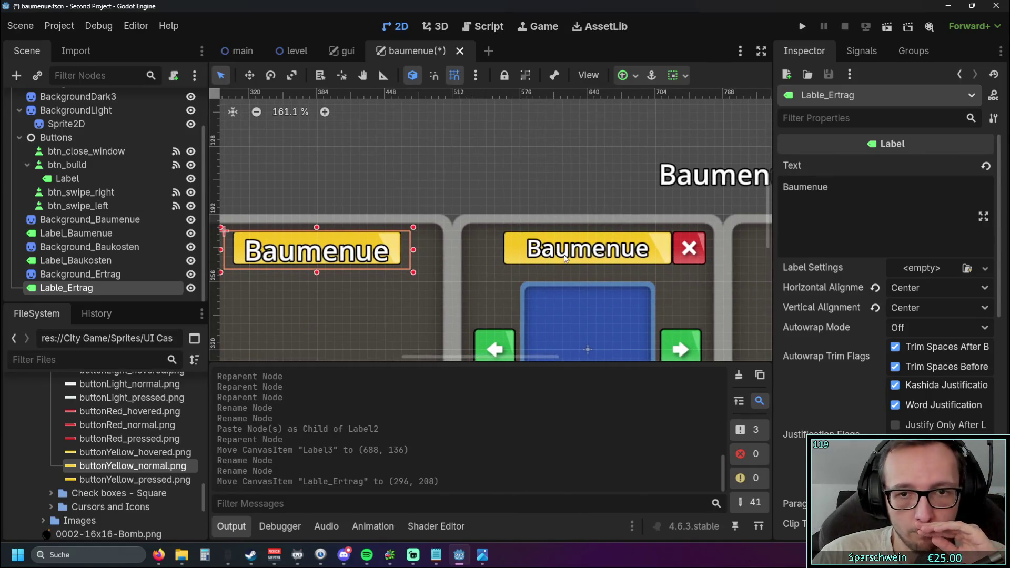
click(565, 258)
click(334, 250)
click(574, 252)
click(330, 248)
click(562, 255)
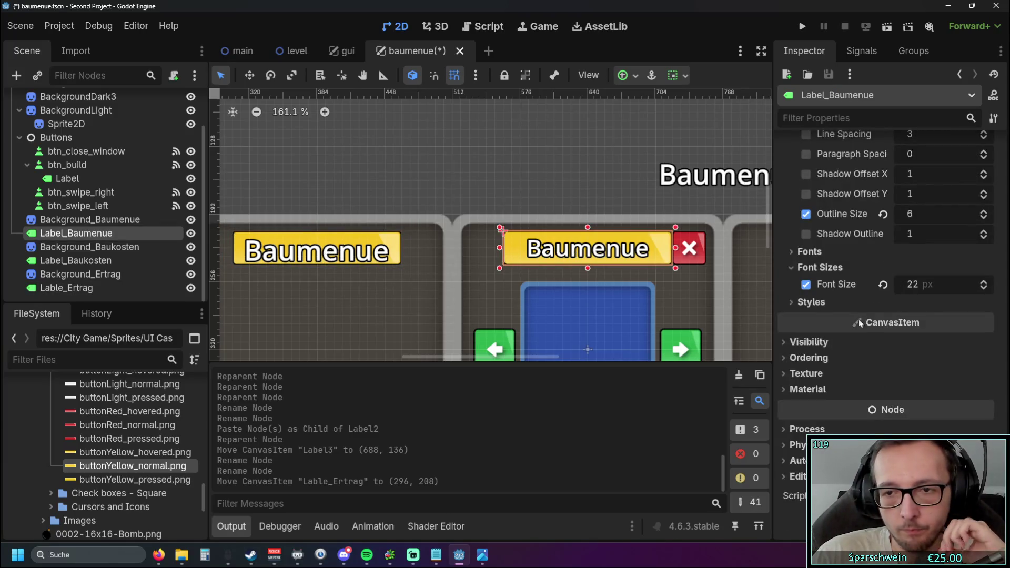
click(297, 260)
- Give Lable_Ertrag a Theme Overrides font size of 22
scroll(908, 319, down, 10)
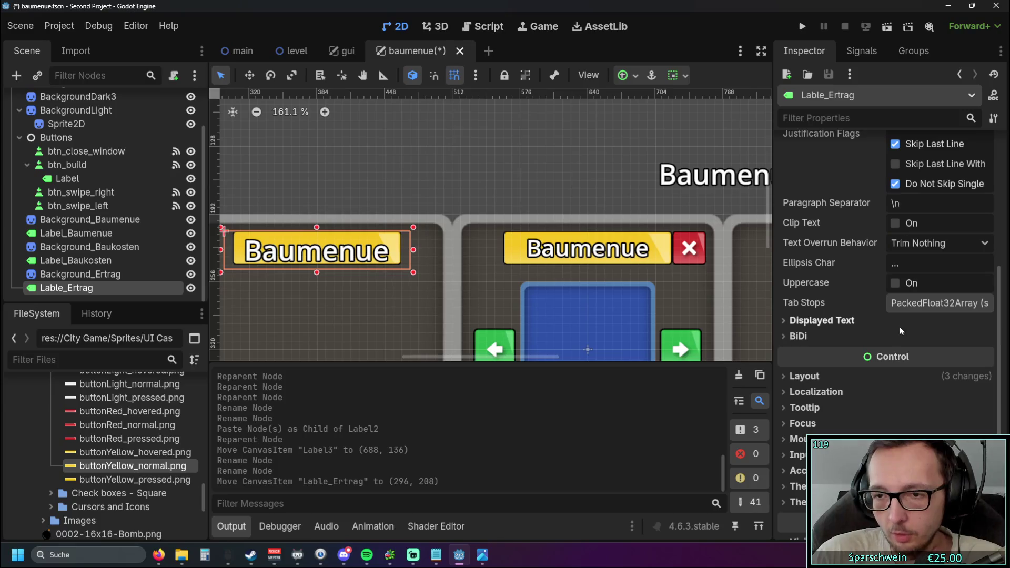
scroll(809, 262, up, 4)
scroll(809, 262, down, 5)
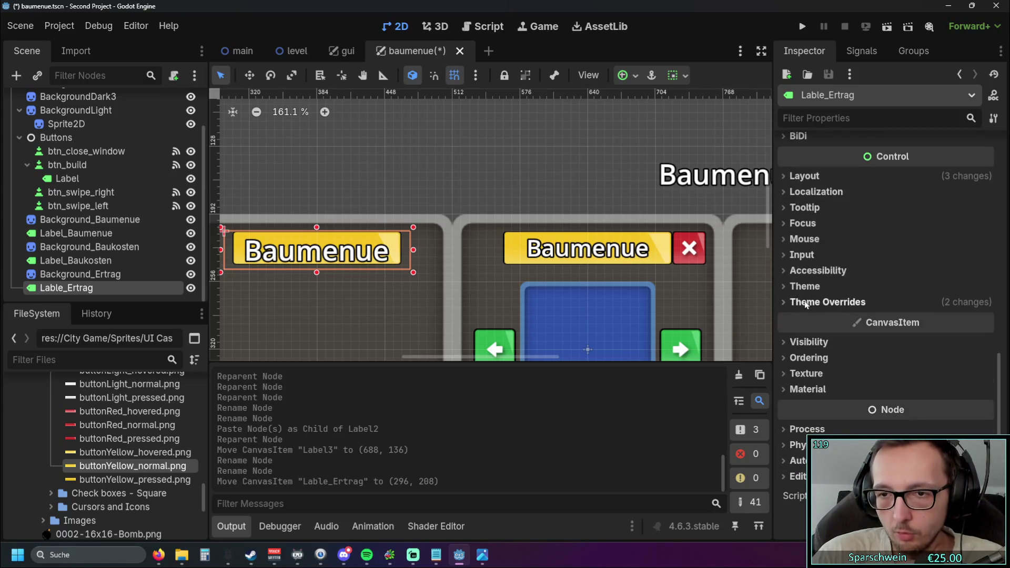
click(785, 302)
click(800, 364)
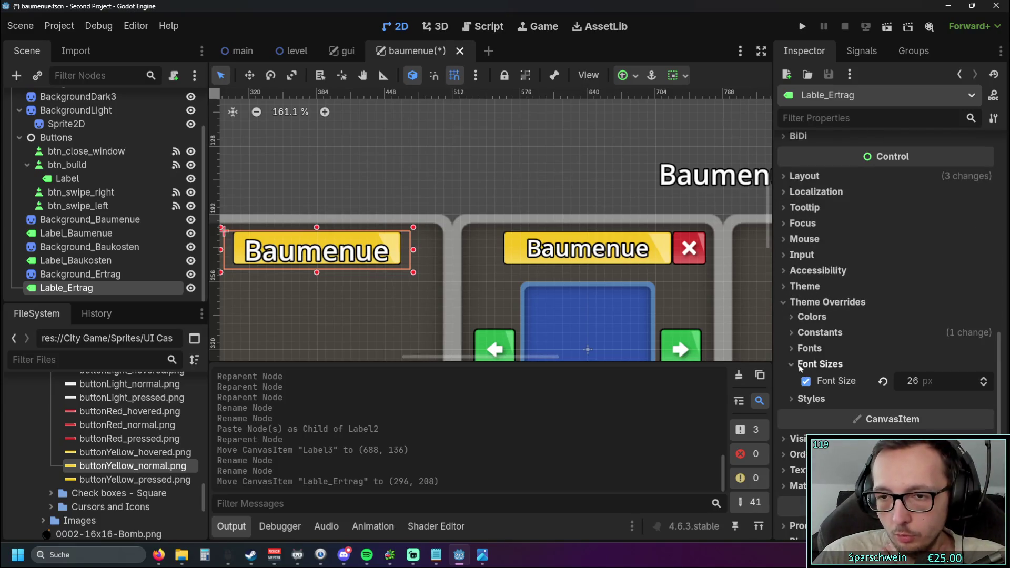
click(926, 380)
text(220)
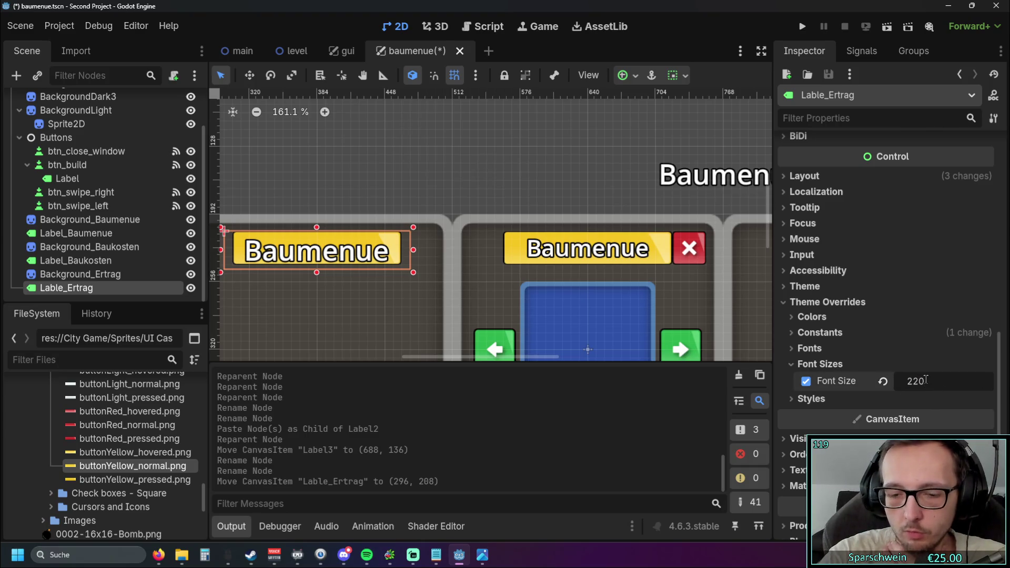
key(BackSpace)
key(Return)
- Resize Lable_Ertrag's box to 160 × 32
scroll(411, 268, up, 3)
drag(410, 271, 407, 261)
drag(534, 238, 522, 235)
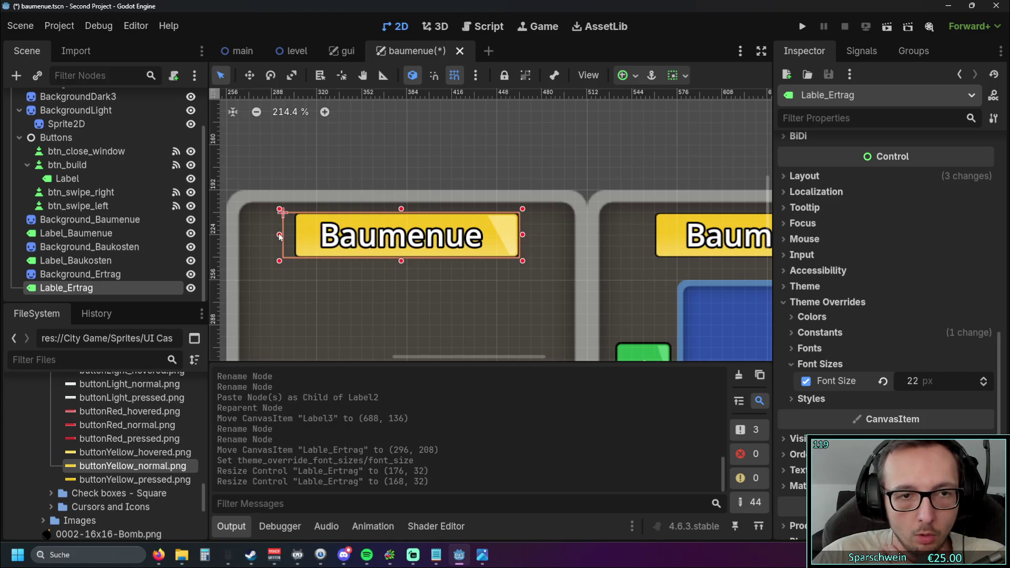
drag(280, 237, 288, 236)
scroll(526, 184, down, 3)
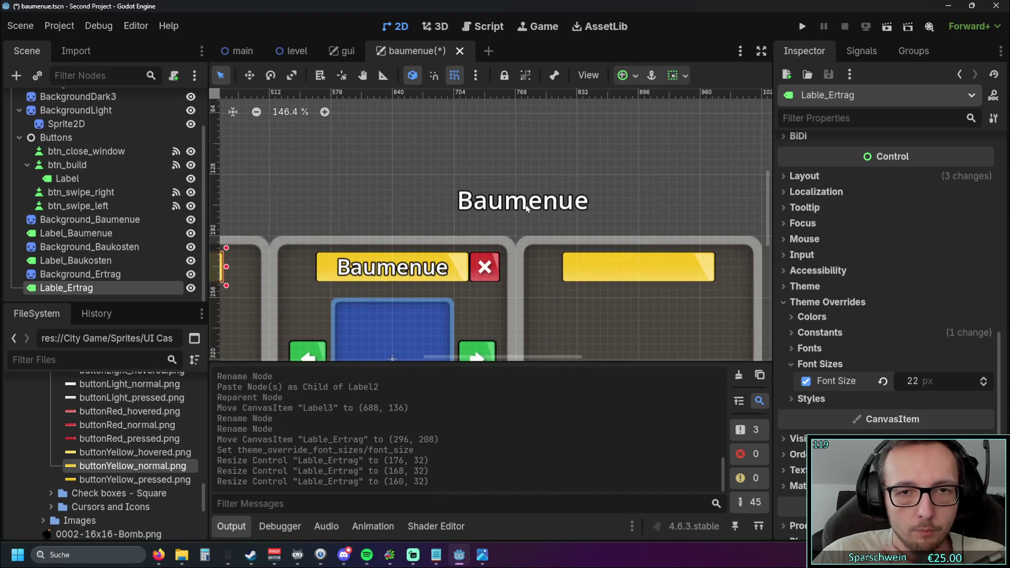
click(530, 208)
scroll(534, 179, left, 5)
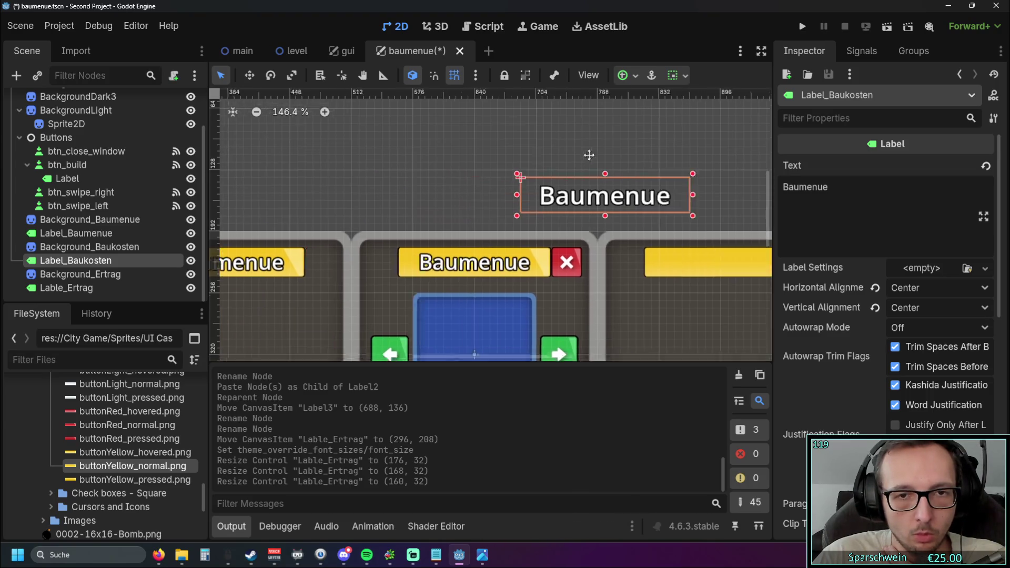
- Move Label_Baukosten onto the left banner and give it a 22 px font size override
mouse_move(397, 243)
mouse_down()
mouse_move(590, 181)
mouse_move(690, 135)
mouse_up()
drag(727, 188, 348, 256)
scroll(841, 348, down, 5)
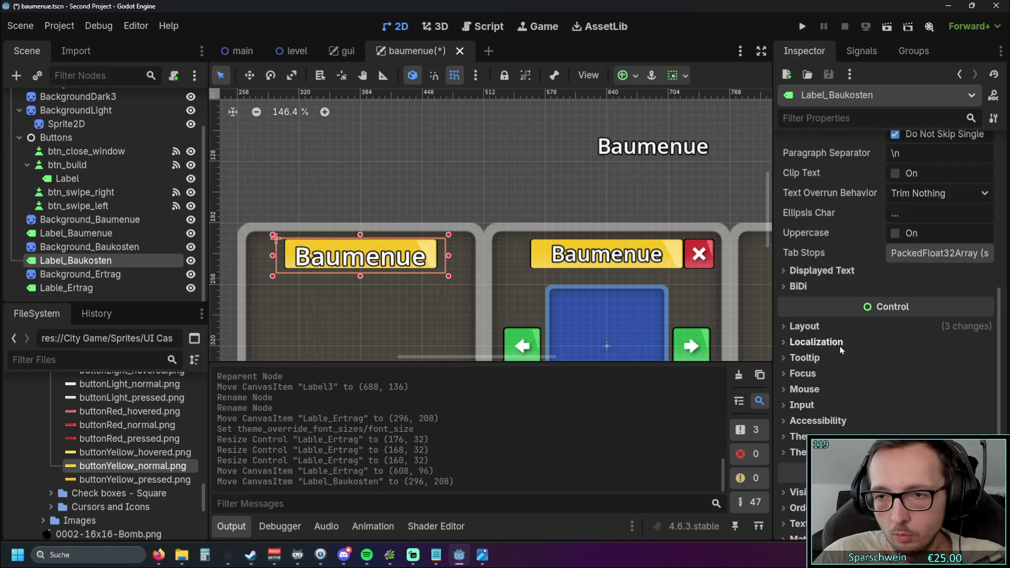
scroll(990, 399, down, 3)
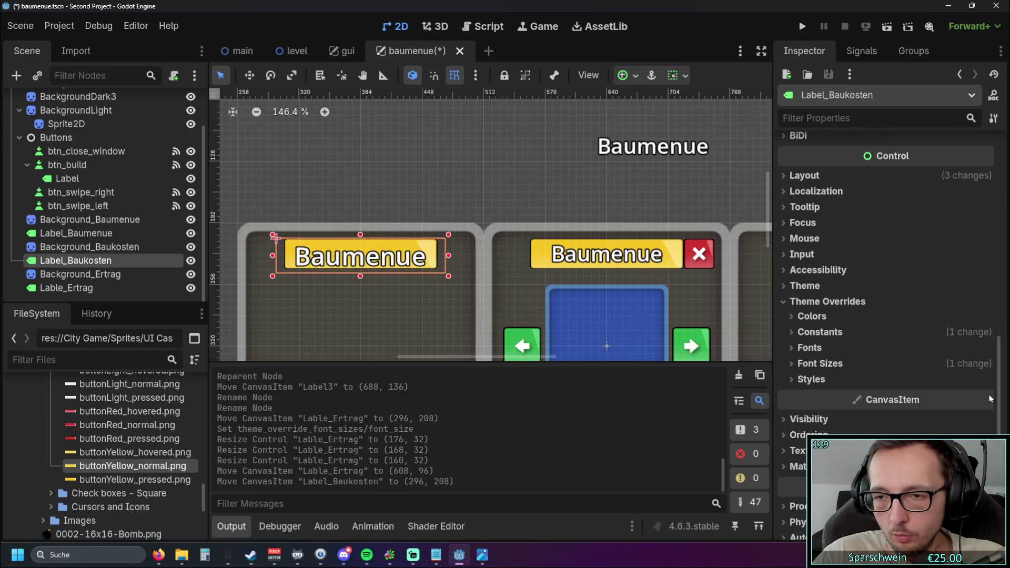
click(820, 364)
click(932, 380)
text(22)
key(Return)
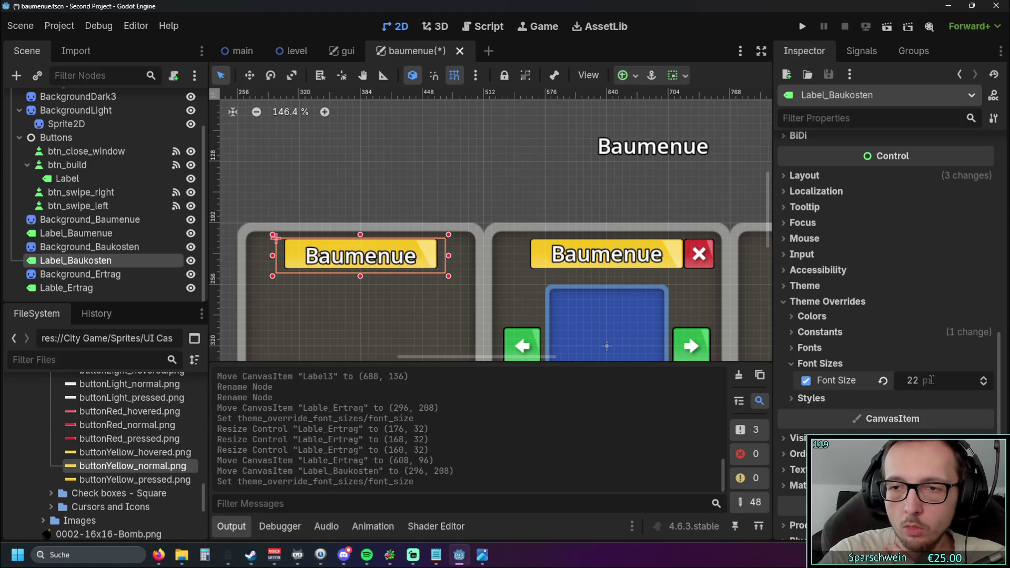
- Narrow Label_Baukosten to 160 wide and move Lable_Ertrag to (816, 208) on the right banner
scroll(397, 289, up, 3)
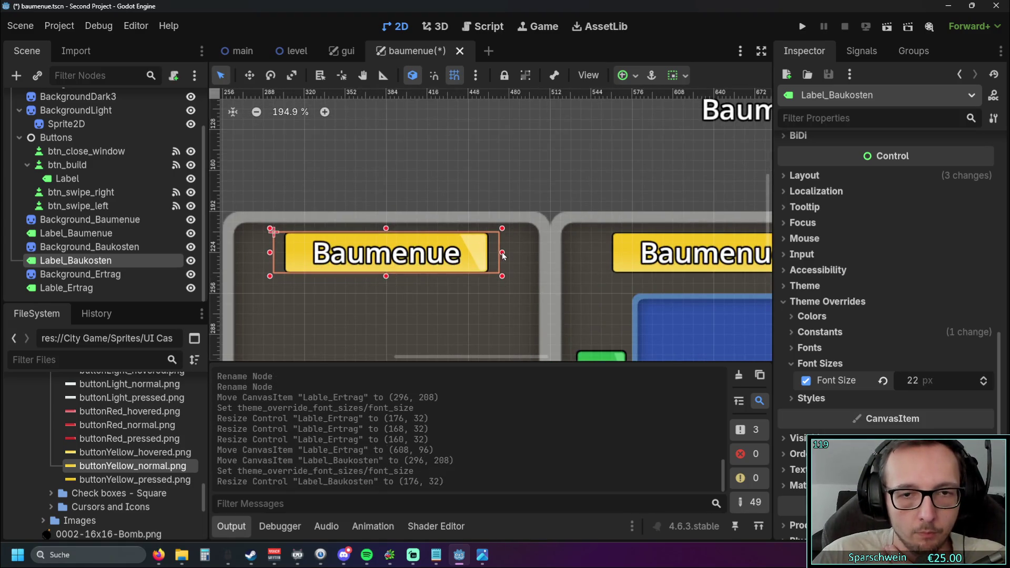
drag(502, 252, 492, 253)
scroll(271, 251, down, 4)
mouse_move(531, 134)
mouse_down()
mouse_move(727, 239)
mouse_move(717, 233)
mouse_up()
click(551, 164)
scroll(603, 168, left, 3)
scroll(603, 167, left, 2)
- Select Label_Baukosten's Text value in the Inspector for replacement
click(155, 262)
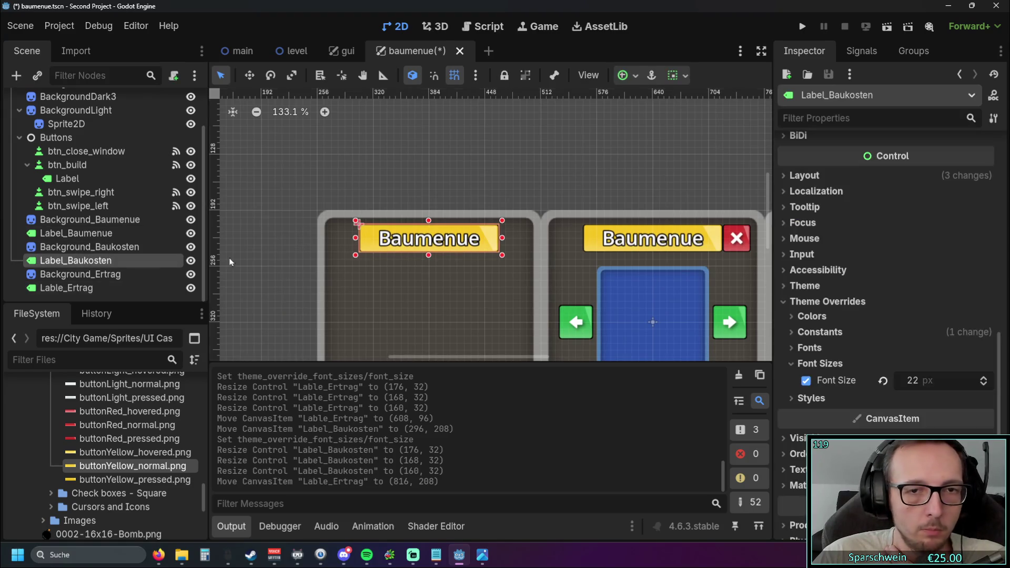
scroll(868, 180, up, 5)
drag(854, 189, 803, 188)
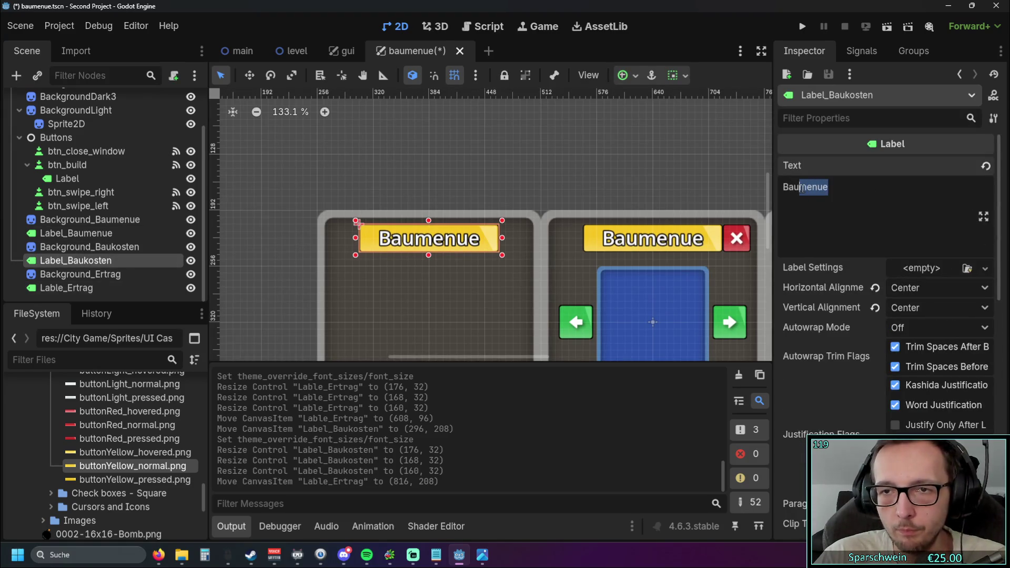
- Change Label_Baukosten's text to Baukosten
text(kosten)
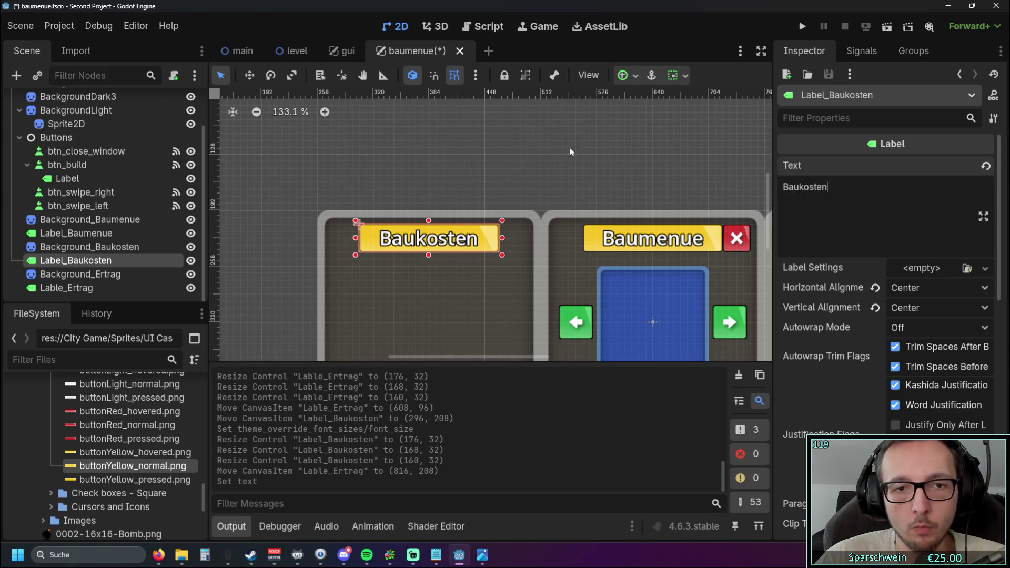
click(570, 161)
scroll(570, 161, right, 3)
- Replace Lable_Ertrag's Baumenue text with Mietertrag
click(613, 229)
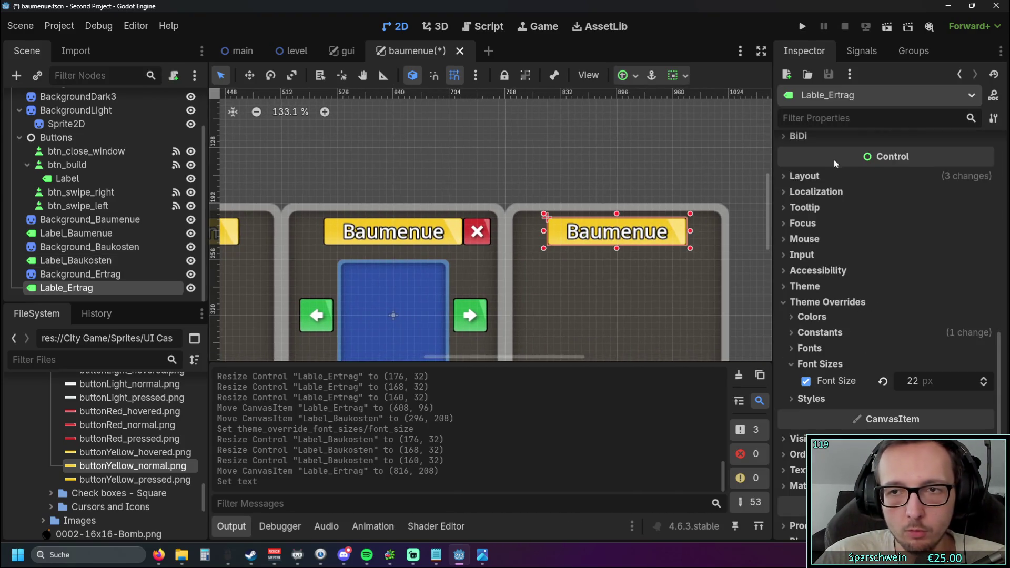
scroll(850, 190, up, 5)
double_click(846, 190)
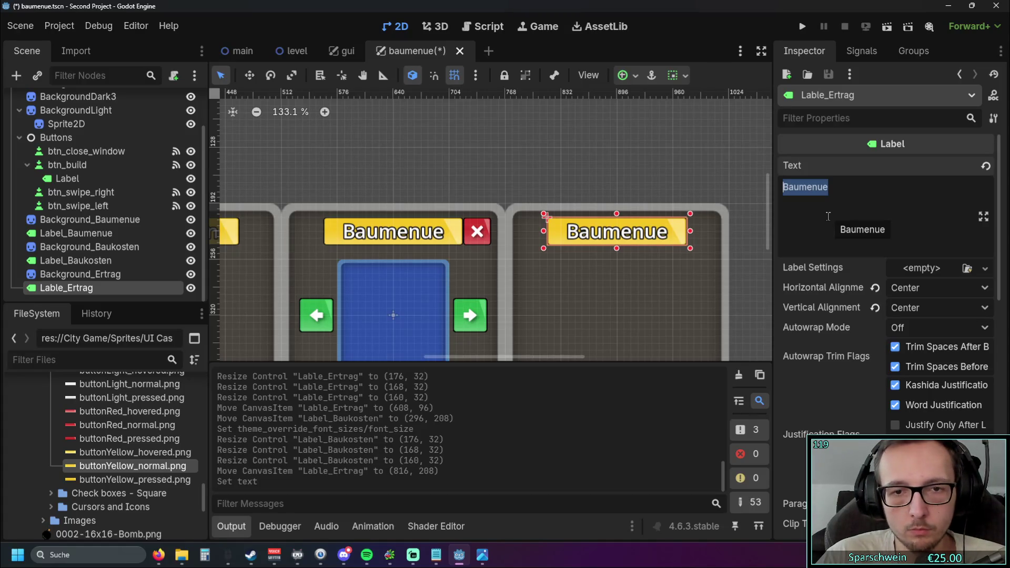
click(638, 188)
scroll(638, 189, up, 3)
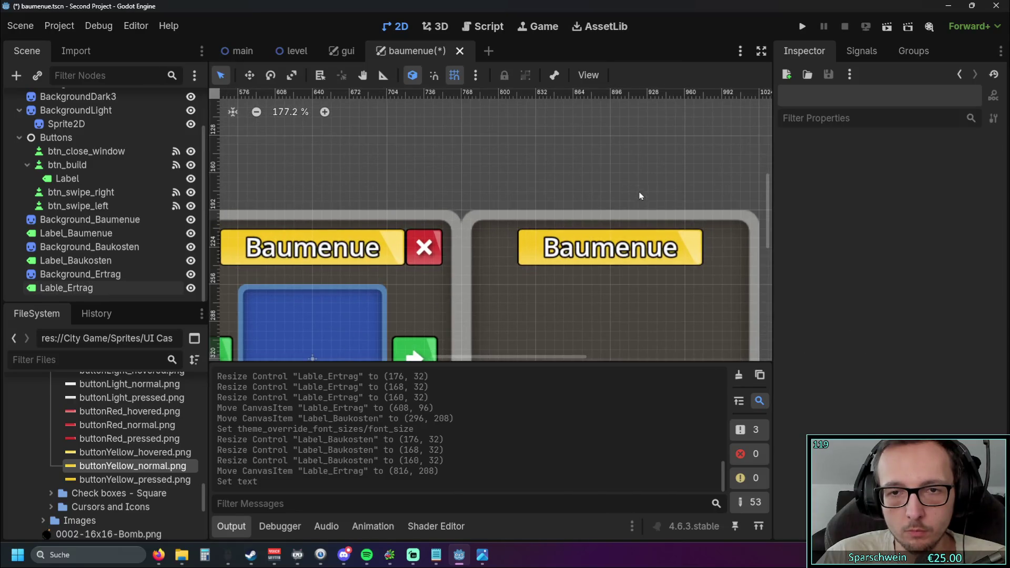
click(606, 254)
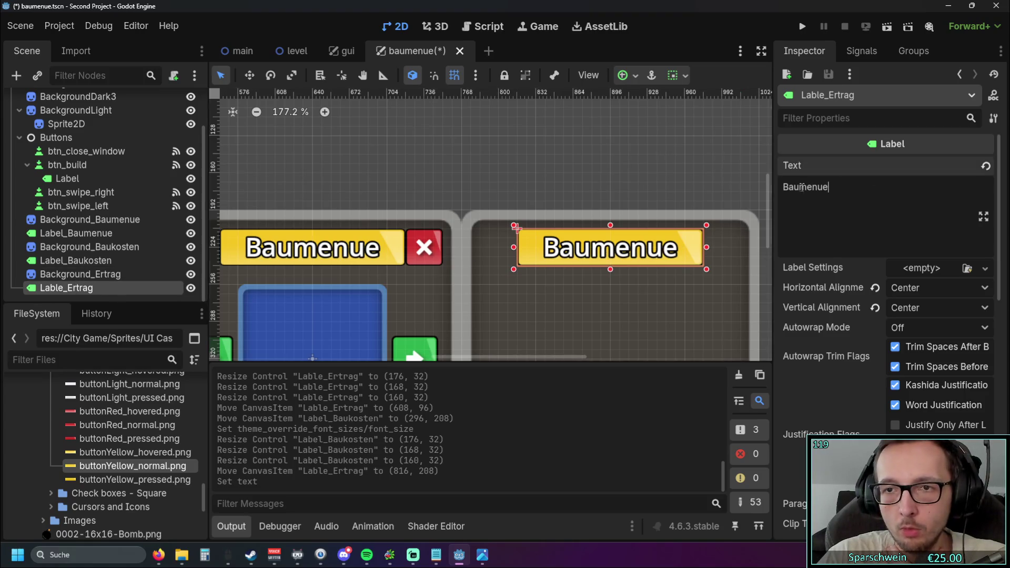
double_click(825, 188)
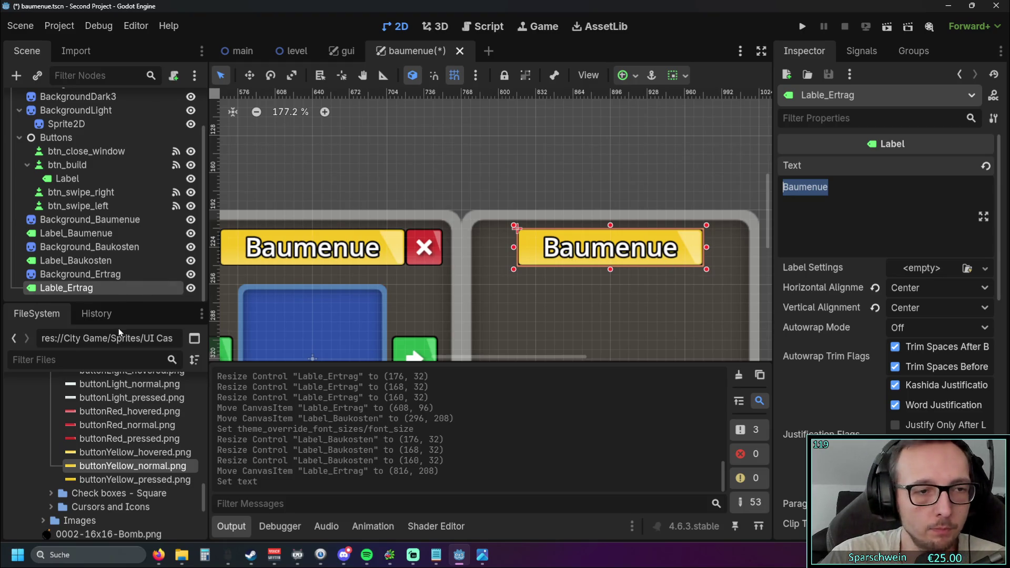
drag(839, 188, 757, 189)
text(M)
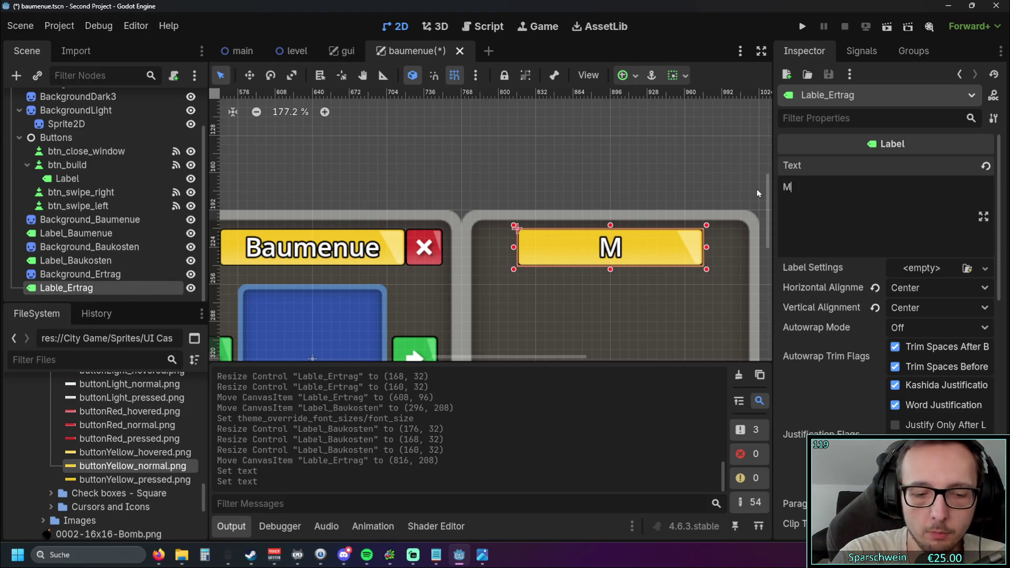
text(ietertrag)
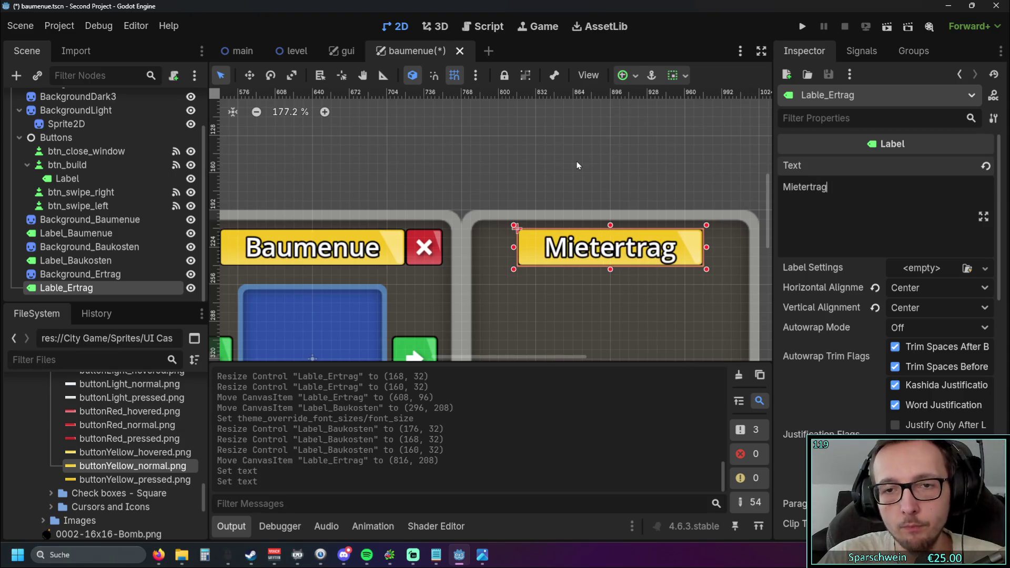
click(548, 166)
scroll(545, 166, down, 2)
scroll(545, 166, down, 3)
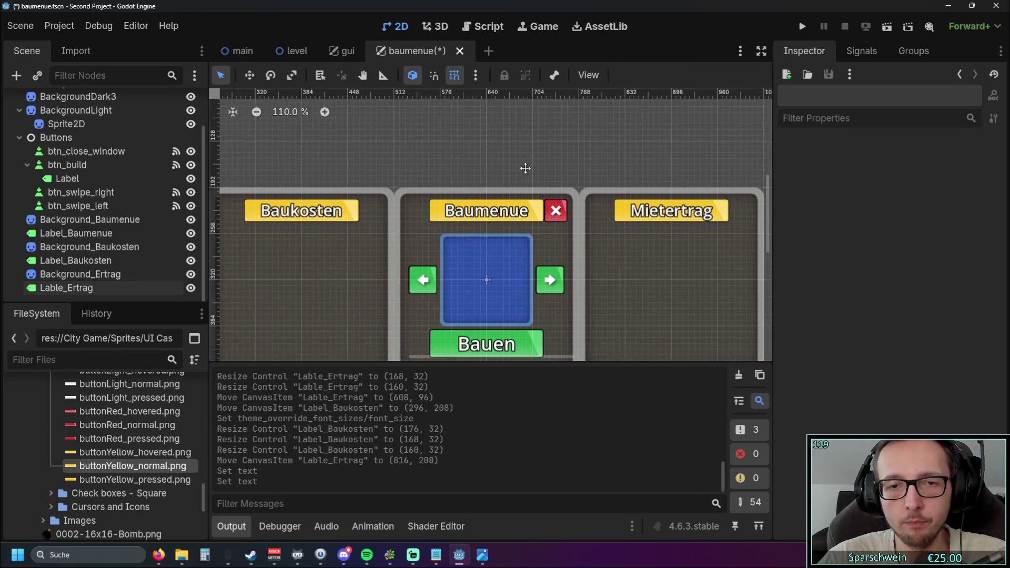
scroll(527, 167, down, 1)
scroll(527, 167, down, 1)
scroll(520, 156, up, 2)
scroll(526, 154, down, 2)
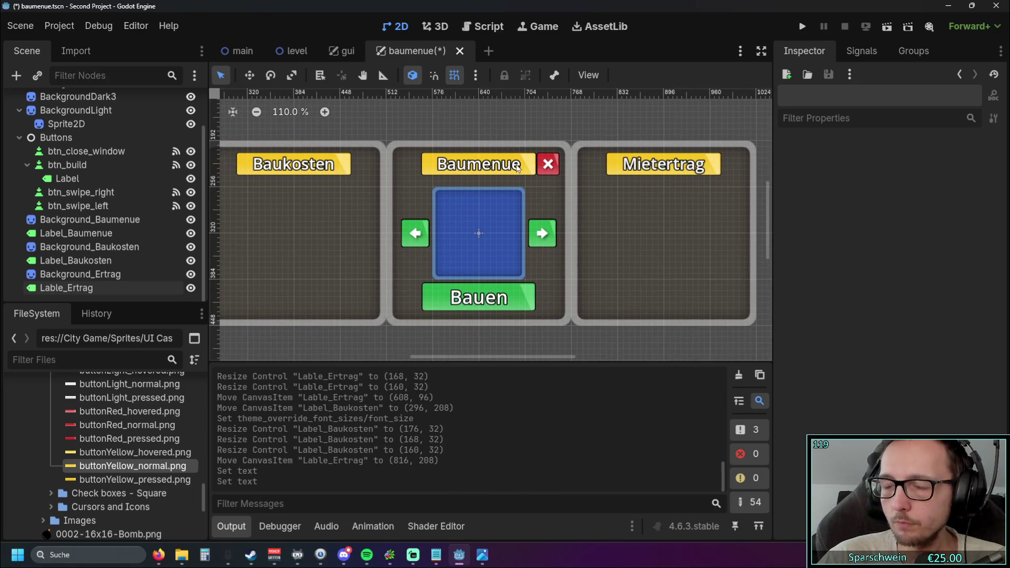
key(alt+Tab)
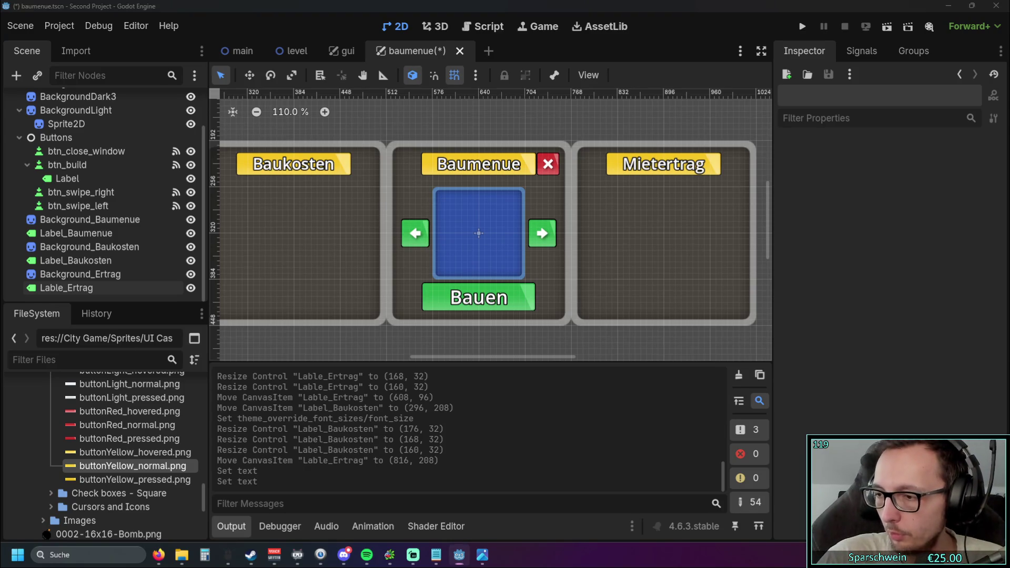
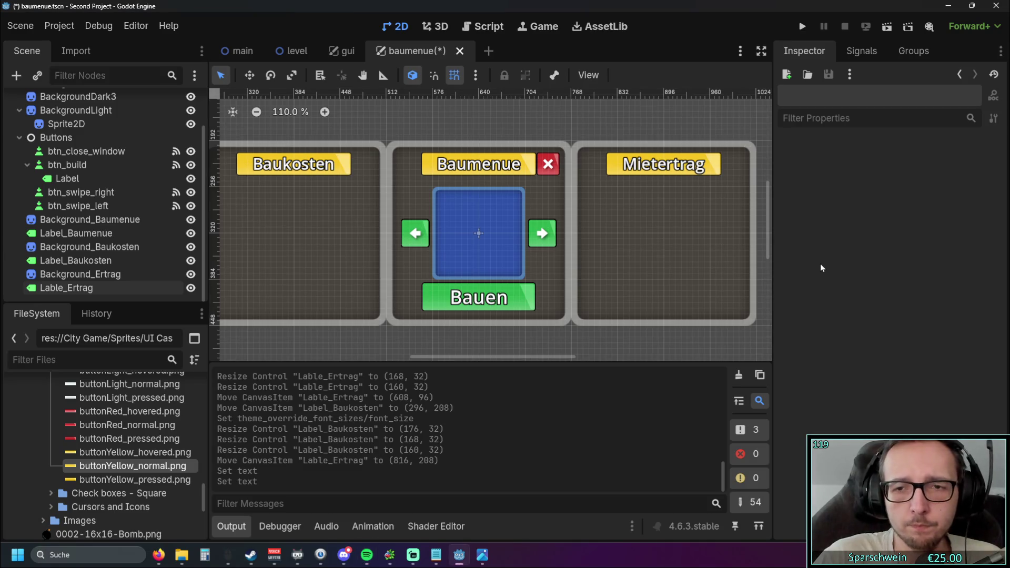
- Collapse the Buttons Blank - Square folder and expand Buttons - Square in the FileSystem dock
scroll(564, 239, down, 5)
scroll(515, 308, up, 4)
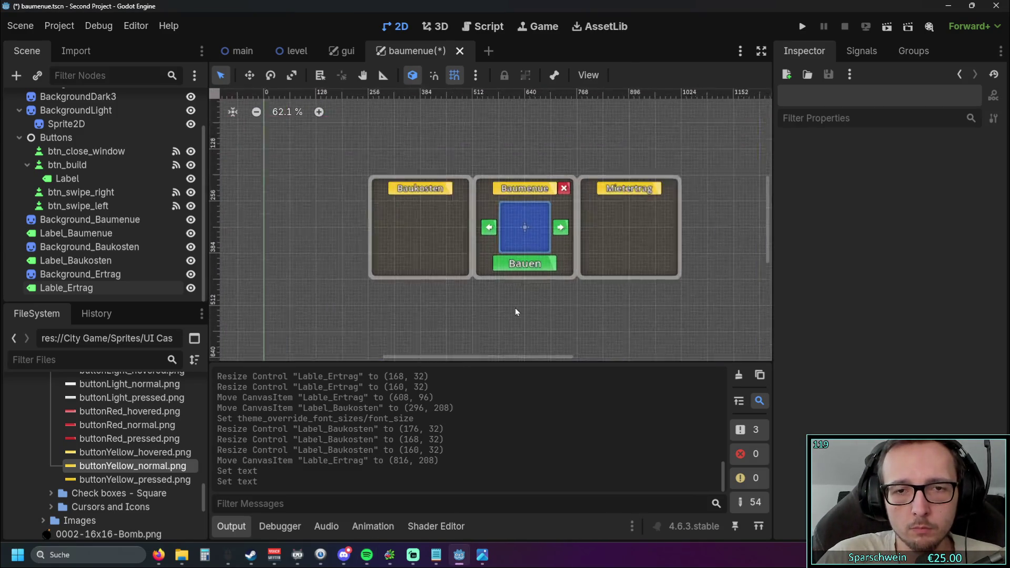
mouse_move(538, 297)
mouse_down()
mouse_move(465, 319)
mouse_move(484, 324)
mouse_up()
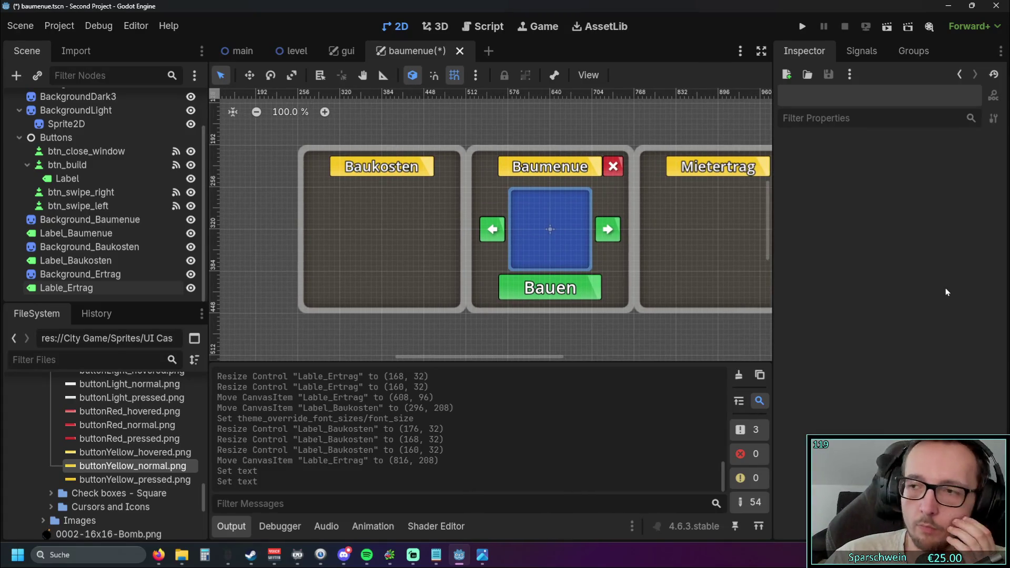
scroll(462, 241, up, 3)
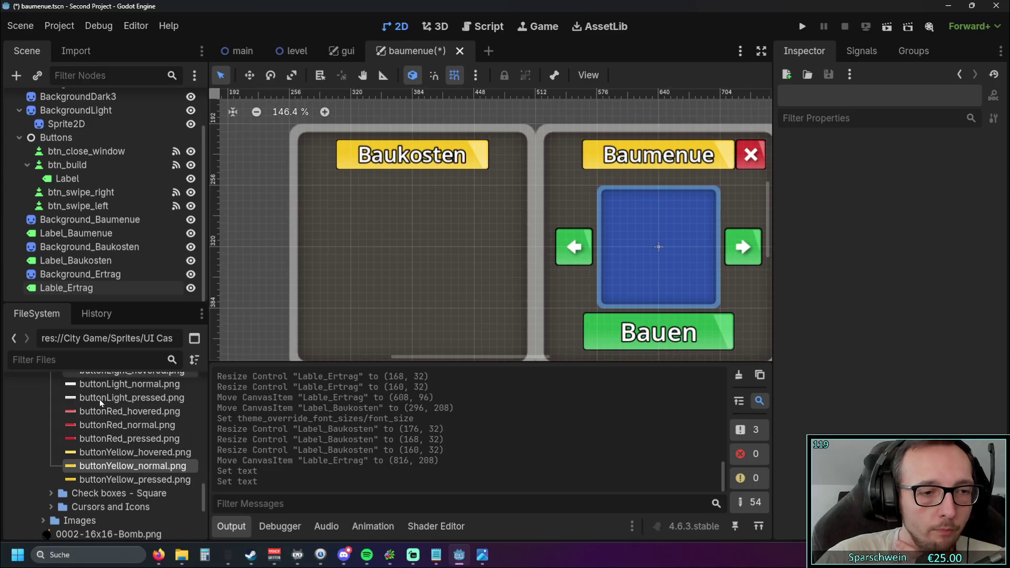
scroll(111, 402, up, 5)
scroll(111, 402, up, 2)
scroll(110, 401, down, 8)
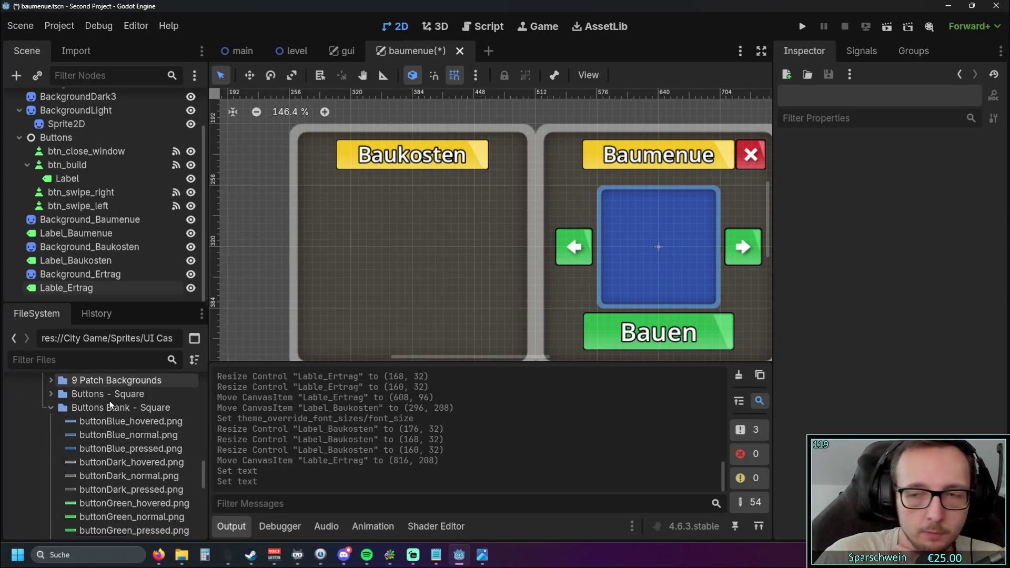
scroll(115, 404, down, 6)
scroll(118, 411, up, 7)
scroll(116, 414, up, 3)
click(48, 442)
click(49, 432)
- Centre the canvas on the Baumenue panel and select its title label
scroll(98, 448, down, 1)
scroll(98, 448, down, 2)
scroll(333, 287, right, 5)
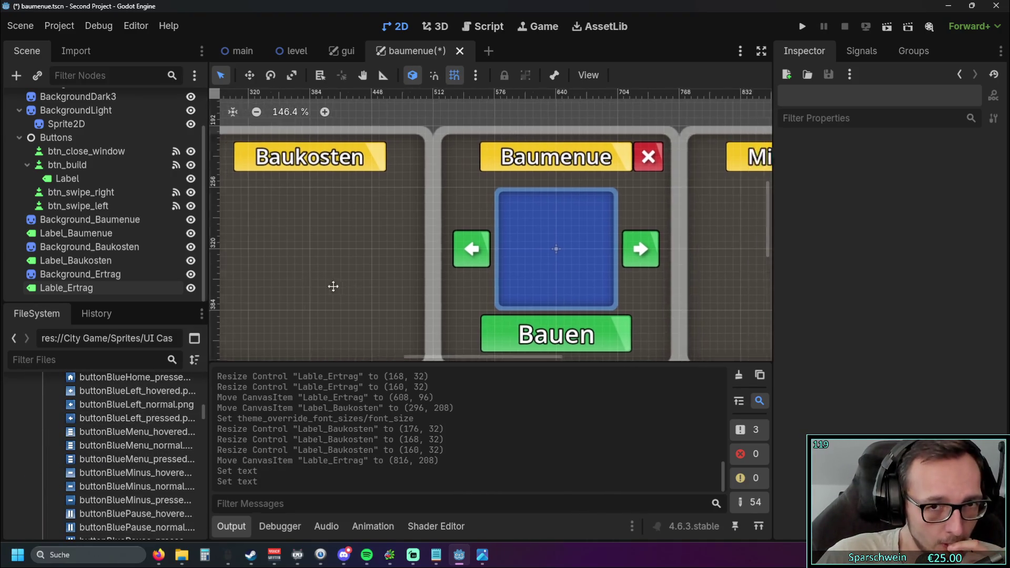
mouse_move(342, 255)
mouse_down()
mouse_move(329, 222)
mouse_move(324, 266)
mouse_up()
scroll(326, 285, up, 2)
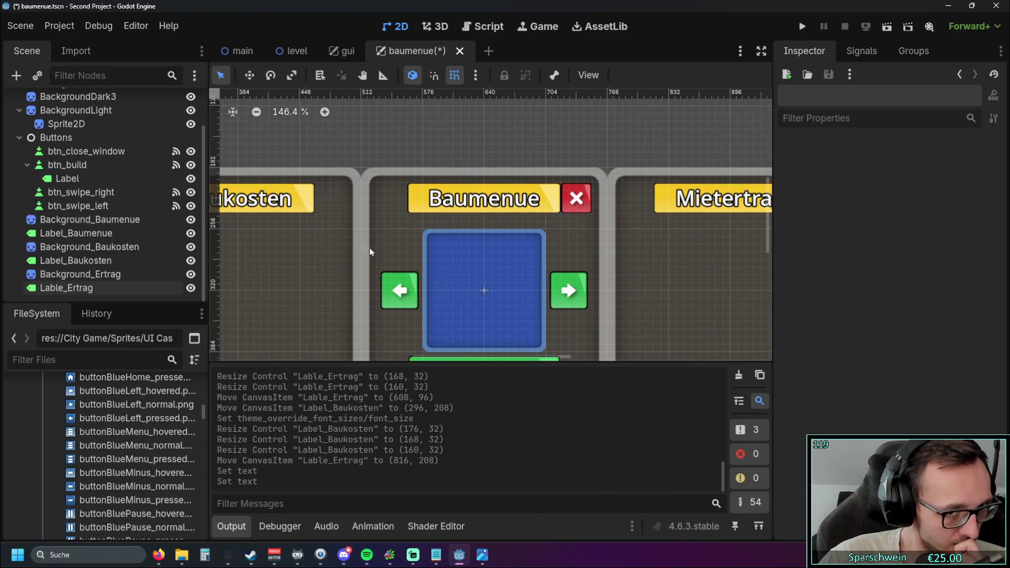
scroll(418, 202, up, 2)
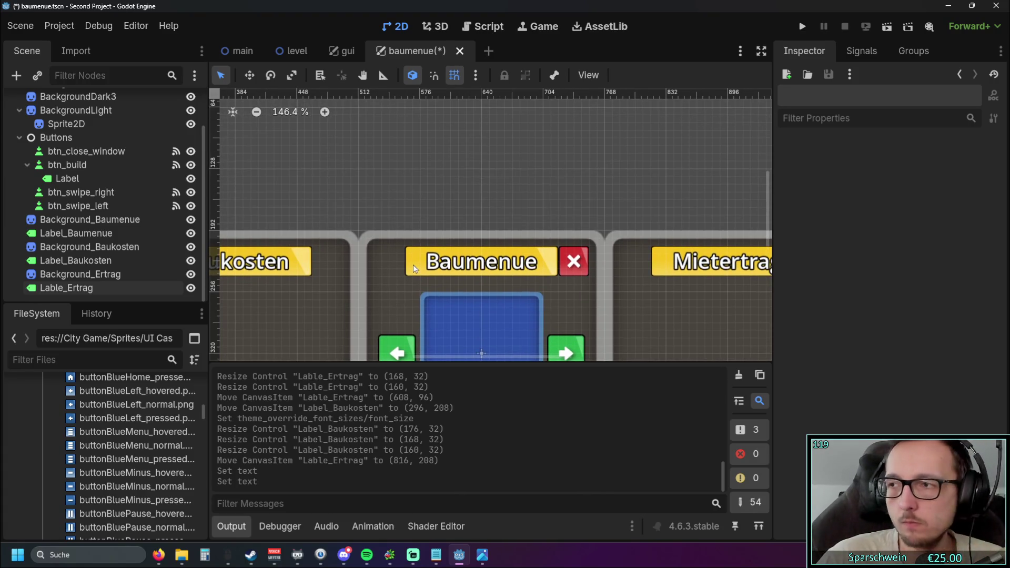
click(416, 270)
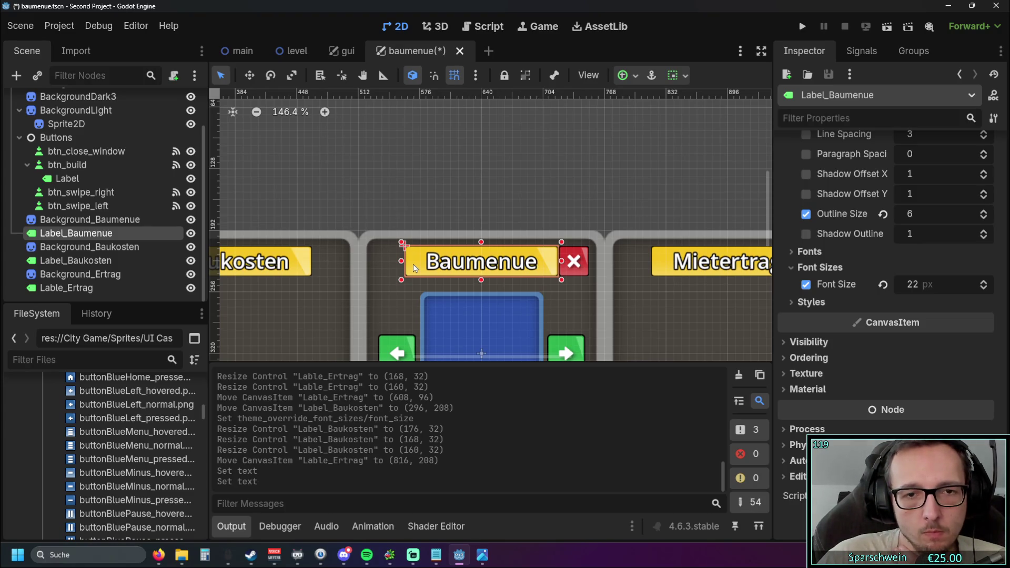
- Move the Baumenue title up and stretch its yellow background into a wide, tall banner
scroll(414, 264, down, 3)
scroll(414, 265, up, 3)
mouse_move(413, 264)
mouse_down()
mouse_move(406, 248)
mouse_move(337, 208)
mouse_up()
click(478, 251)
drag(446, 215, 531, 130)
mouse_move(488, 265)
mouse_down()
mouse_move(426, 211)
mouse_move(403, 217)
mouse_up()
drag(476, 212, 622, 212)
mouse_move(468, 193)
mouse_down()
mouse_move(468, 178)
mouse_move(458, 199)
mouse_up()
drag(610, 205, 652, 204)
mouse_move(477, 178)
mouse_down()
mouse_move(478, 163)
mouse_move(463, 225)
mouse_up()
- Give the Baumenue title font size 40 and outline size 9
click(906, 284)
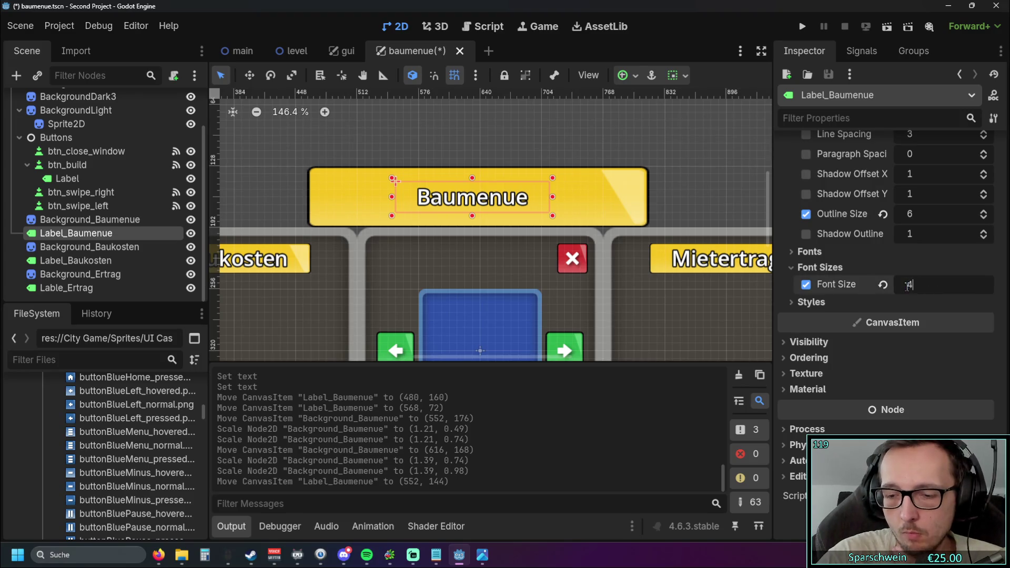
text(40)
key(Return)
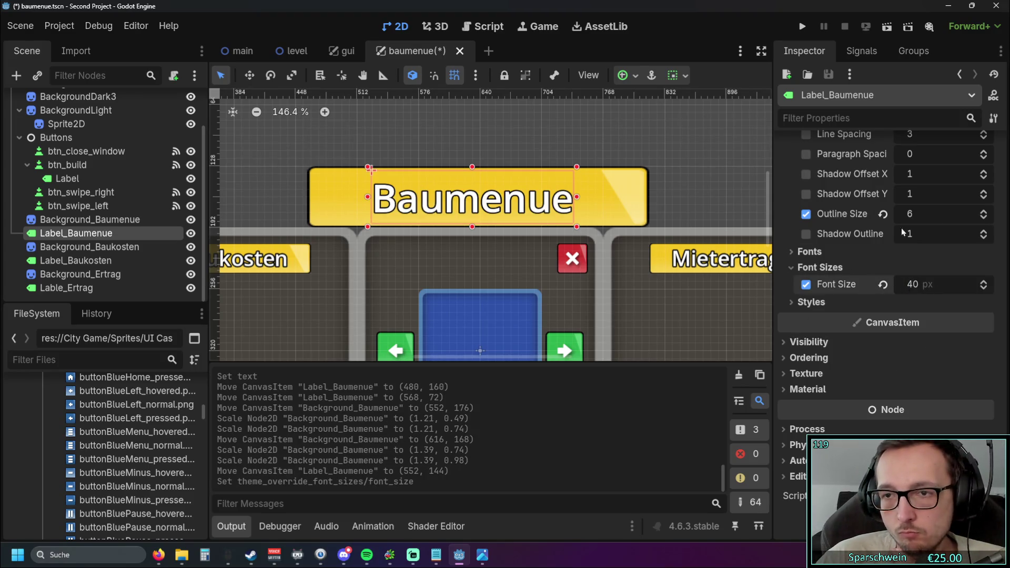
click(984, 212)
click(983, 212)
click(983, 212)
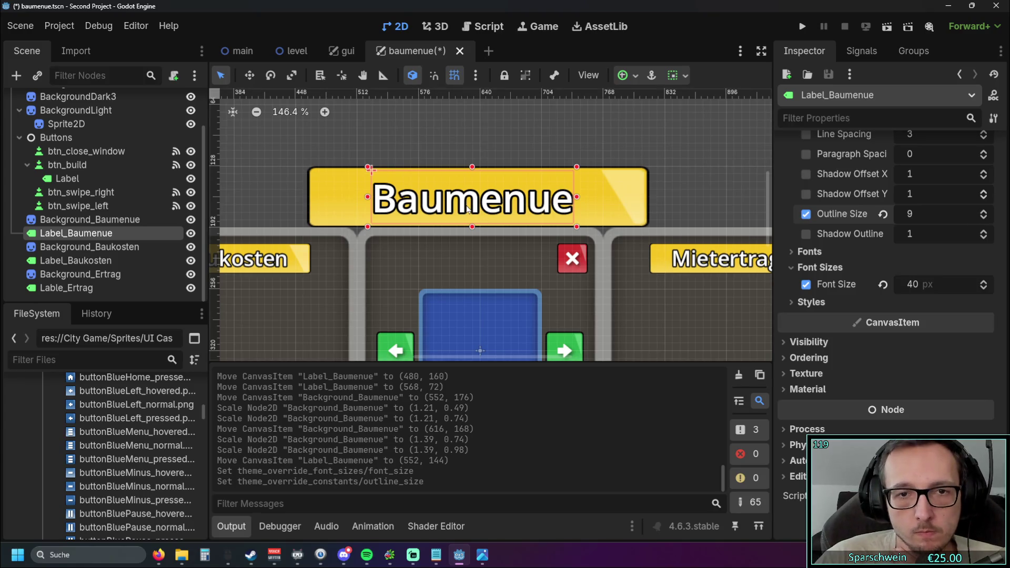
- Resize the title label and align it to fill the yellow banner
drag(475, 207, 480, 203)
drag(376, 163, 308, 170)
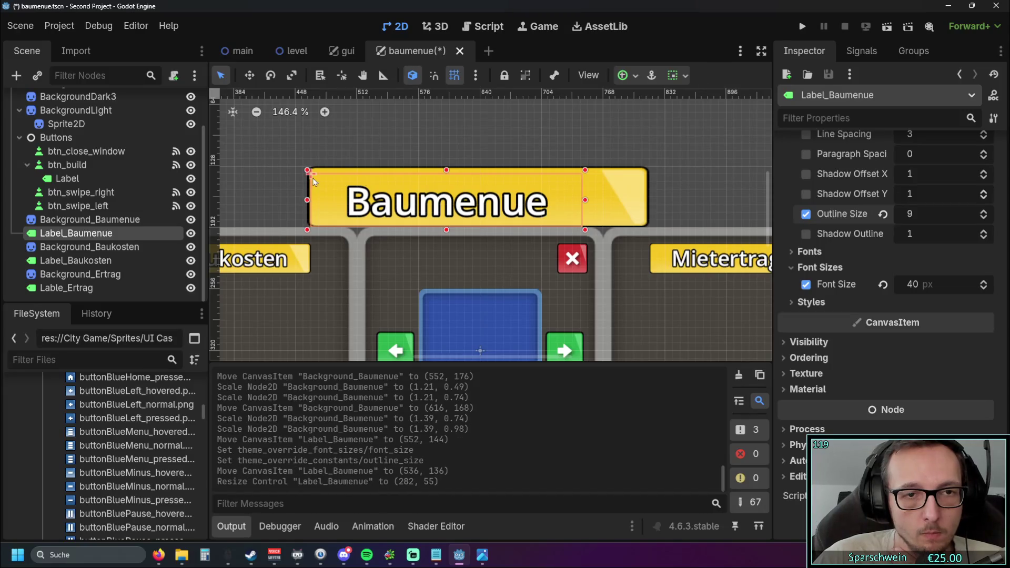
drag(445, 165, 445, 158)
click(580, 188)
mouse_move(580, 188)
mouse_down()
mouse_move(563, 188)
mouse_move(586, 188)
mouse_up()
click(497, 208)
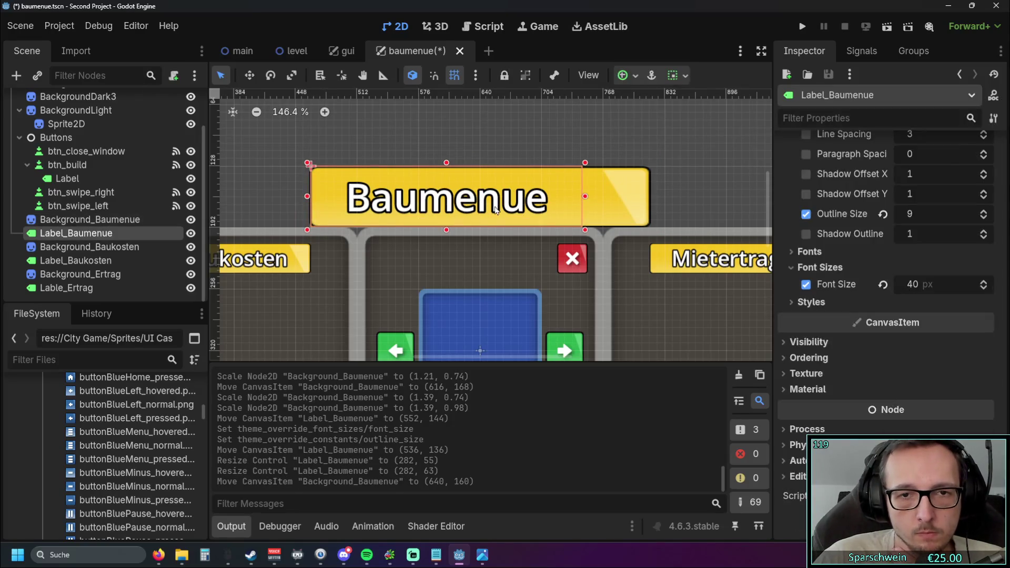
drag(584, 201, 652, 201)
click(563, 142)
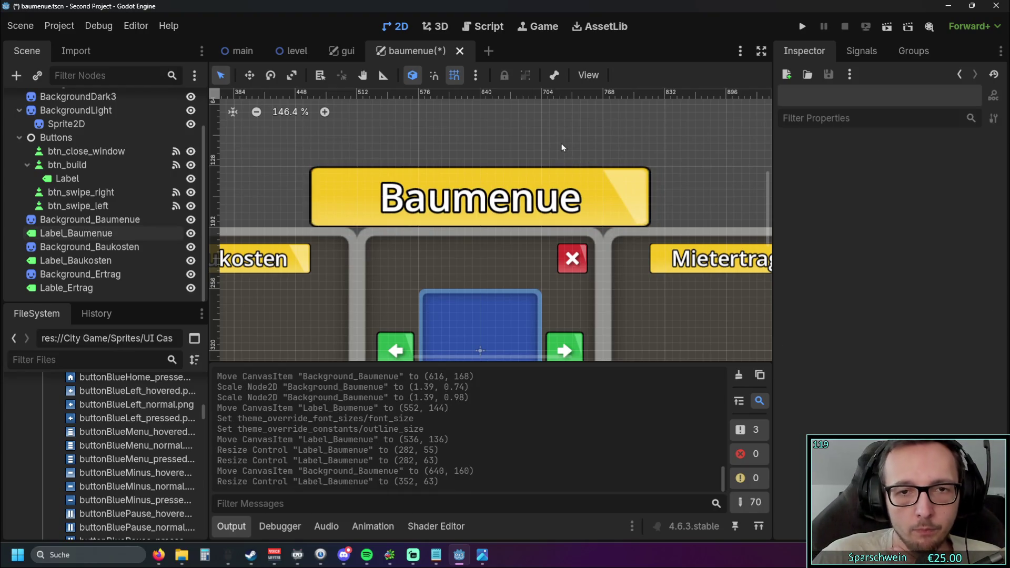
scroll(519, 245, down, 3)
scroll(518, 185, up, 3)
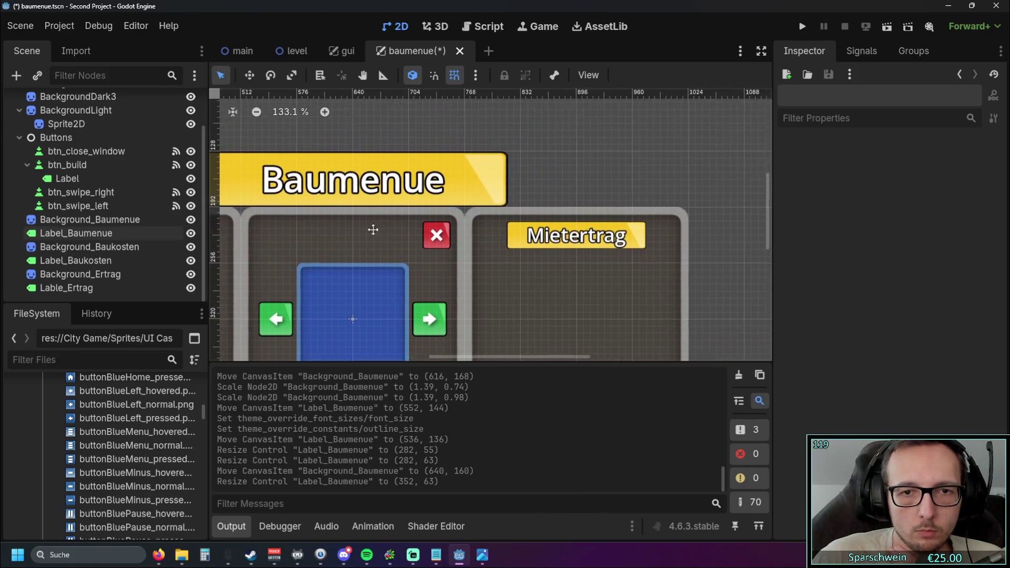
- Move the red close button to the banner's right end and stretch it taller
click(414, 238)
mouse_move(387, 246)
mouse_down()
mouse_move(568, 184)
mouse_move(631, 194)
mouse_move(612, 194)
mouse_move(657, 145)
mouse_move(648, 153)
mouse_up()
mouse_move(610, 193)
mouse_down()
mouse_move(469, 192)
mouse_move(573, 192)
mouse_move(487, 193)
mouse_up()
scroll(552, 169, up, 3)
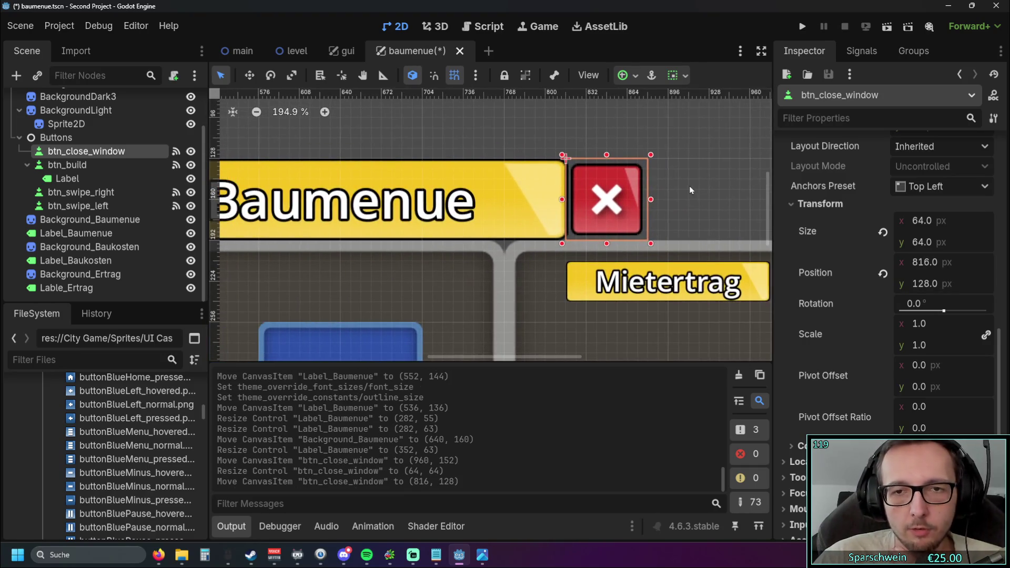
scroll(659, 191, right, 3)
scroll(638, 214, up, 2)
drag(561, 183, 561, 117)
drag(612, 200, 605, 227)
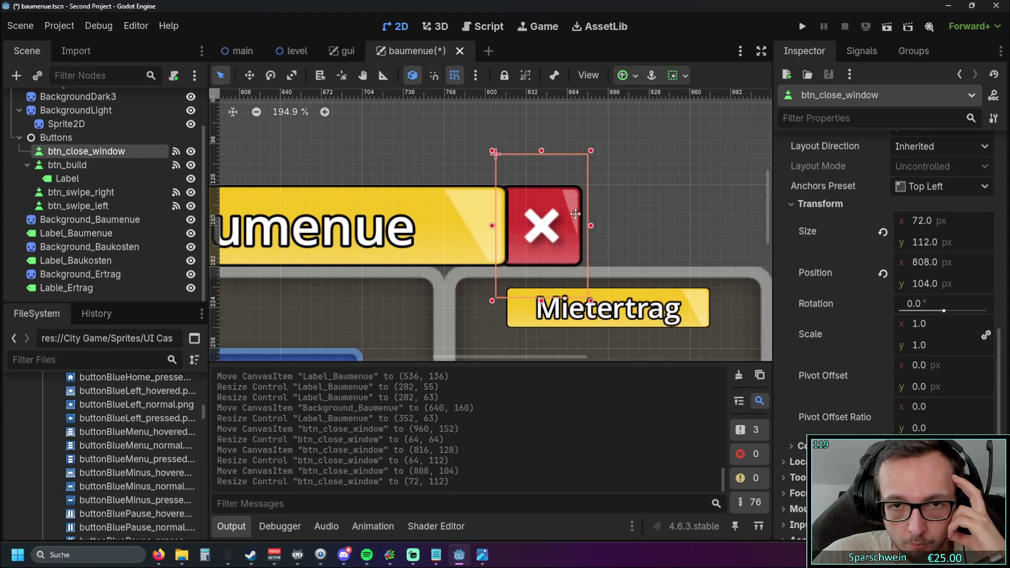
- Set the close button width to 72 and adjust its height and placement beside the banner
scroll(432, 150, right, 8)
text(72)
key(Return)
drag(423, 201, 426, 221)
drag(425, 174, 425, 165)
mouse_move(427, 211)
mouse_down()
mouse_move(445, 212)
mouse_move(437, 224)
mouse_move(618, 225)
mouse_up()
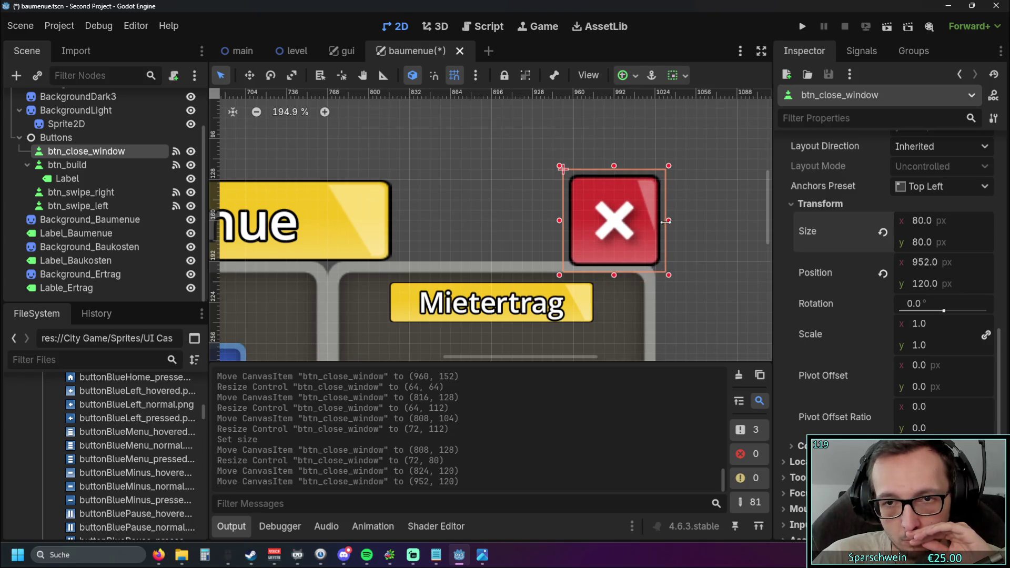
mouse_move(623, 224)
mouse_down()
mouse_move(535, 216)
mouse_move(625, 218)
mouse_up()
- With grid snapping off, settle the close button at x 956
scroll(595, 218, up, 3)
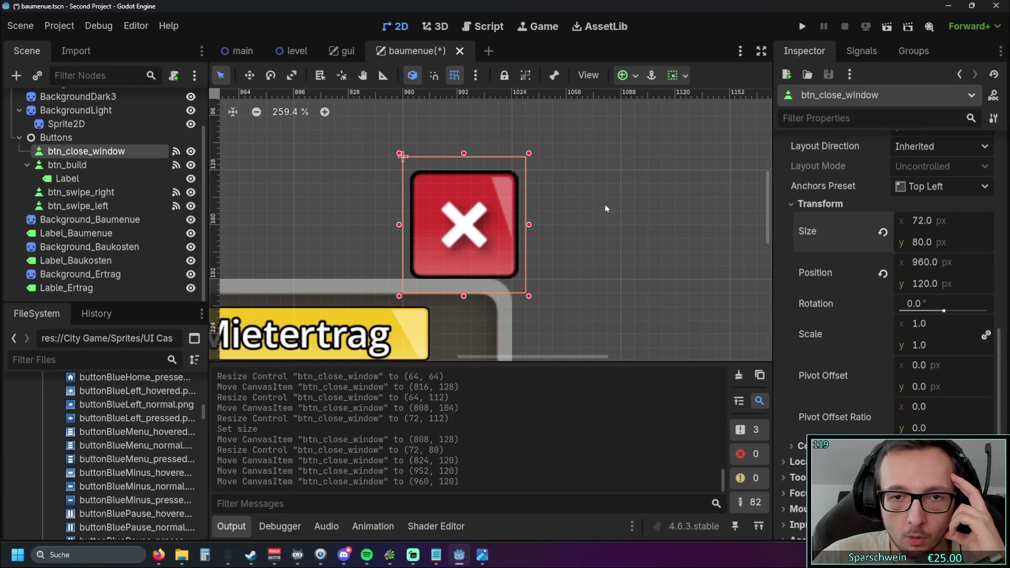
click(455, 76)
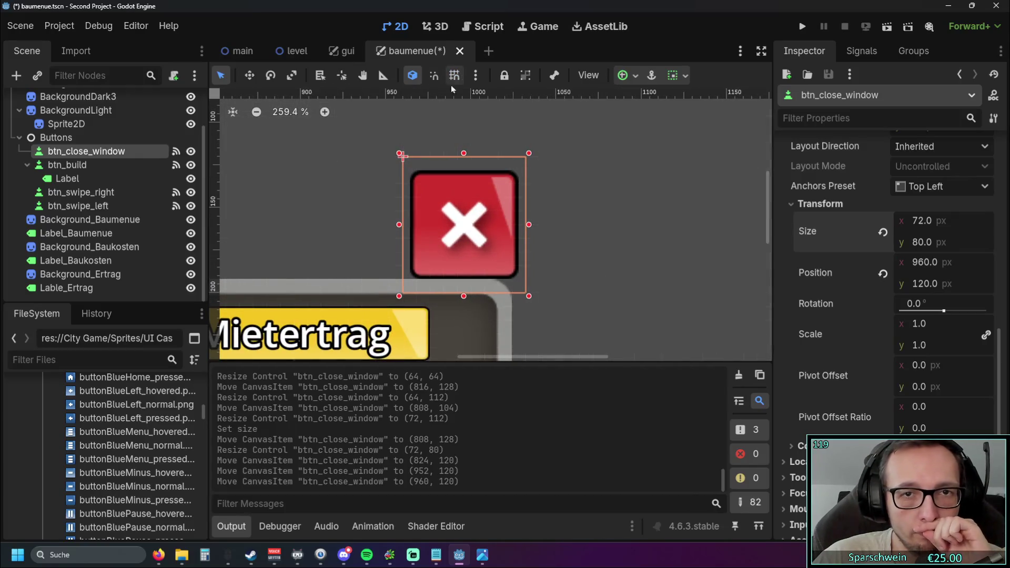
click(455, 75)
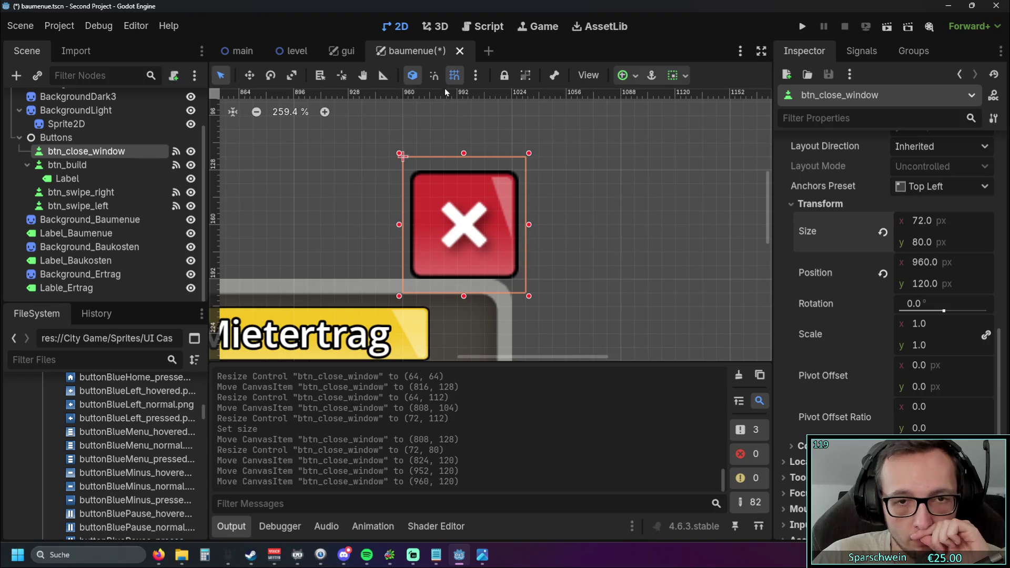
click(454, 76)
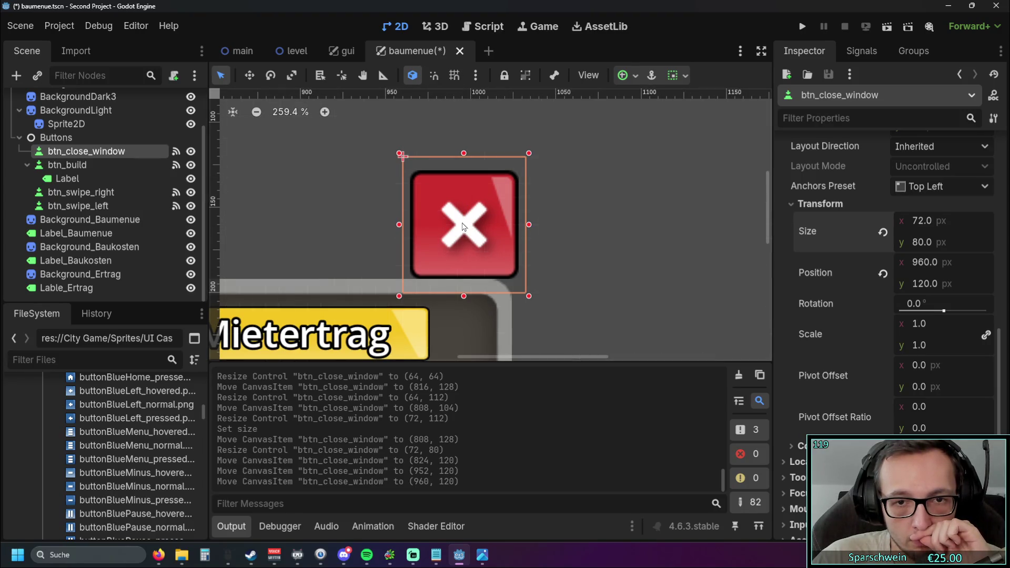
drag(460, 226, 457, 223)
mouse_move(315, 226)
mouse_down()
mouse_move(637, 235)
mouse_move(423, 213)
mouse_up()
click(423, 214)
- Fine-tune the close button to position (956, 120), then turn grid snapping back on
scroll(423, 214, down, 1)
click(456, 77)
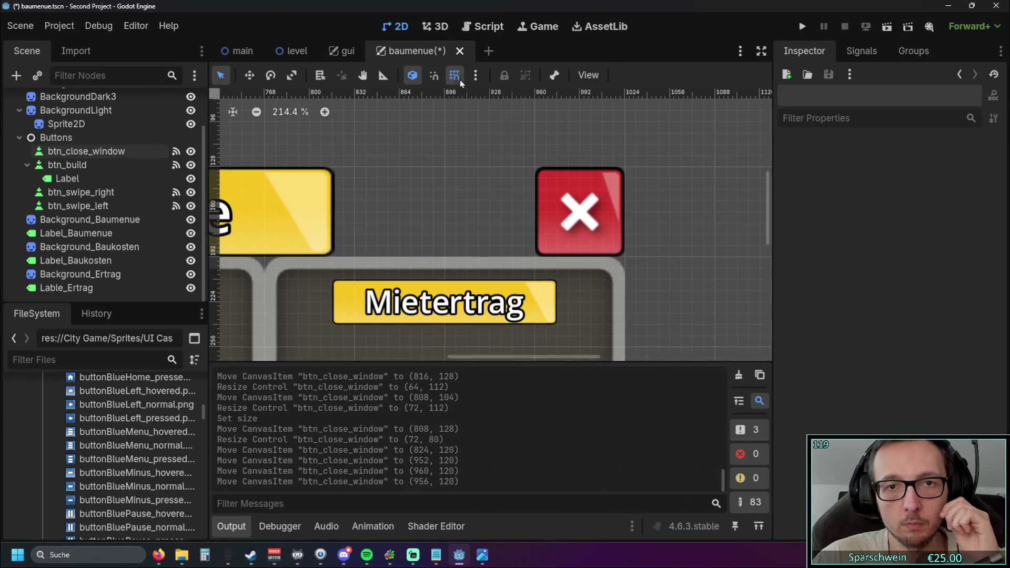
scroll(421, 189, up, 3)
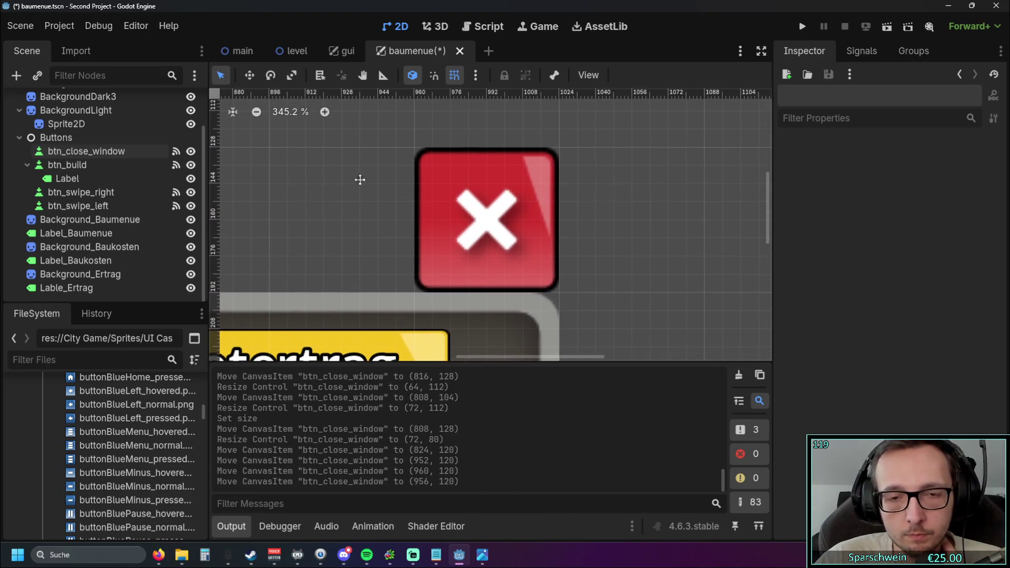
click(486, 206)
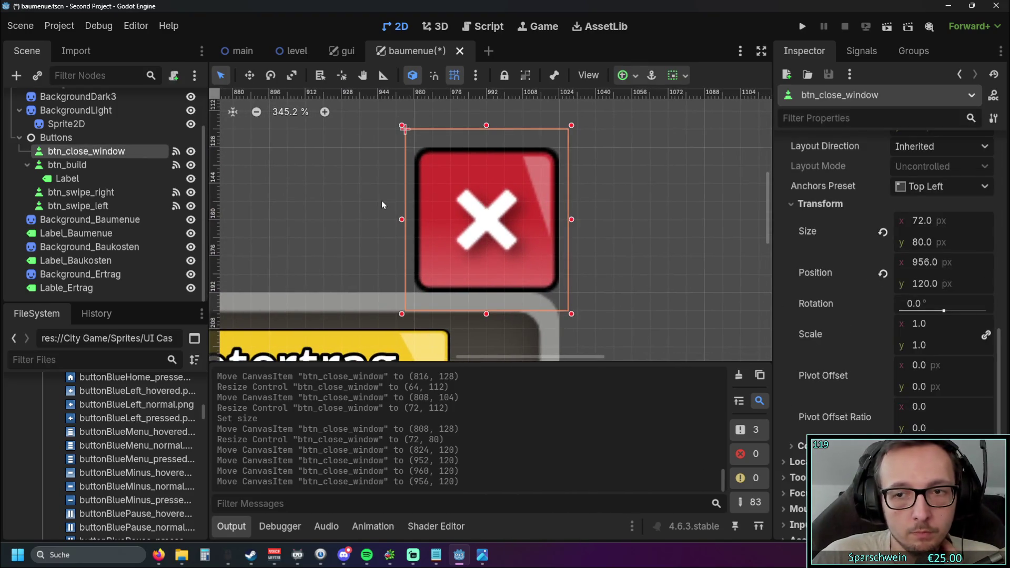
click(919, 263)
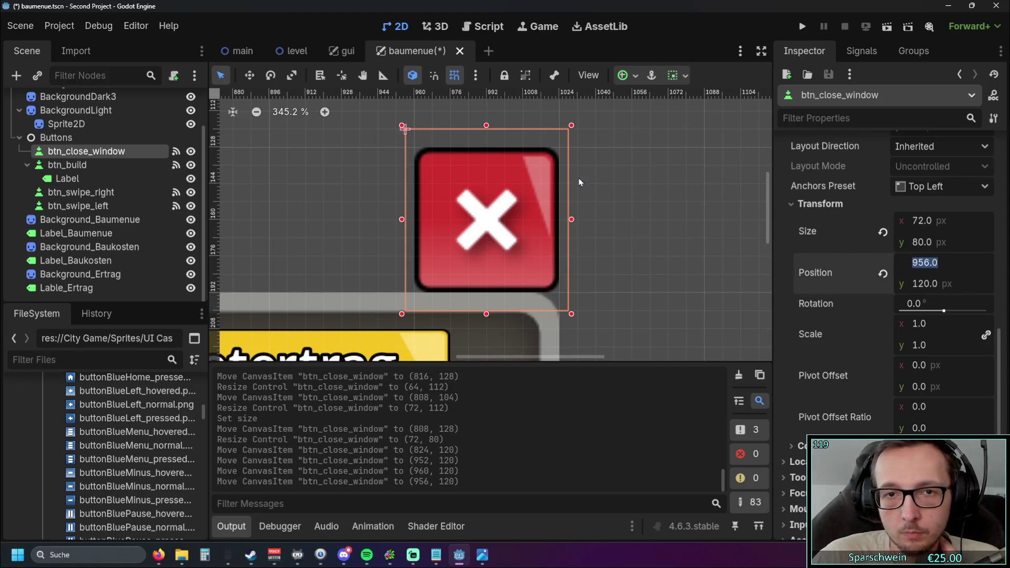
click(454, 75)
drag(496, 225, 494, 221)
click(454, 76)
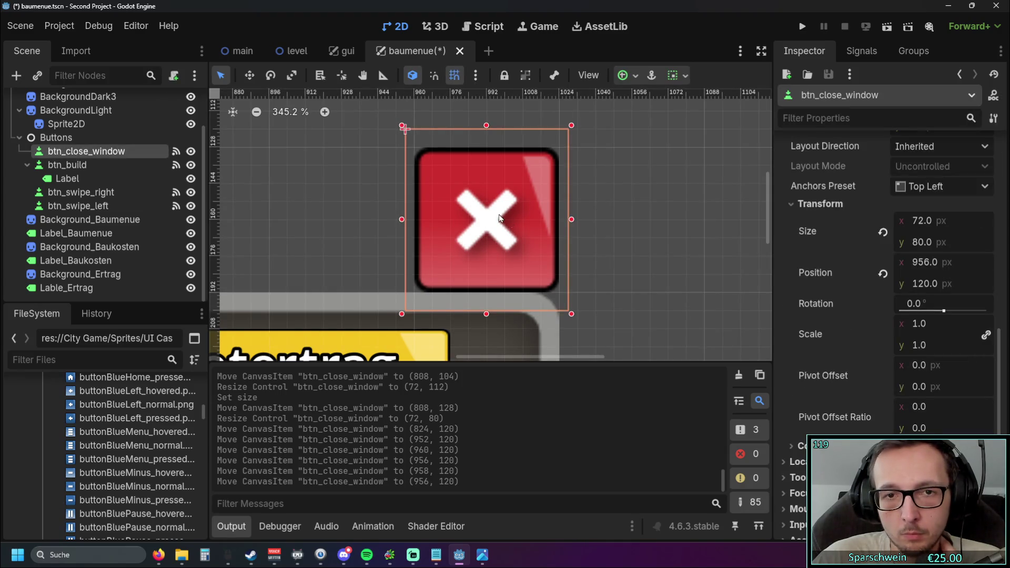
scroll(608, 234, down, 4)
click(374, 220)
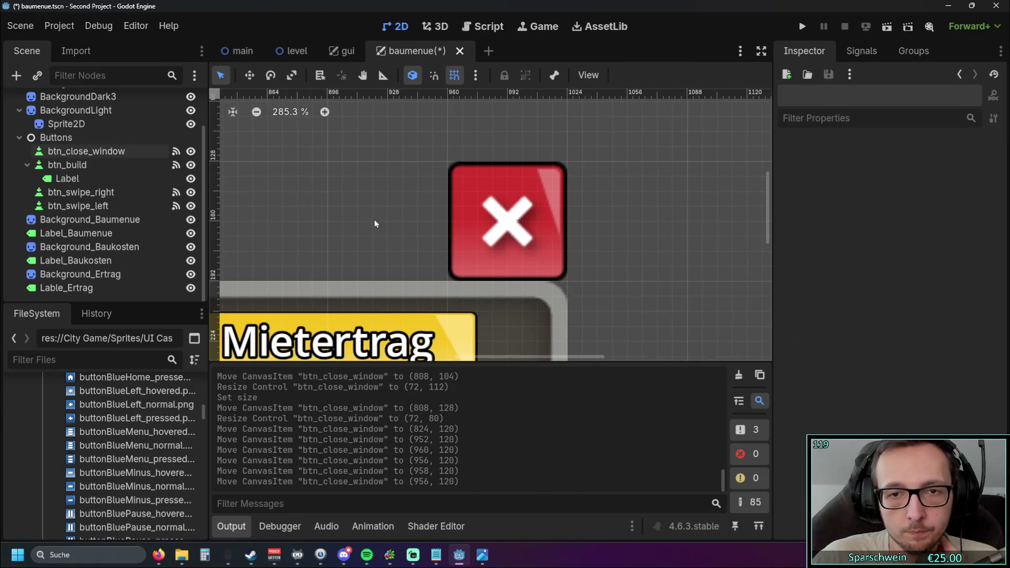
- Make the close button flat, toggle Expand Icon, and shorten it from the top
scroll(374, 220, down, 5)
mouse_move(374, 221)
mouse_down()
mouse_move(555, 181)
mouse_move(609, 189)
mouse_up()
scroll(550, 189, down, 4)
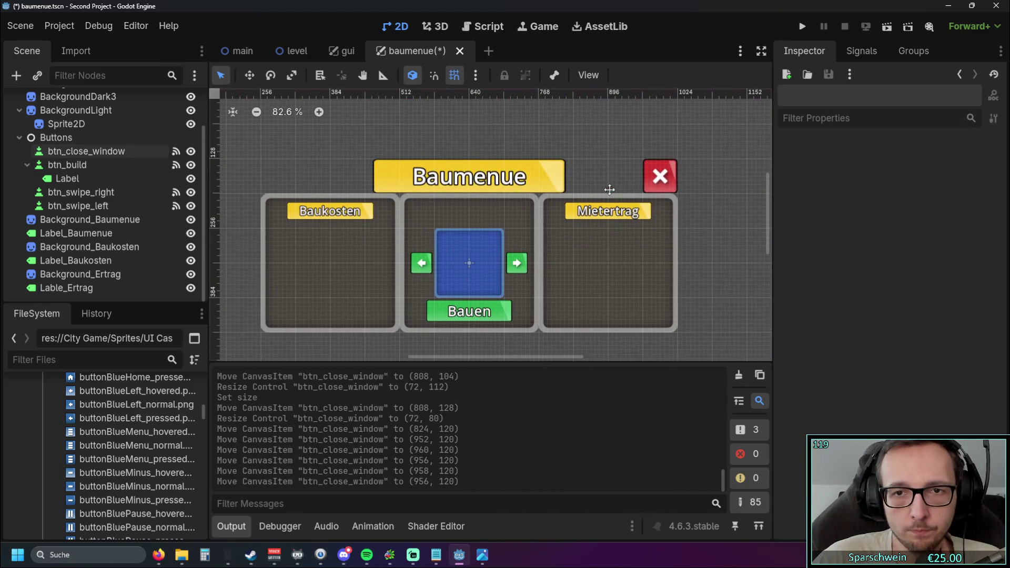
drag(671, 181, 592, 187)
scroll(592, 187, up, 3)
click(497, 205)
scroll(860, 226, up, 2)
scroll(860, 226, up, 5)
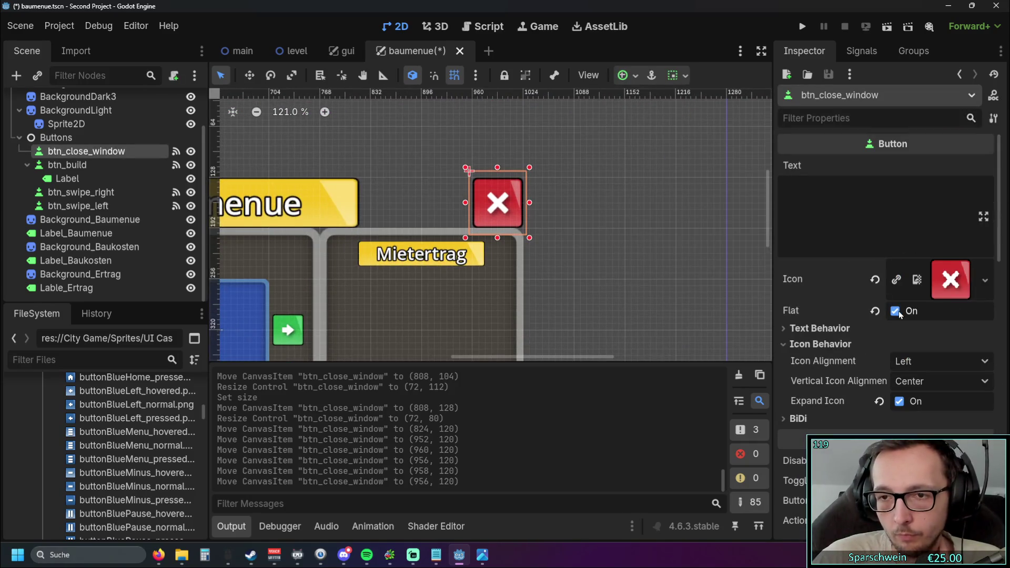
click(895, 311)
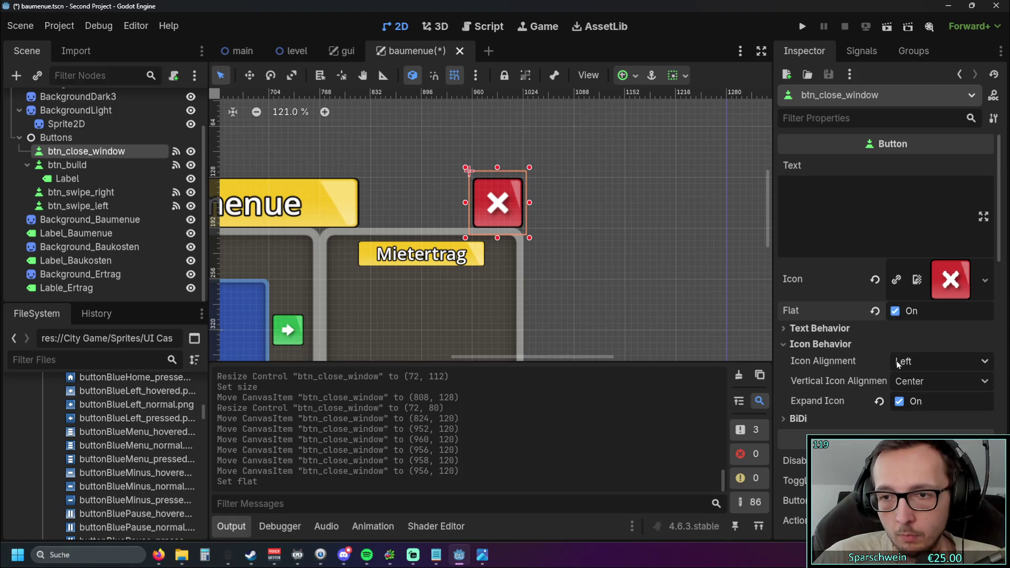
click(899, 401)
mouse_move(498, 168)
mouse_down()
mouse_move(488, 224)
mouse_move(499, 223)
mouse_move(486, 235)
mouse_move(500, 224)
mouse_up()
- Turn on Snap Relative and reposition the close button beside the banner
scroll(541, 187, up, 5)
scroll(838, 308, down, 3)
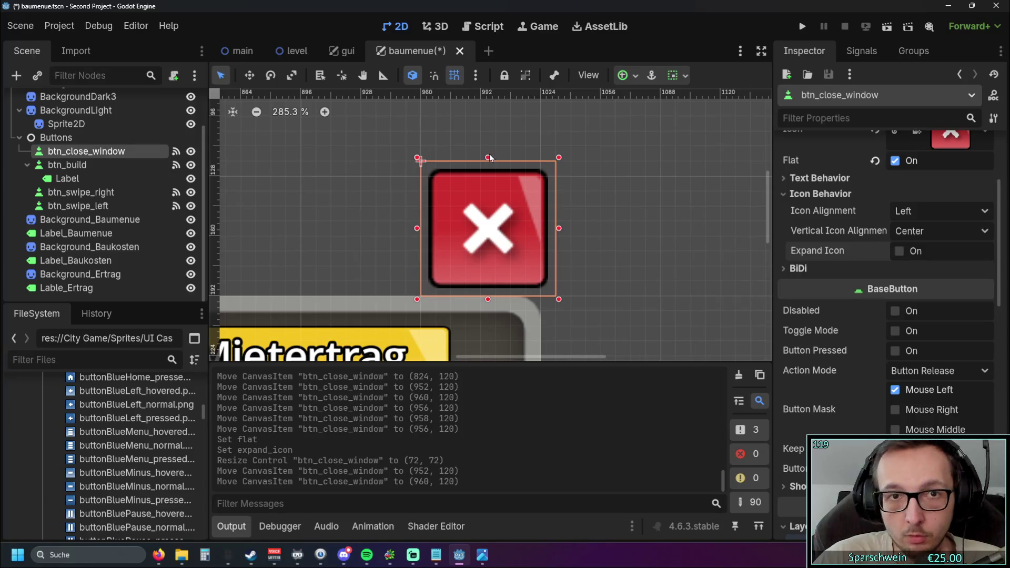
click(476, 77)
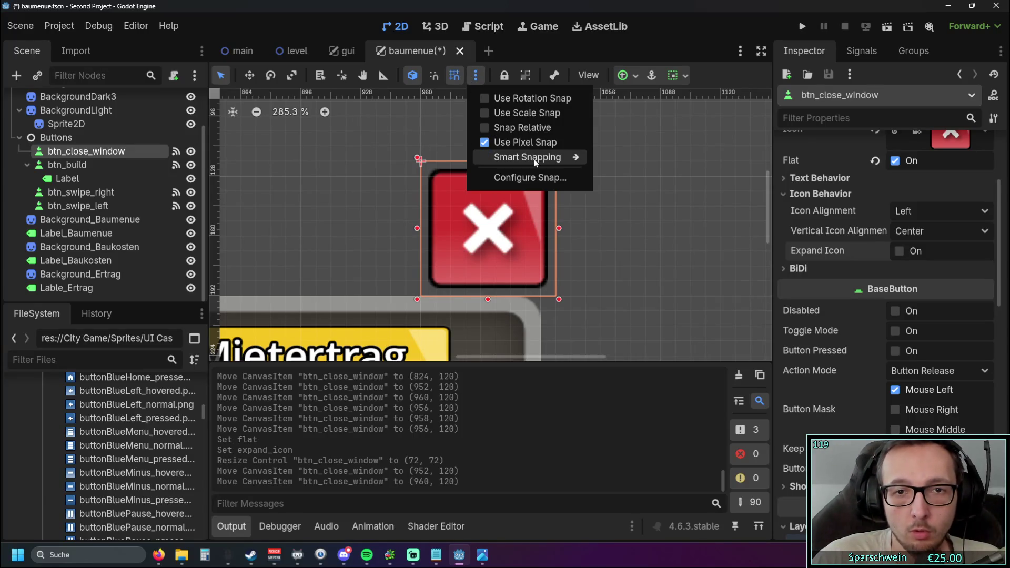
mouse_move(536, 162)
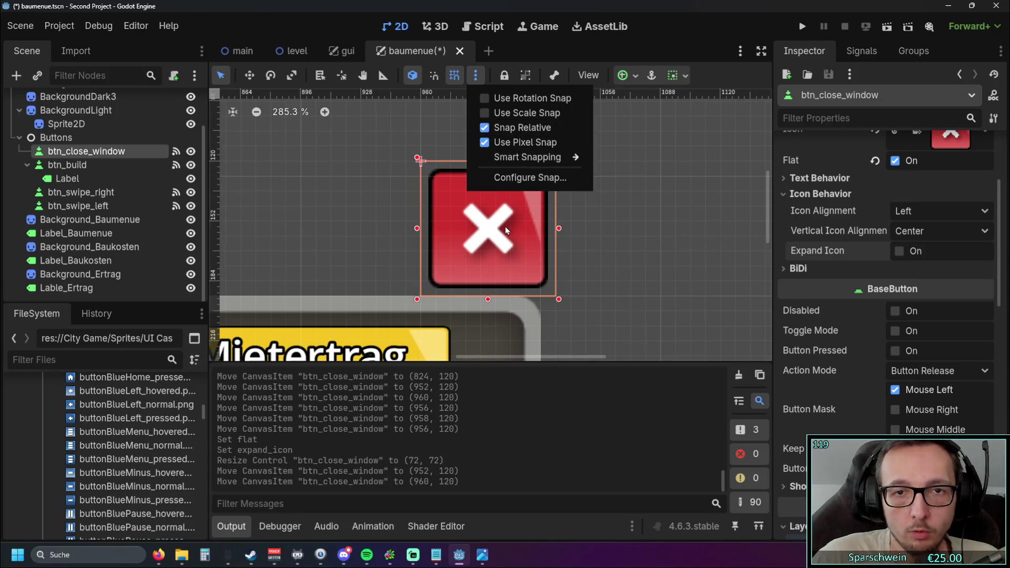
click(474, 221)
mouse_move(452, 233)
mouse_down()
mouse_move(377, 242)
mouse_move(485, 237)
mouse_move(412, 195)
mouse_move(521, 208)
mouse_move(513, 211)
mouse_up()
scroll(584, 212, down, 10)
scroll(584, 212, down, 3)
mouse_move(584, 213)
mouse_down()
mouse_move(568, 208)
mouse_move(577, 216)
mouse_up()
scroll(577, 220, up, 10)
drag(454, 220, 533, 224)
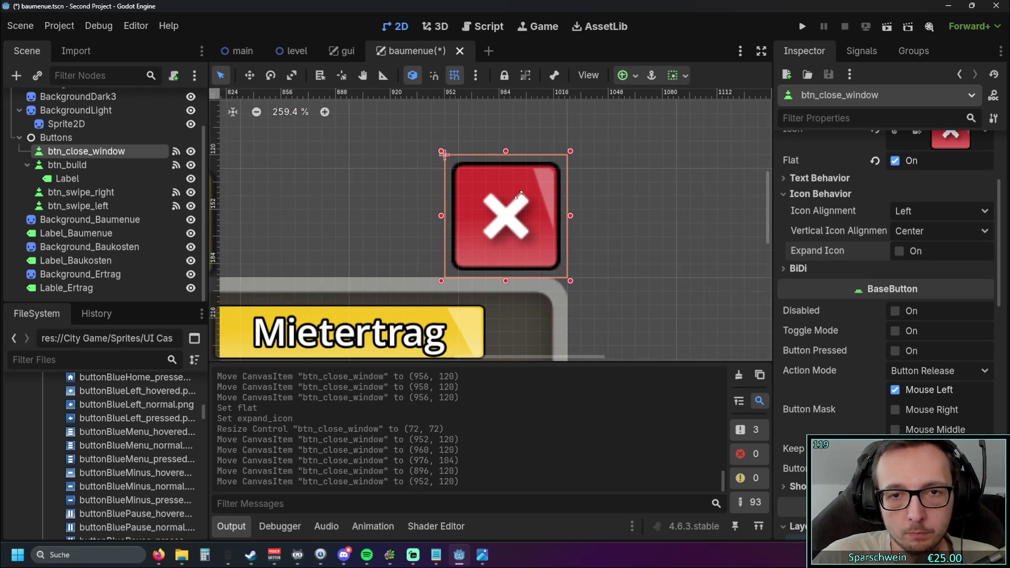
- Enable Expand Icon and resize the close button to 64×64 at (960, 128)
click(899, 251)
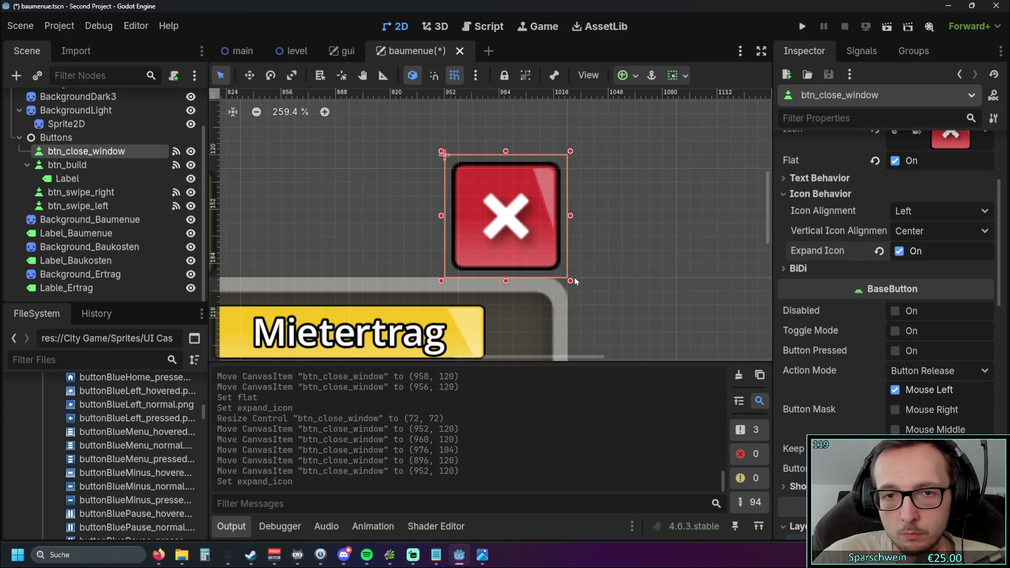
drag(559, 272, 533, 260)
mouse_move(512, 218)
mouse_down()
mouse_move(526, 246)
mouse_move(539, 246)
mouse_move(524, 234)
mouse_move(574, 224)
mouse_up()
click(634, 237)
scroll(633, 231, down, 5)
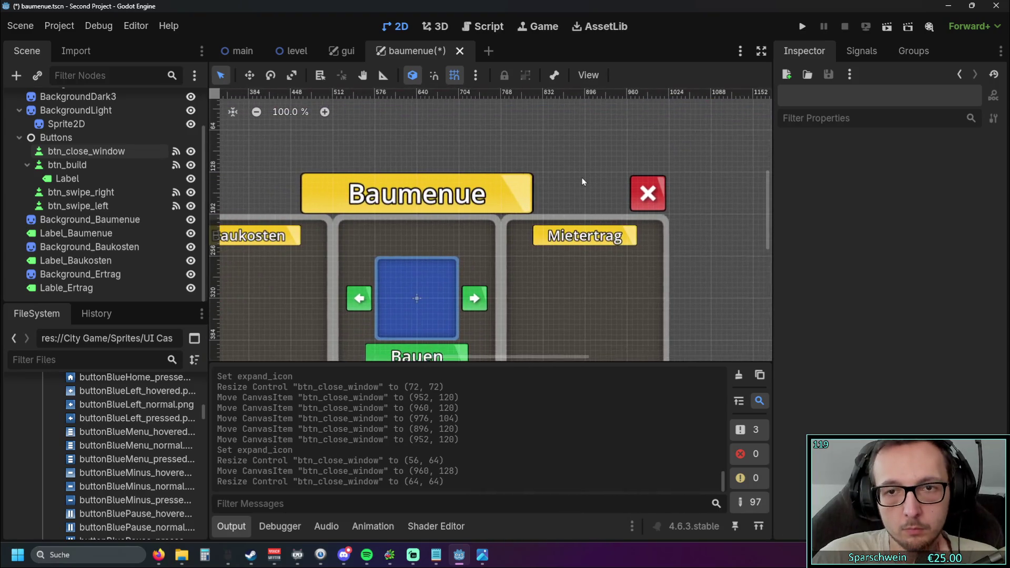
- Move the right arrow button 32 px right and enlarge it to 64×64
scroll(582, 178, down, 1)
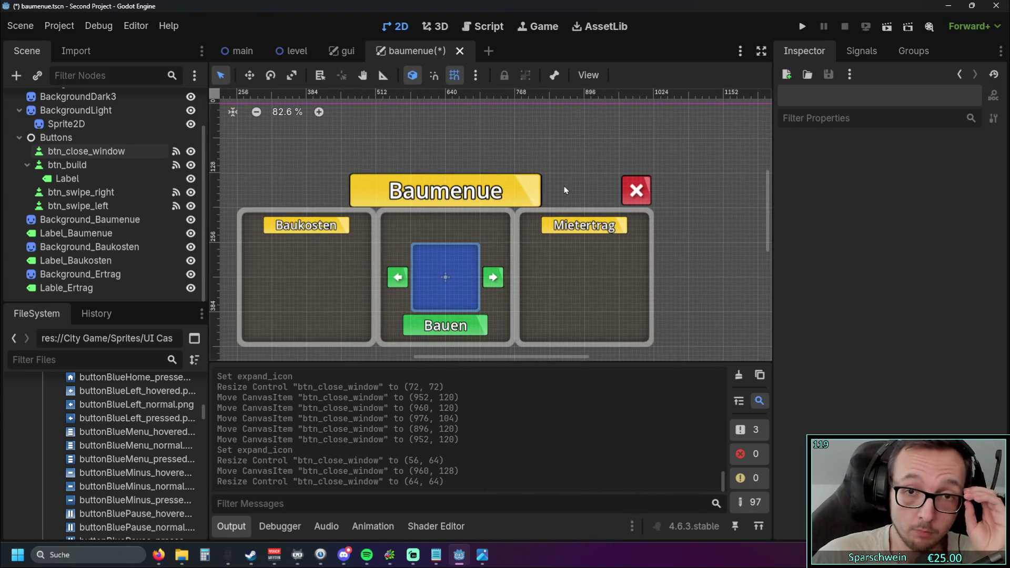
scroll(570, 186, down, 1)
scroll(563, 177, up, 1)
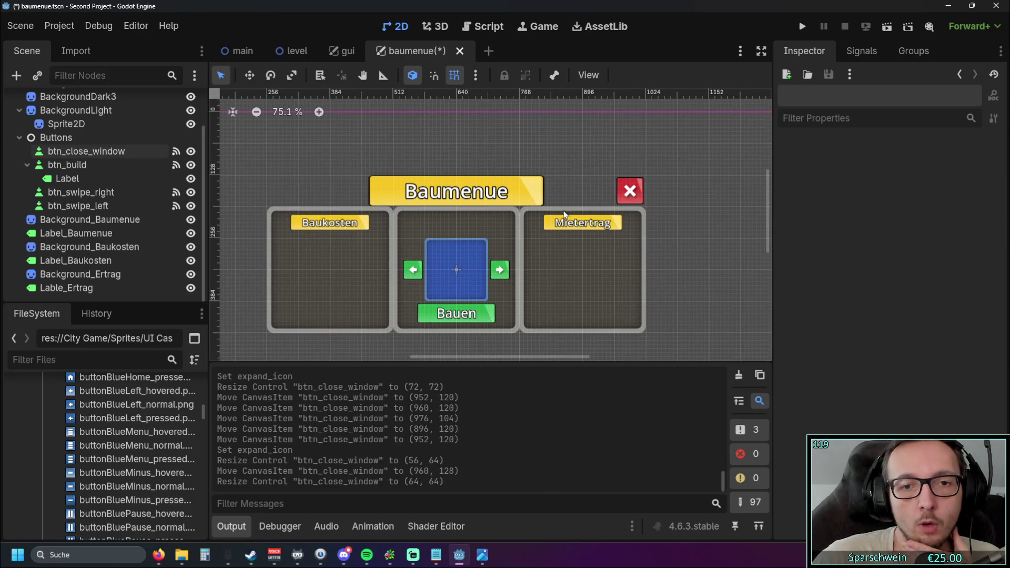
scroll(542, 274, up, 6)
click(482, 237)
scroll(534, 225, up, 4)
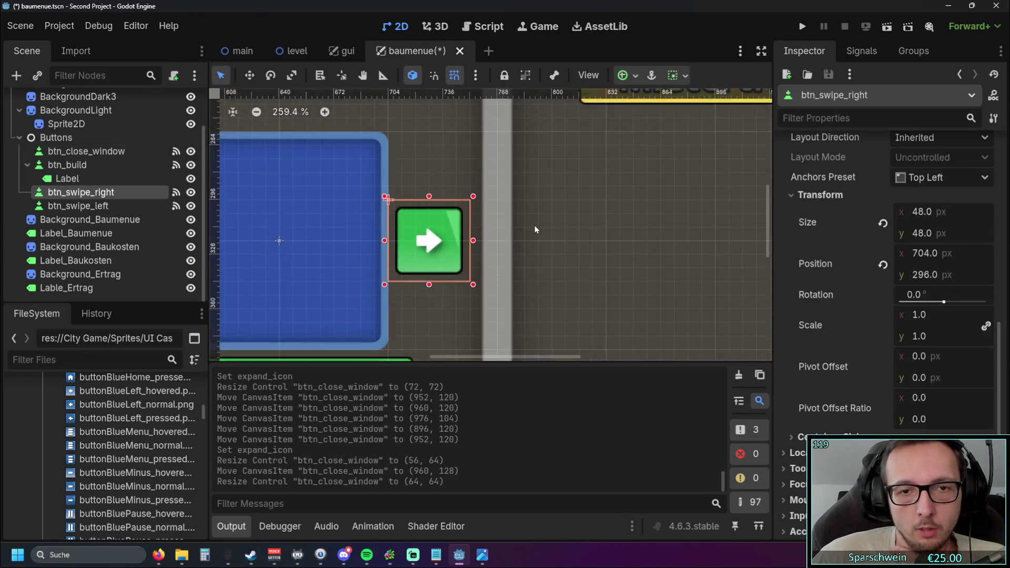
drag(440, 243, 499, 243)
mouse_move(552, 183)
mouse_down()
mouse_move(532, 204)
mouse_move(557, 179)
mouse_up()
mouse_move(501, 232)
mouse_down()
mouse_move(426, 226)
mouse_move(465, 183)
mouse_move(450, 198)
mouse_up()
- Select the background panel, left arrow, preview square and Bauen label in turn to check them
scroll(419, 215, down, 5)
click(412, 210)
scroll(412, 211, left, 5)
click(465, 236)
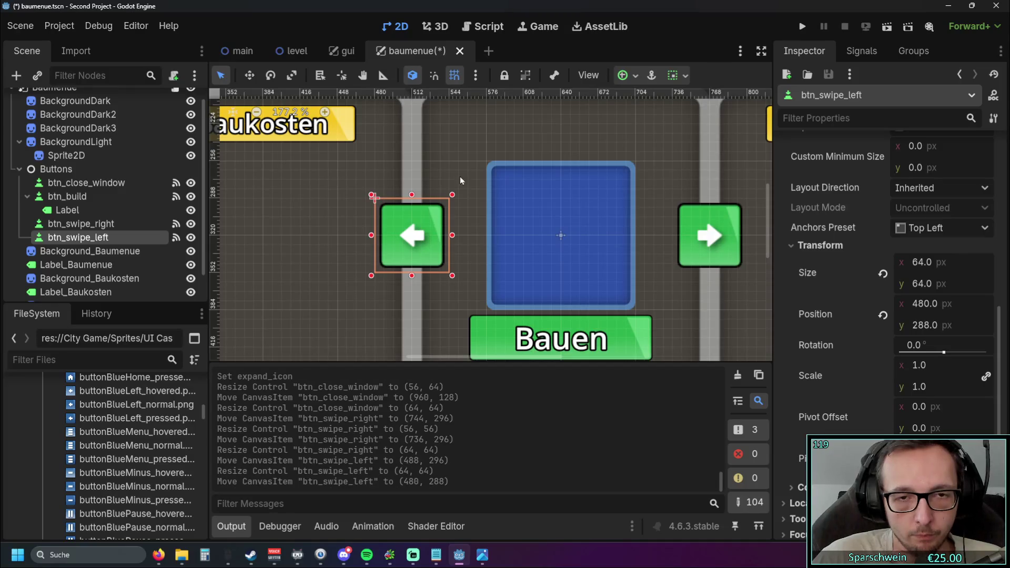
click(561, 232)
click(550, 232)
scroll(550, 232, down, 3)
click(401, 252)
scroll(401, 253, down, 1)
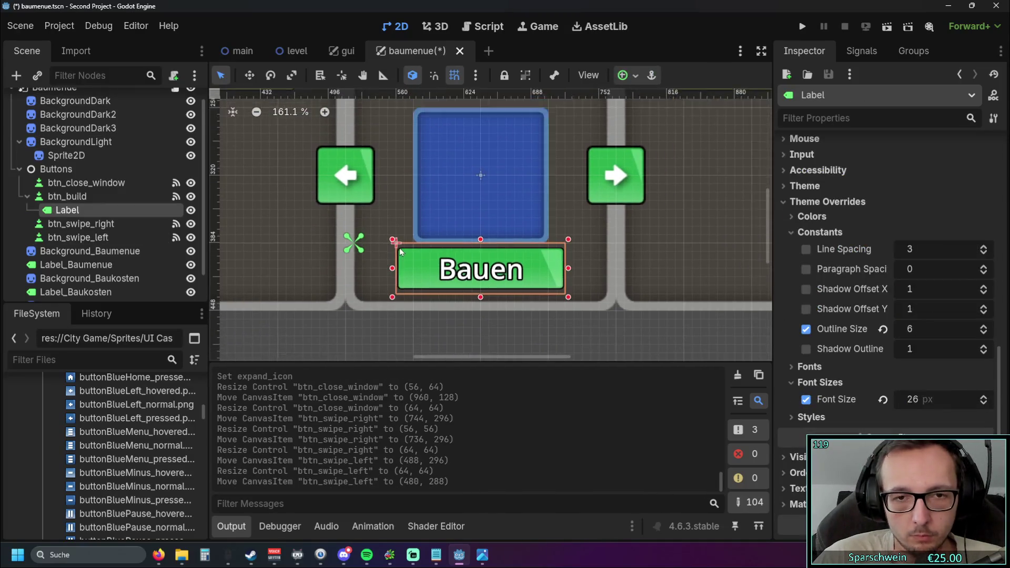
mouse_move(419, 216)
mouse_down()
mouse_move(386, 287)
mouse_move(402, 185)
mouse_move(471, 232)
mouse_up()
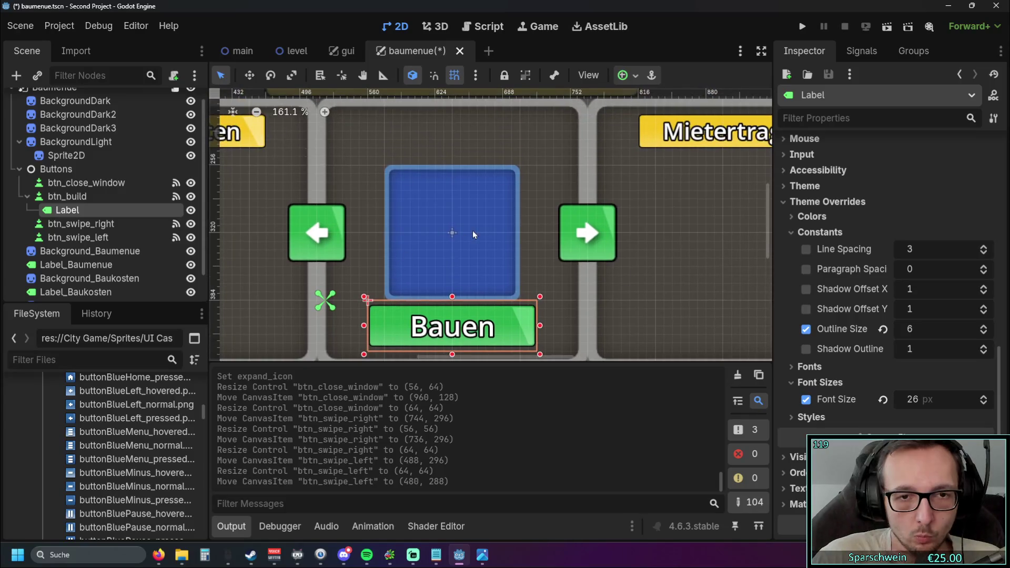
- Move both arrow buttons up to y 272 and the preview square to y 304
click(363, 244)
mouse_move(363, 243)
mouse_down()
mouse_move(462, 251)
mouse_move(437, 248)
mouse_move(433, 225)
mouse_move(348, 216)
mouse_up()
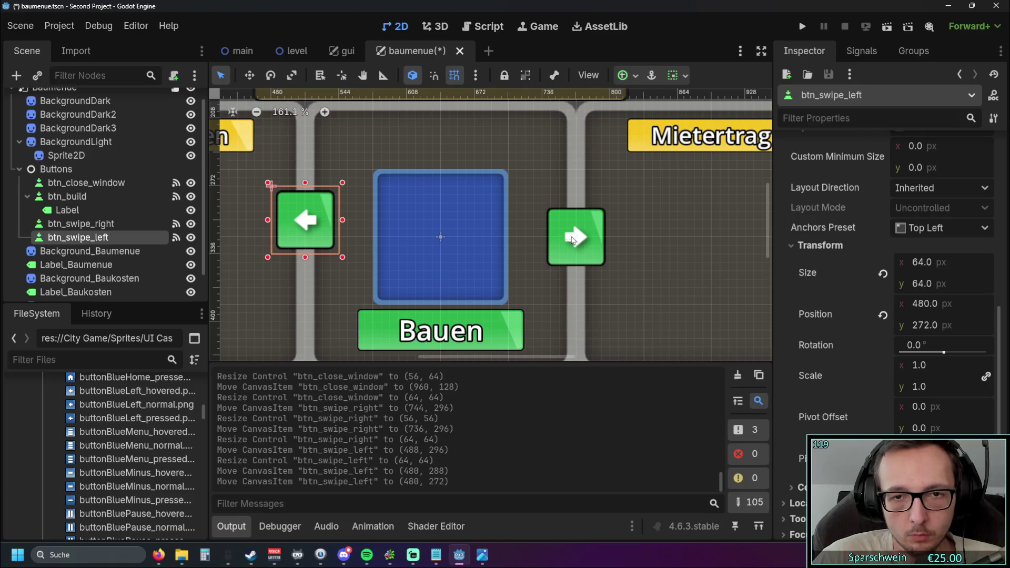
click(577, 234)
drag(577, 234, 575, 226)
click(468, 238)
drag(469, 237, 468, 223)
- Scale the blue preview square to 0.625 and recentre it at (640, 304)
scroll(526, 200, up, 2)
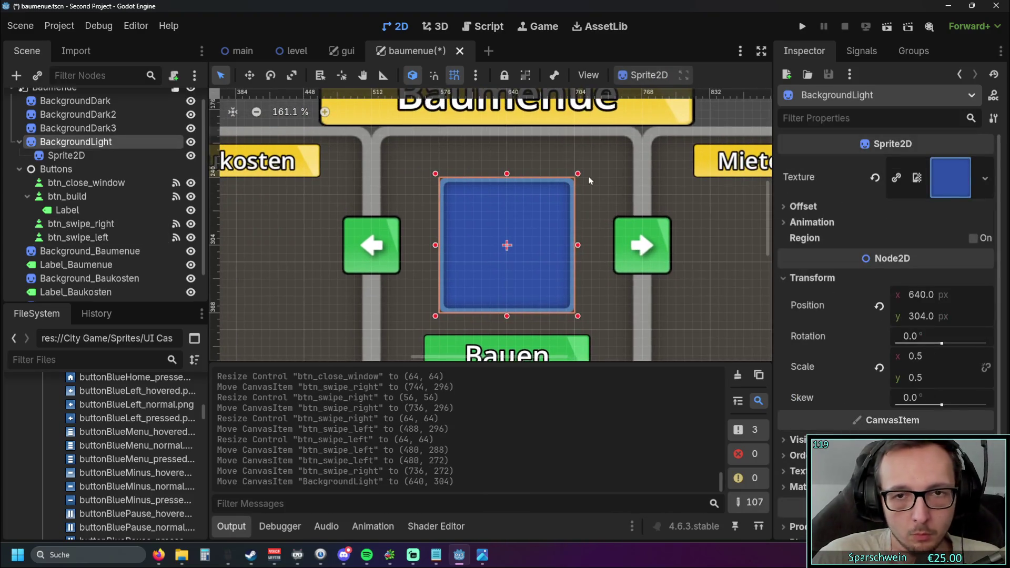
drag(580, 171, 593, 157)
drag(537, 209, 528, 210)
drag(586, 157, 595, 156)
drag(560, 209, 553, 209)
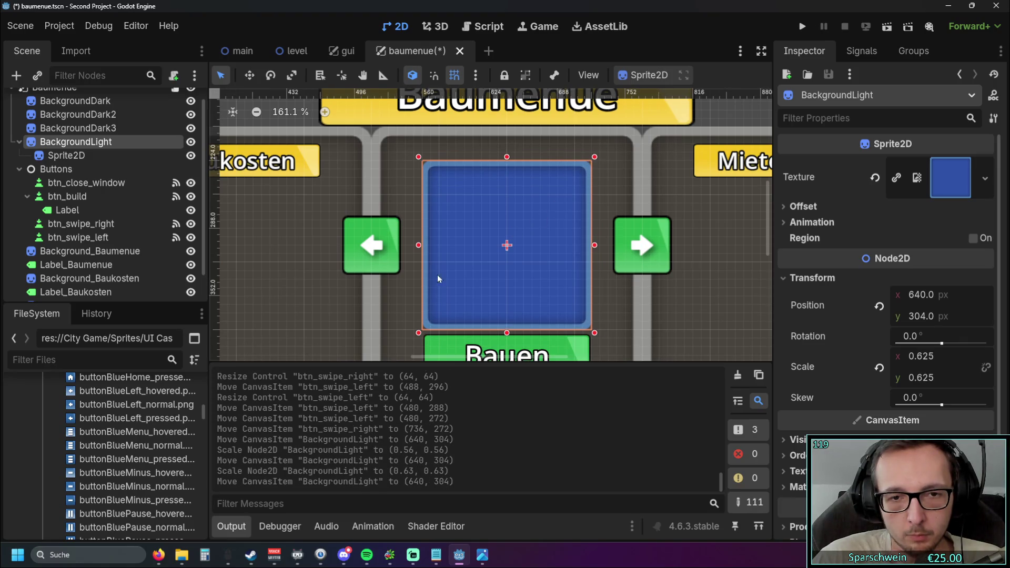
click(406, 285)
scroll(407, 285, down, 7)
click(316, 154)
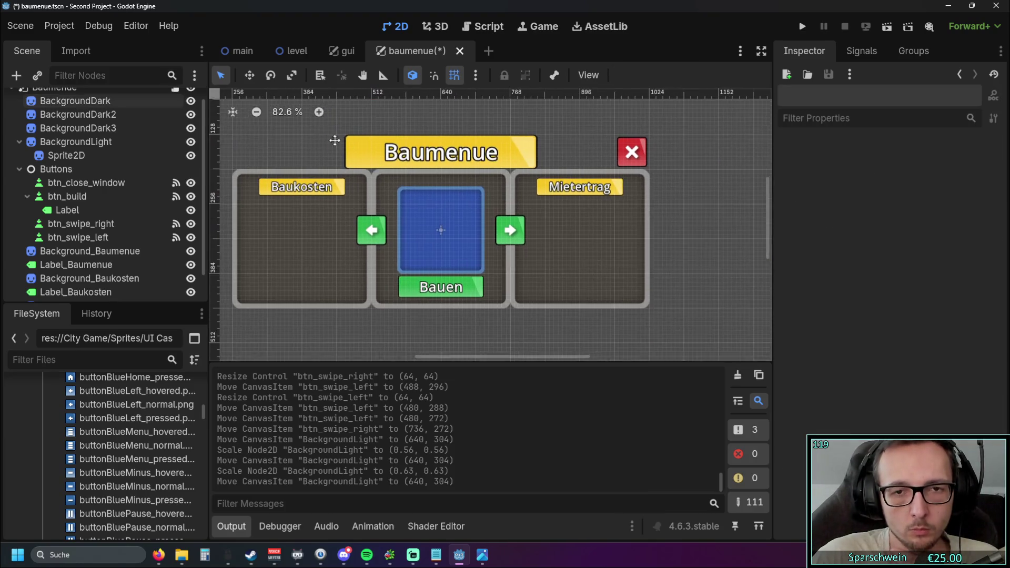
- Save and run the game, open and close the Baumenue panel, then stop the run
key(F5)
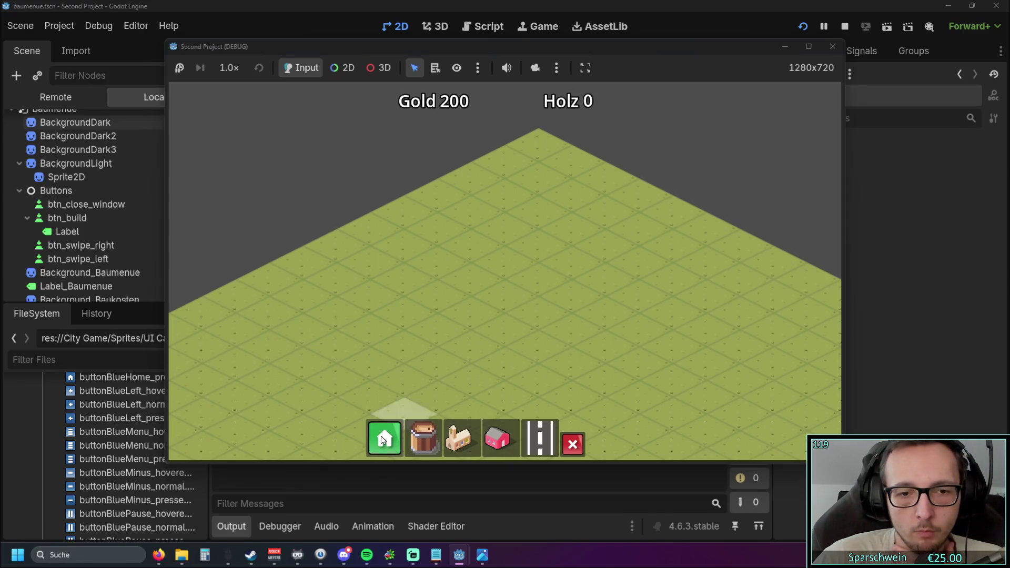
click(384, 437)
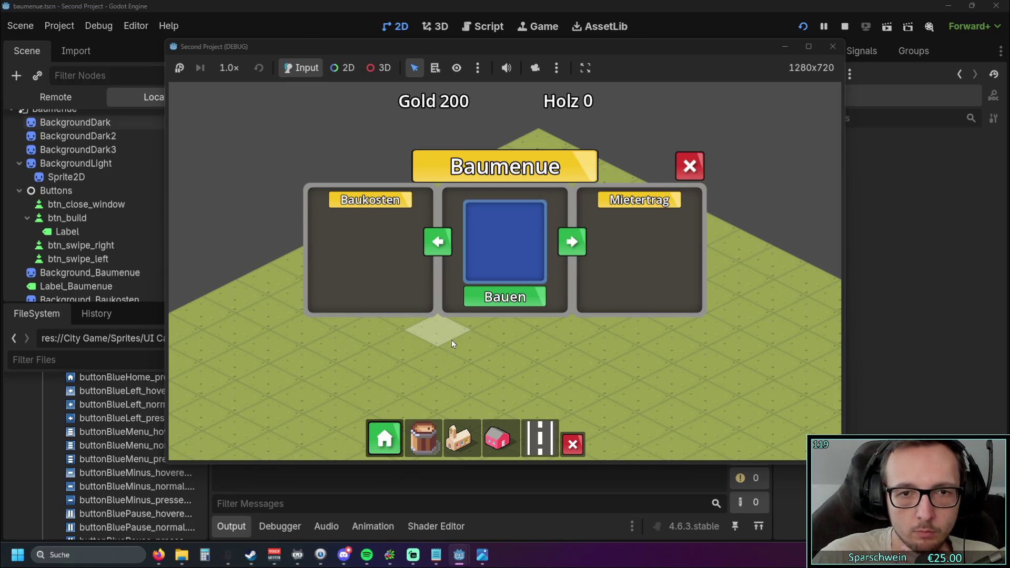
click(687, 177)
click(832, 48)
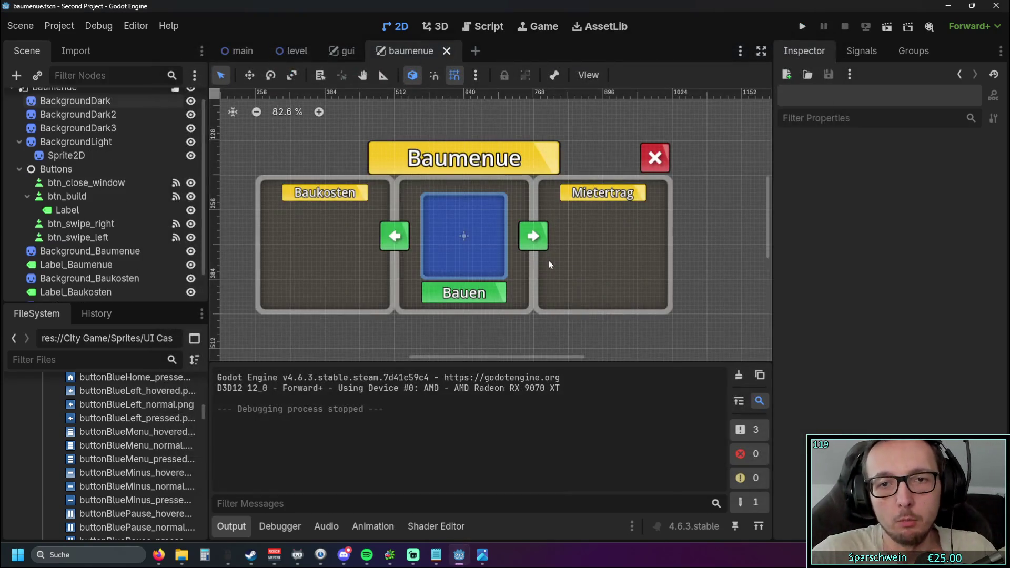
scroll(584, 308, down, 4)
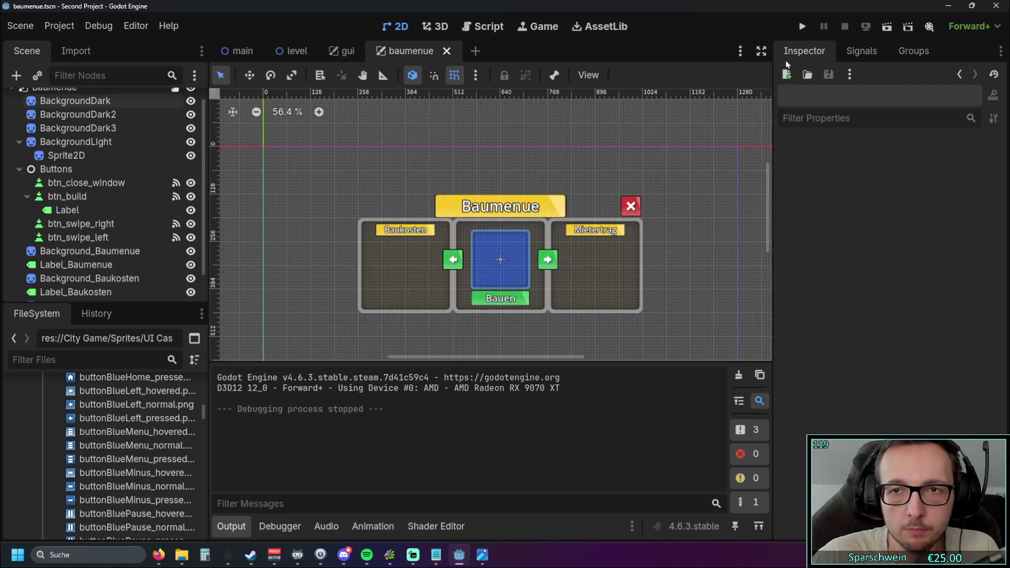
- Relaunch the game, test opening the Baumenue panel and closing it via Bauen and the X, then stop
click(801, 27)
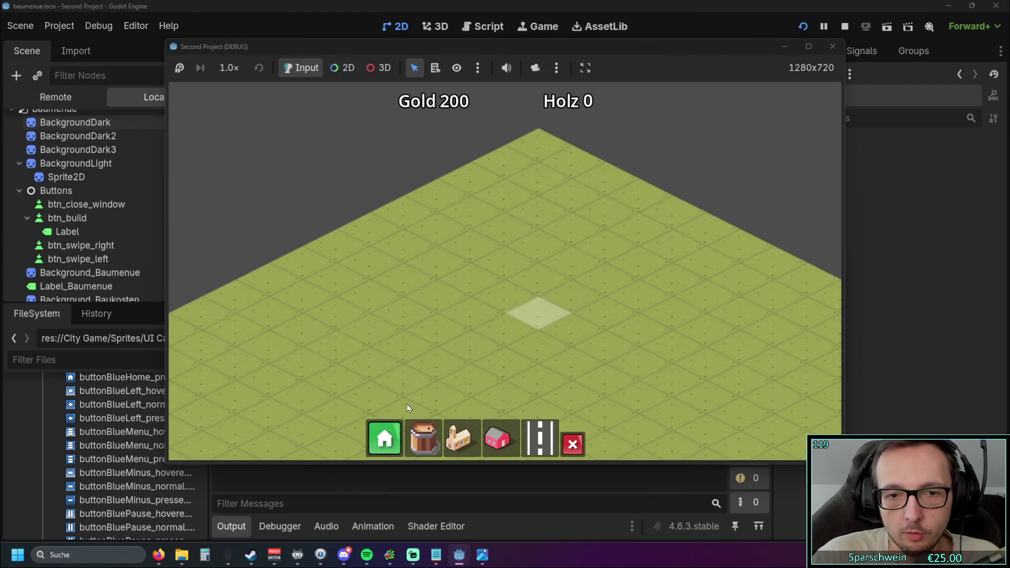
click(383, 441)
click(489, 298)
click(494, 294)
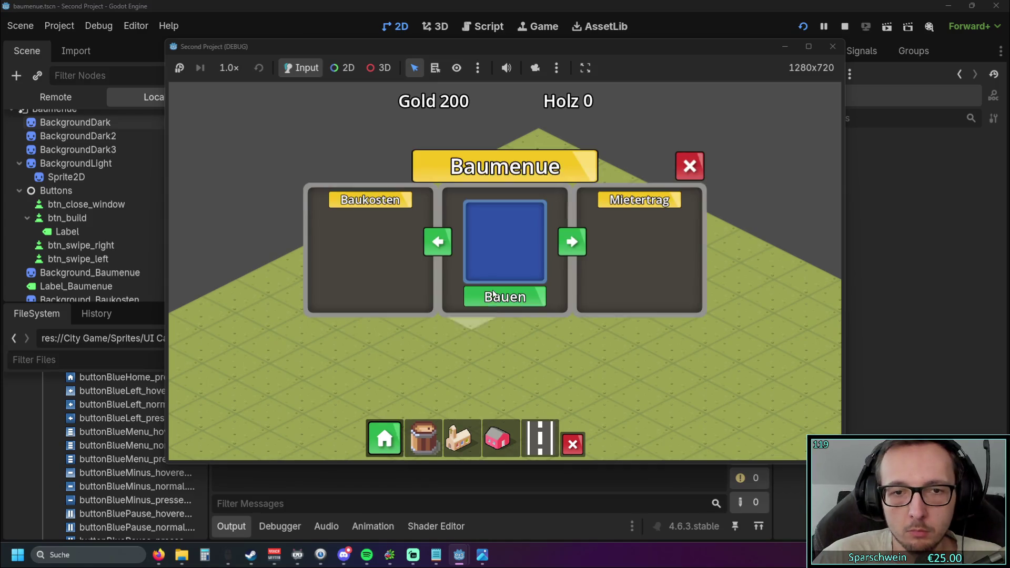
click(384, 439)
click(384, 439)
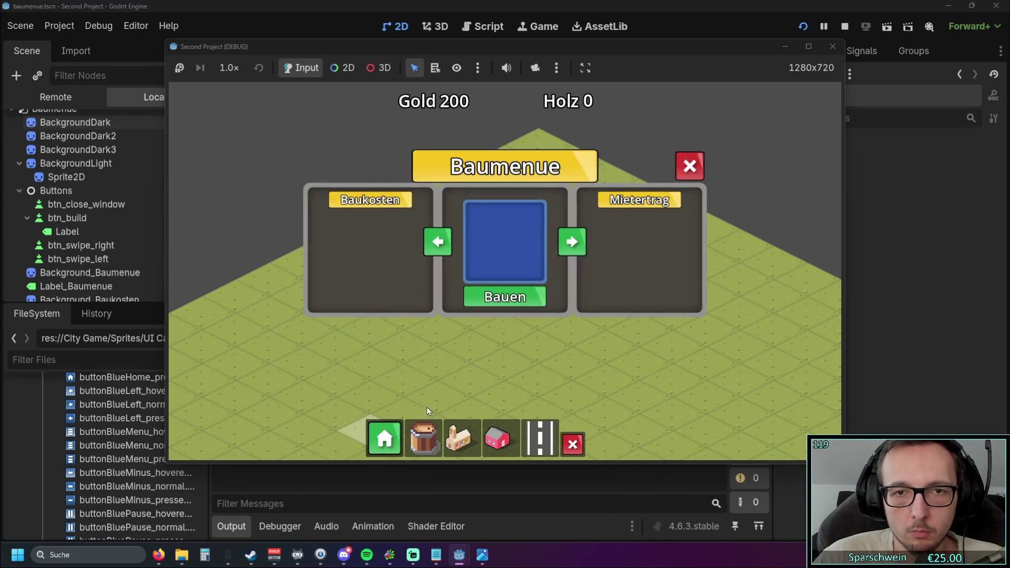
click(685, 172)
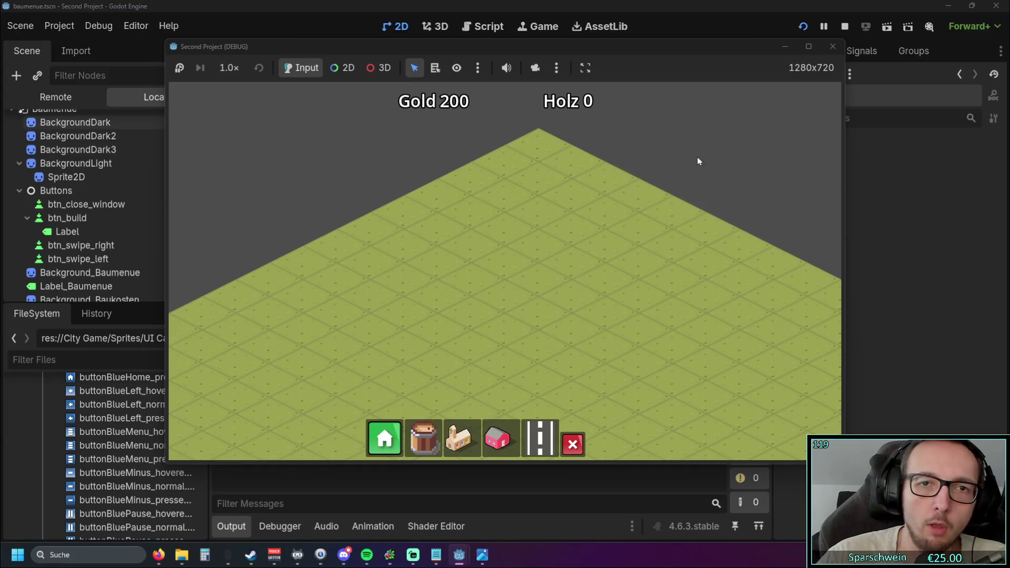
click(833, 47)
scroll(361, 252, down, 4)
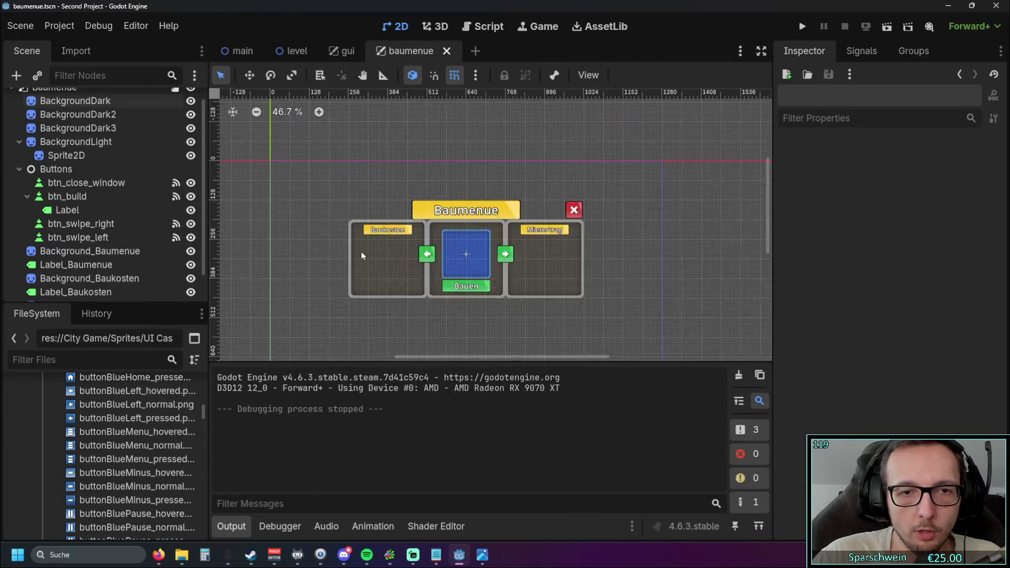
scroll(424, 288, up, 8)
mouse_move(502, 313)
mouse_down()
mouse_move(485, 306)
mouse_move(495, 309)
mouse_up()
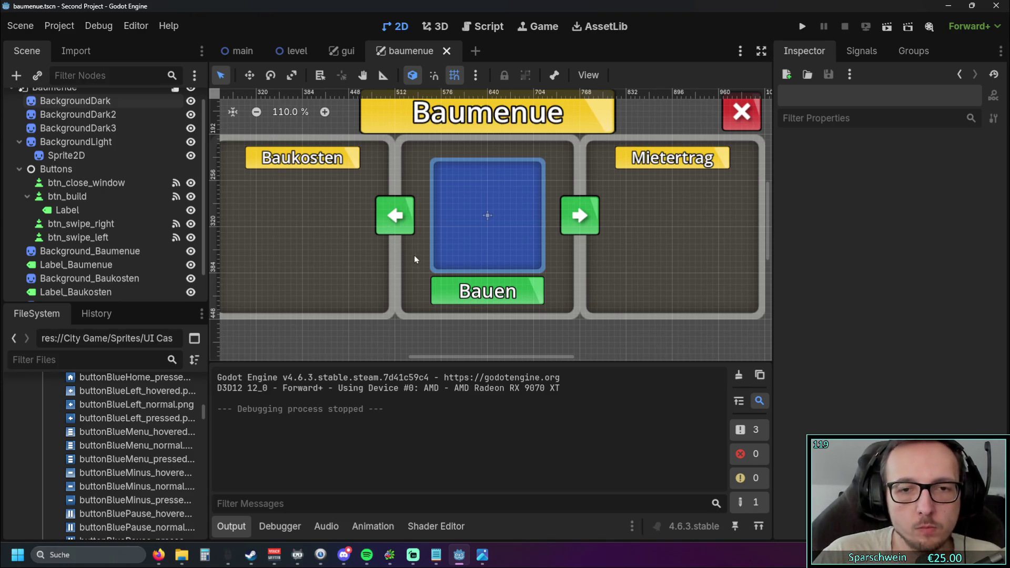
- Move btn_build and its Bauen label about 105 px lower beneath the blue preview square
scroll(412, 255, down, 1)
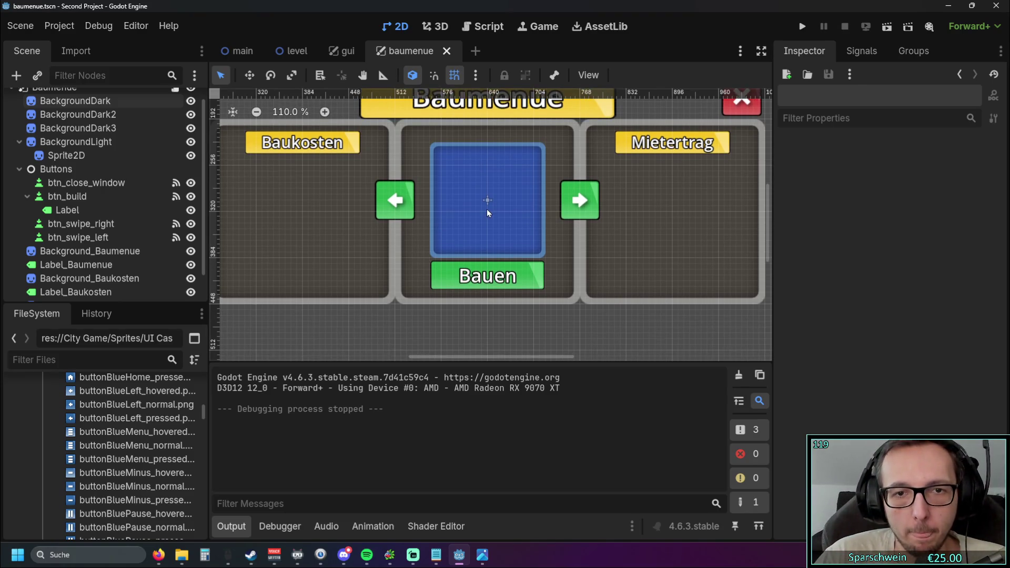
click(487, 211)
click(390, 233)
click(485, 274)
scroll(482, 231, down, 2)
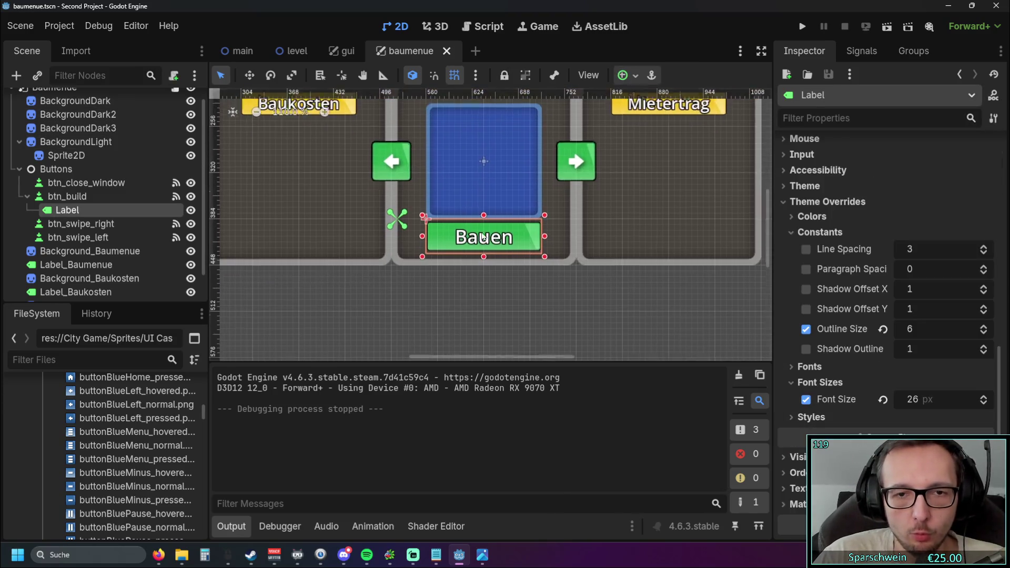
scroll(482, 231, up, 2)
drag(482, 231, 485, 287)
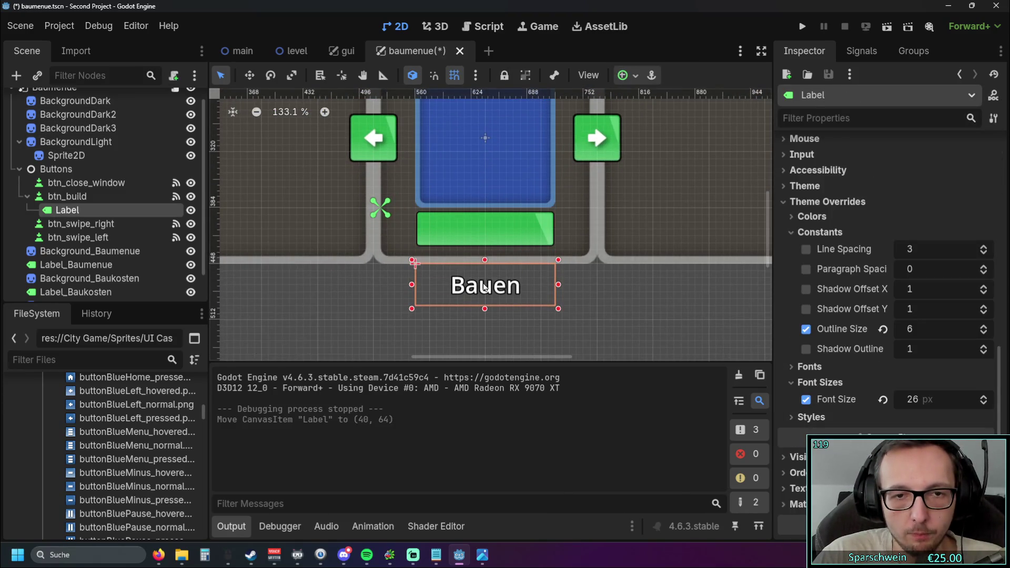
drag(488, 229, 487, 285)
click(486, 347)
drag(486, 347, 486, 291)
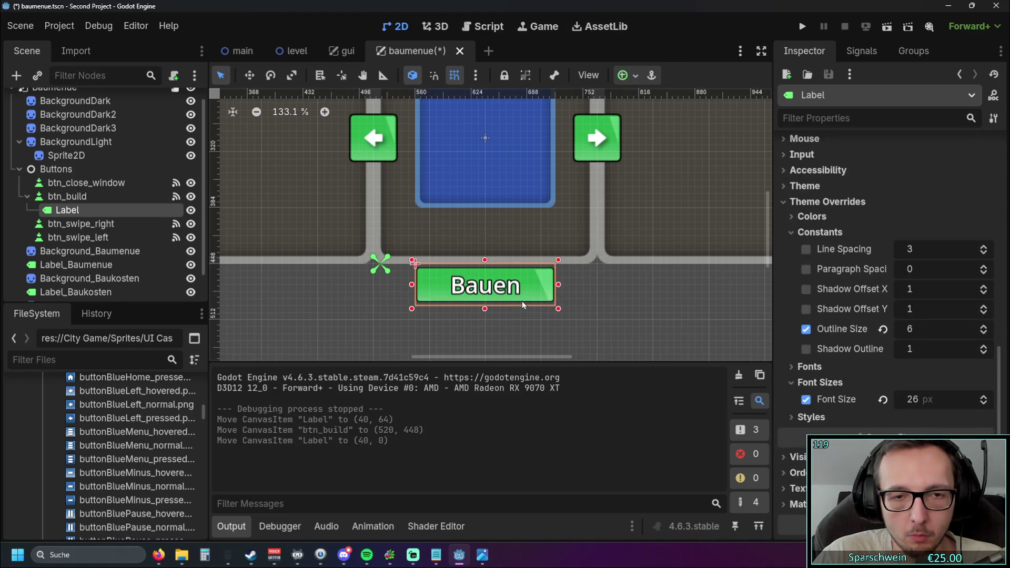
scroll(503, 304, up, 4)
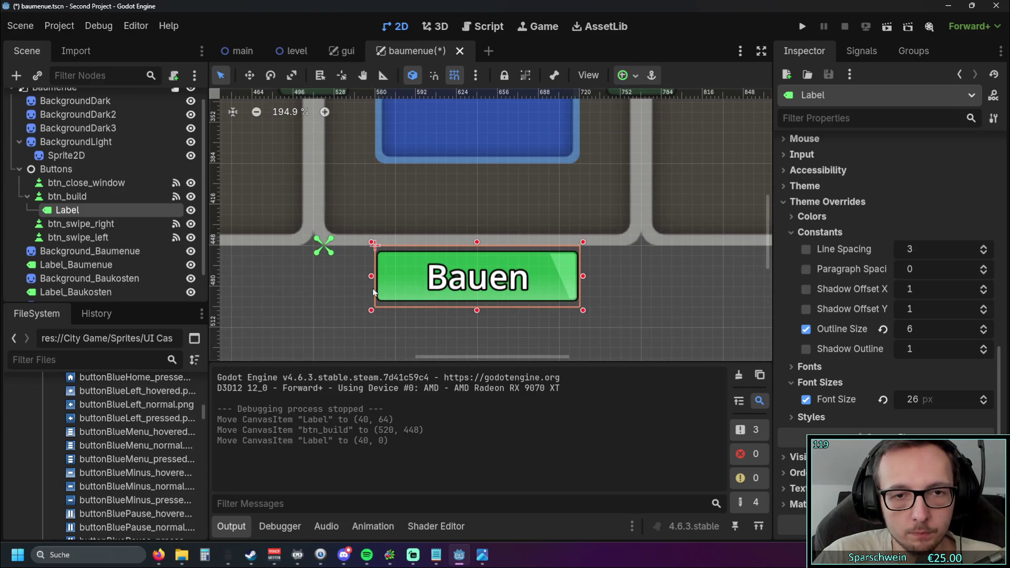
click(370, 287)
drag(403, 273, 415, 308)
- Resize btn_build to 240 × 56, positioned at 520, 448
click(465, 273)
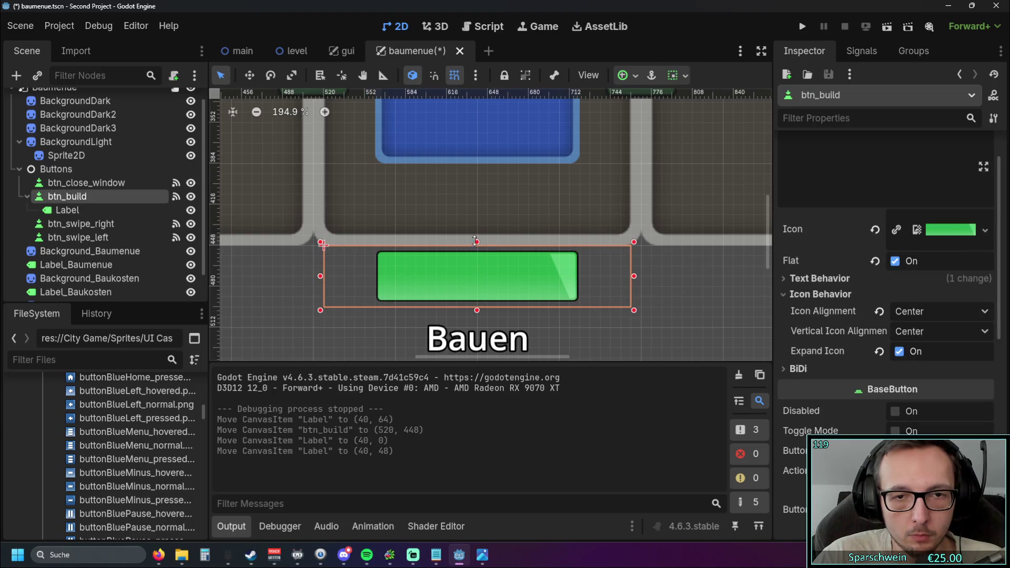
drag(477, 252, 477, 235)
drag(480, 271, 479, 279)
drag(476, 242, 477, 233)
drag(474, 278, 474, 288)
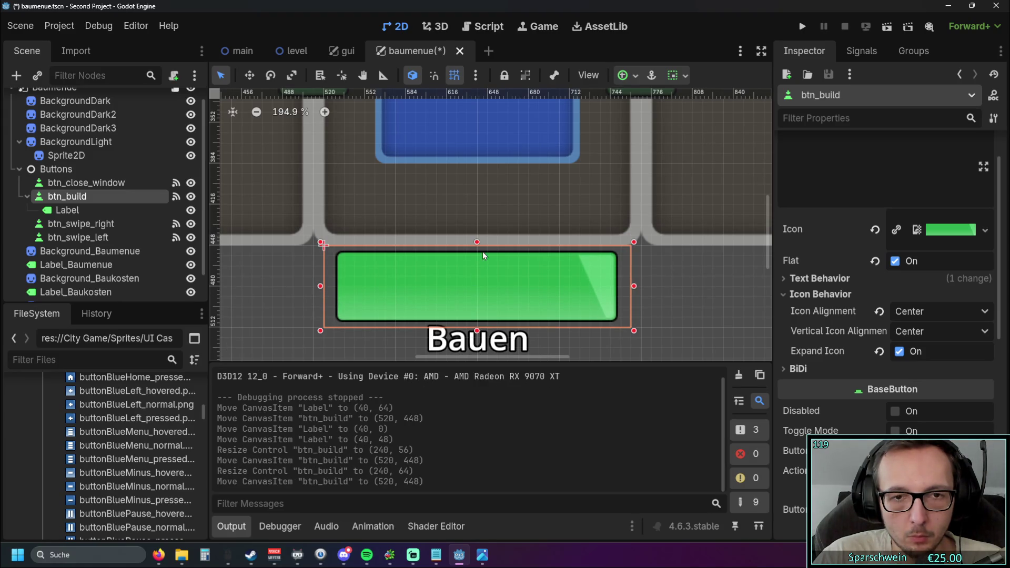
drag(476, 242, 476, 250)
mouse_move(477, 301)
mouse_down()
mouse_move(477, 293)
mouse_move(485, 310)
mouse_move(481, 254)
mouse_up()
- Widen the Bauen label on both sides to 192 × 56 over the button
scroll(499, 295, down, 1)
drag(395, 282, 376, 282)
drag(568, 287, 582, 287)
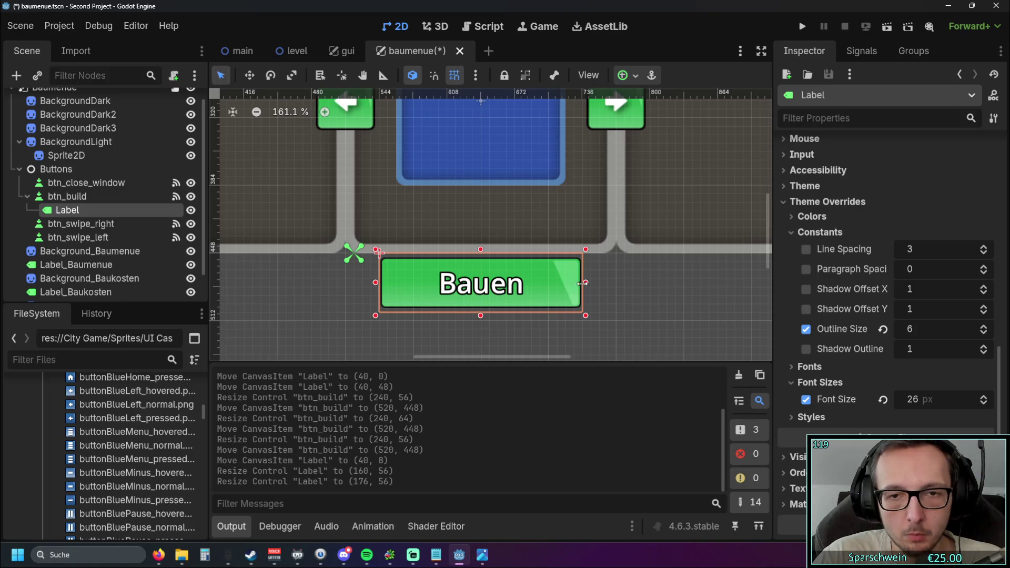
click(618, 295)
scroll(618, 294, down, 4)
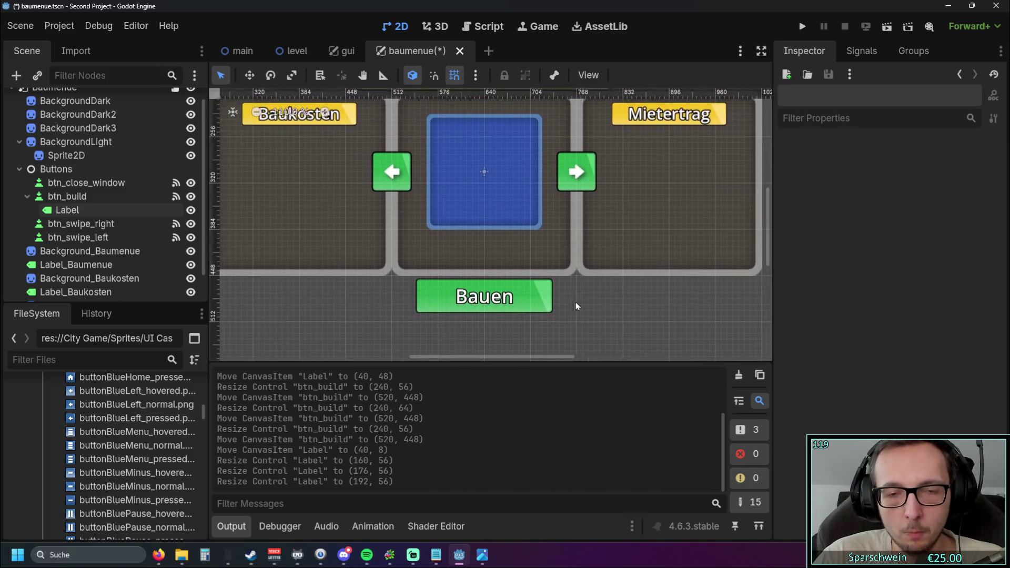
- Enlarge the blue preview square and recentre it at 640, 320
click(488, 191)
scroll(488, 191, up, 3)
drag(473, 187, 473, 202)
scroll(401, 230, up, 1)
drag(397, 310, 382, 325)
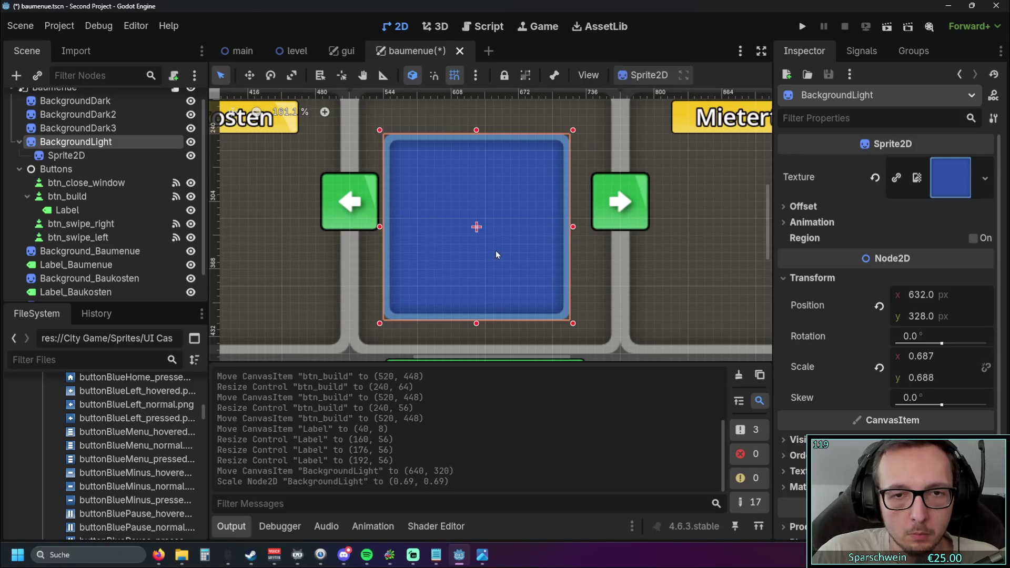
drag(496, 251, 505, 242)
- Move both arrow buttons down to y 288 and scale the preview square to 0.75
drag(374, 210, 356, 220)
click(625, 205)
drag(625, 206, 625, 222)
click(485, 199)
drag(388, 315, 372, 330)
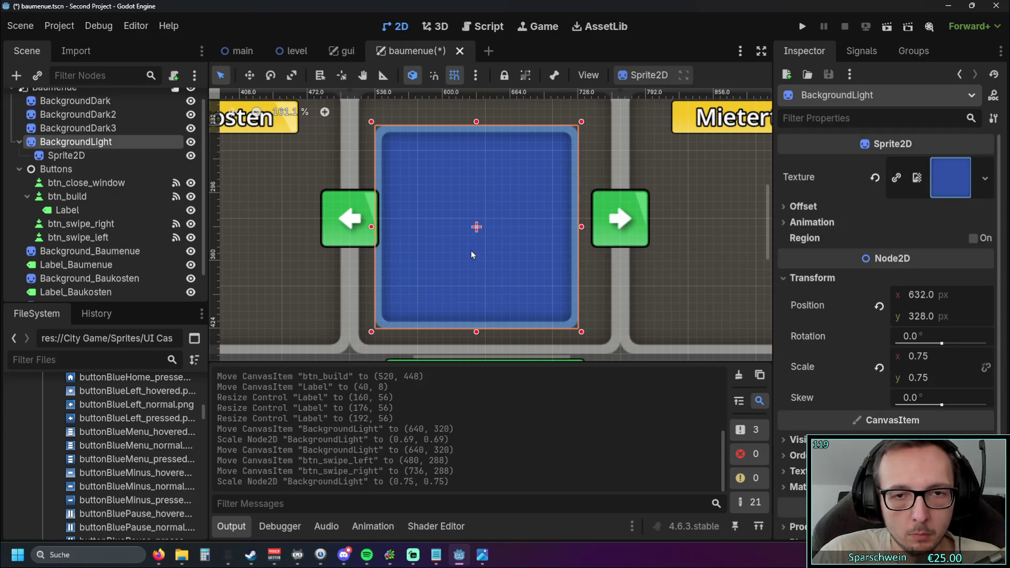
drag(470, 252, 483, 237)
- Hide the Bauen label and move btn_build up 16 px to 520, 424
click(385, 268)
scroll(390, 277, down, 3)
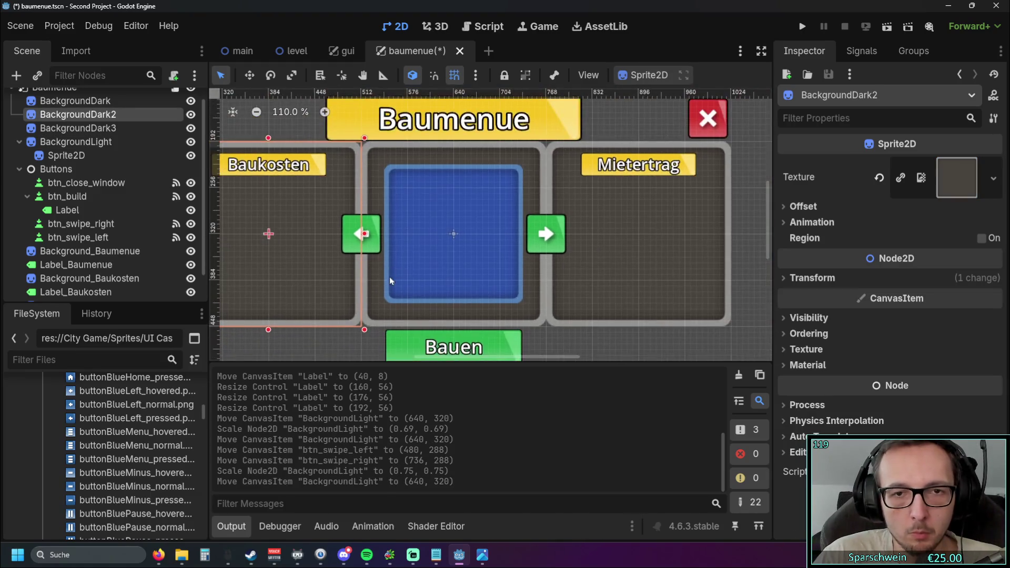
click(492, 314)
mouse_move(492, 314)
mouse_down()
mouse_move(489, 324)
mouse_move(494, 306)
mouse_up()
click(67, 196)
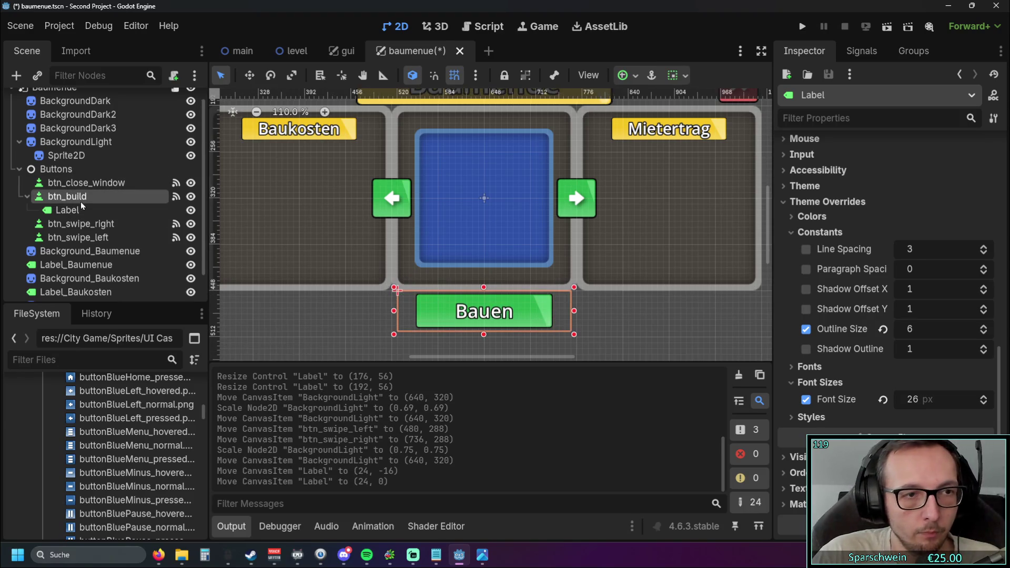
scroll(528, 327, up, 8)
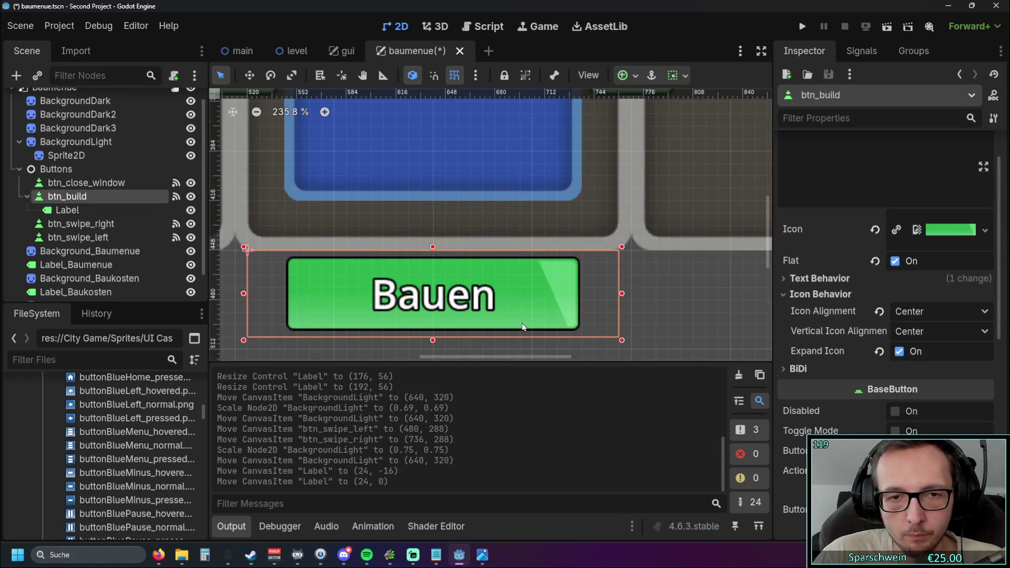
click(190, 210)
drag(456, 310, 457, 266)
- Stretch the middle BackgroundDark frame taller downward
scroll(456, 263, down, 7)
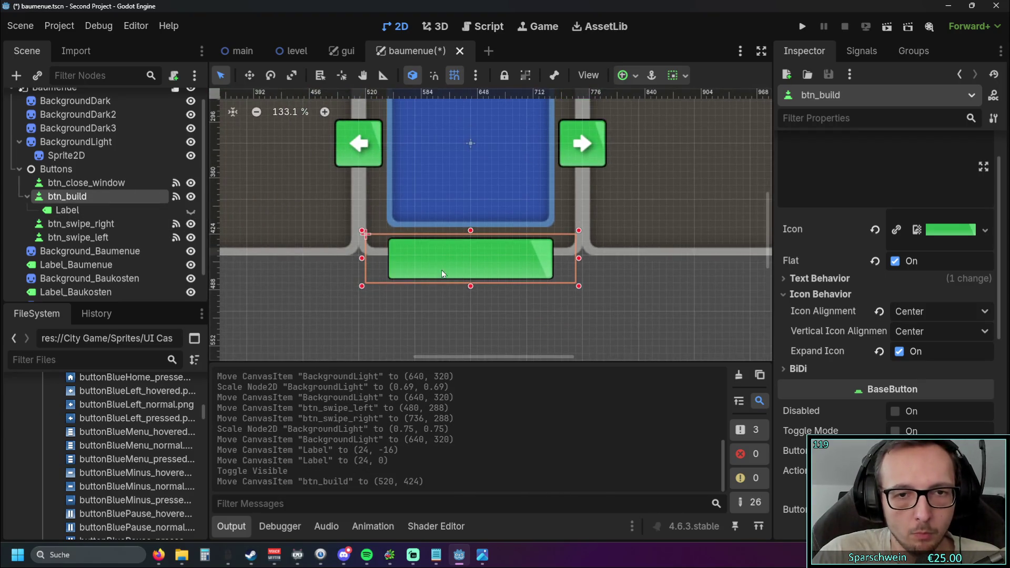
scroll(498, 258, down, 2)
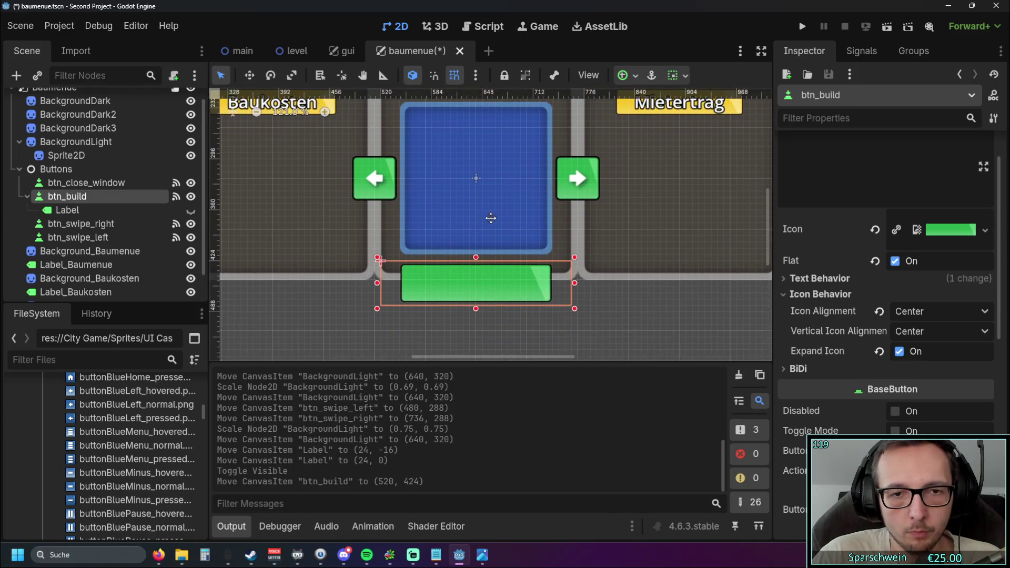
click(387, 268)
drag(474, 308, 476, 343)
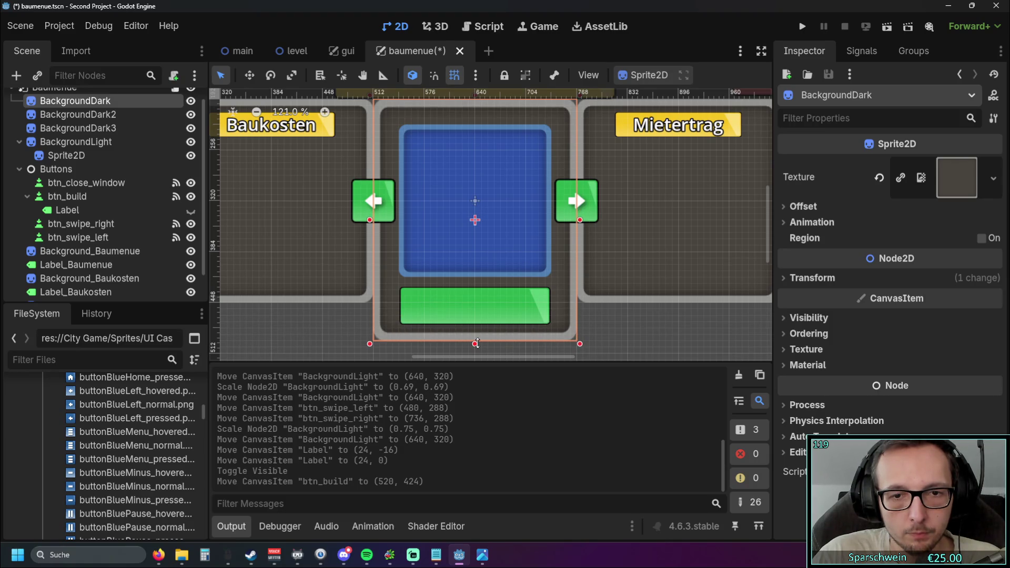
- Stretch the left and right dark background frames taller downward to match the middle one
scroll(387, 233, left, 5)
click(387, 232)
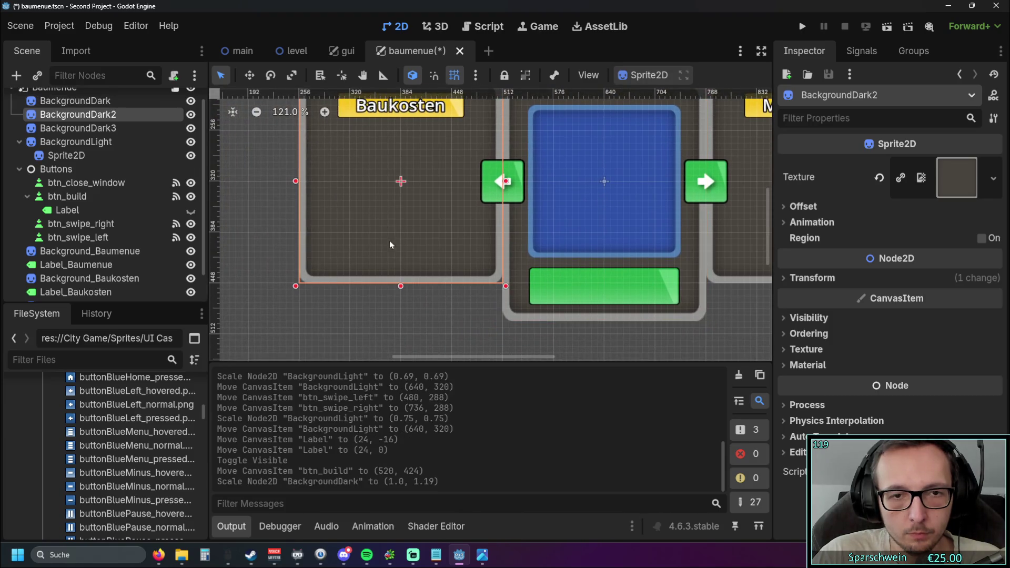
drag(402, 284, 404, 317)
scroll(404, 316, right, 5)
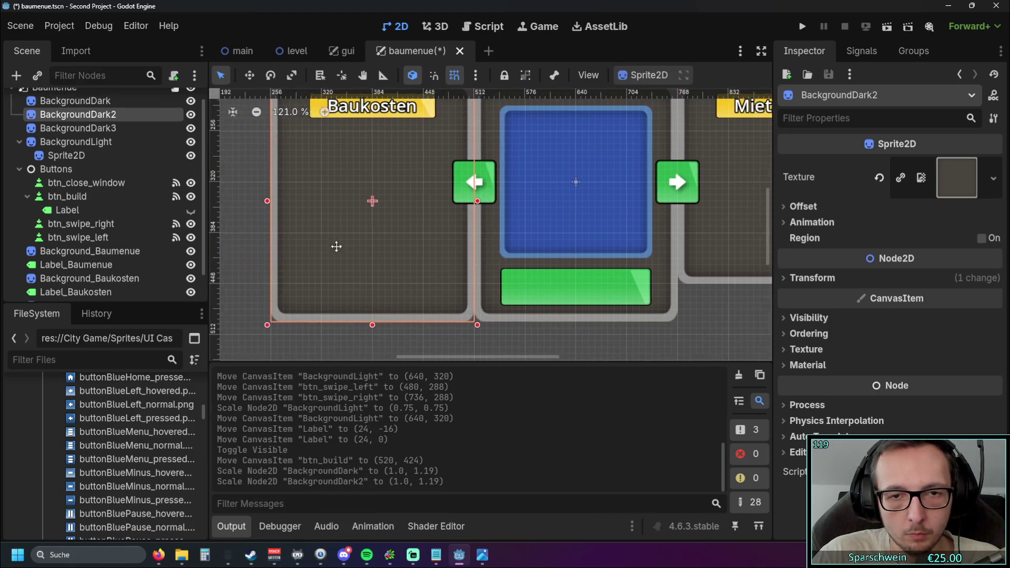
click(567, 271)
drag(553, 284, 553, 316)
scroll(478, 242, left, 3)
click(466, 235)
scroll(532, 244, left, 3)
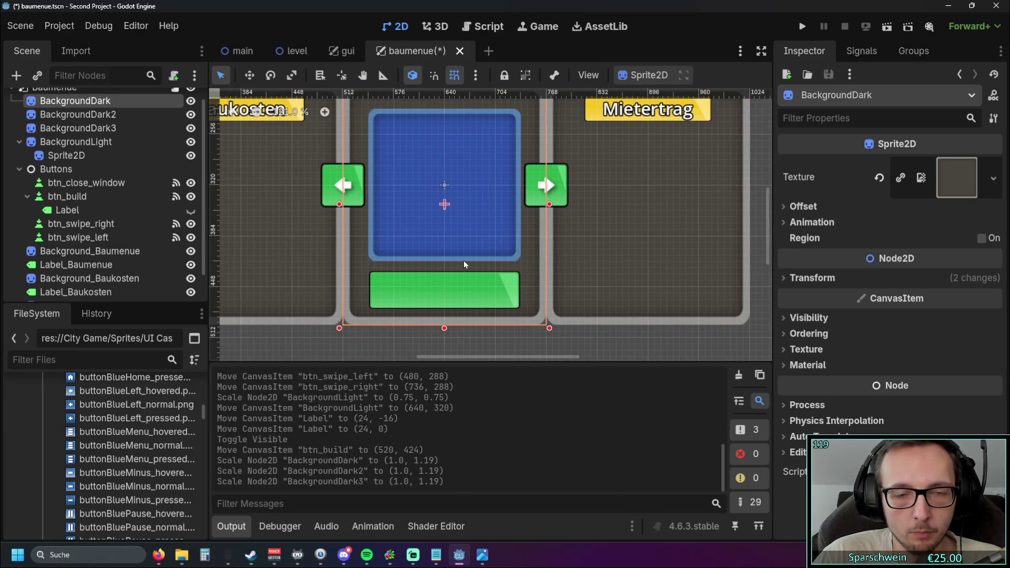
scroll(463, 261, up, 1)
- Inspect the preview square, build button and middle frame, briefly toggling the Bauen label's visibility
click(449, 223)
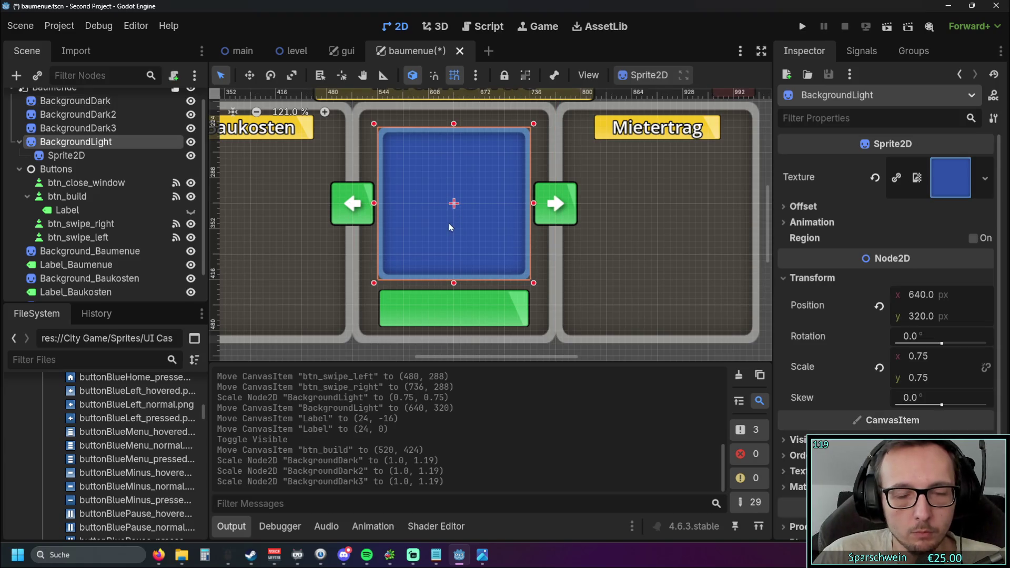
click(446, 299)
scroll(474, 275, down, 4)
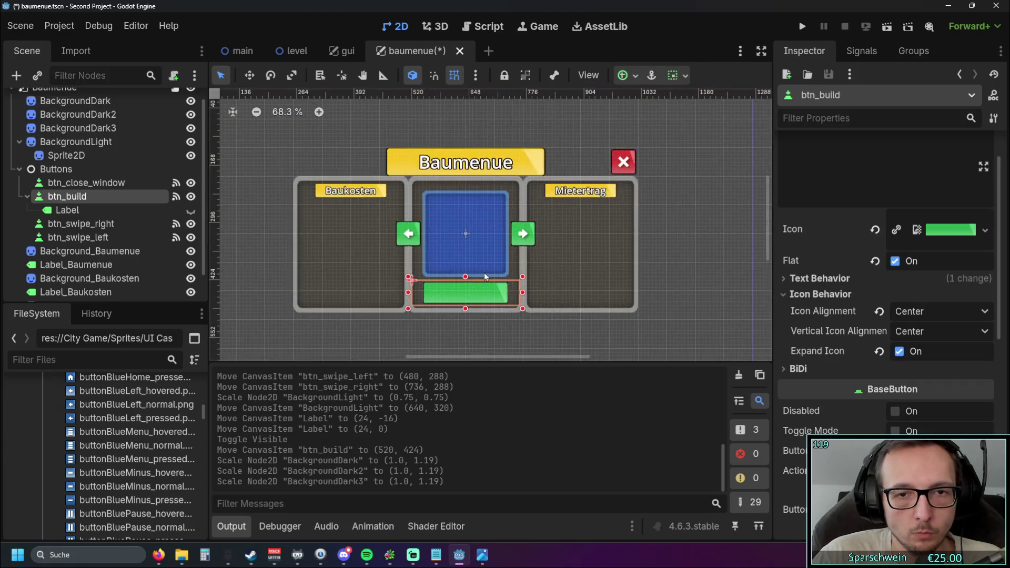
click(459, 349)
scroll(456, 316, up, 5)
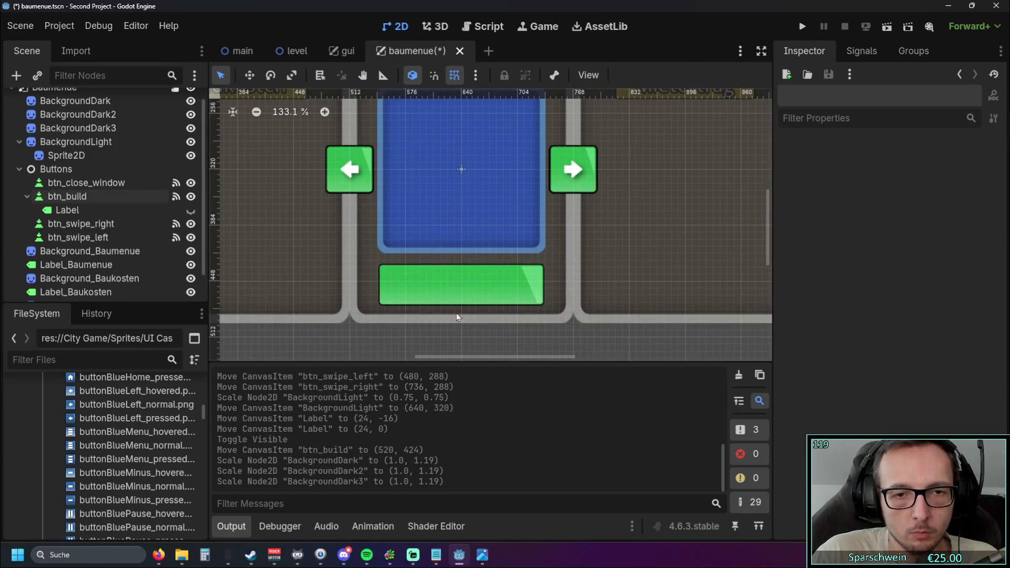
click(459, 292)
click(191, 210)
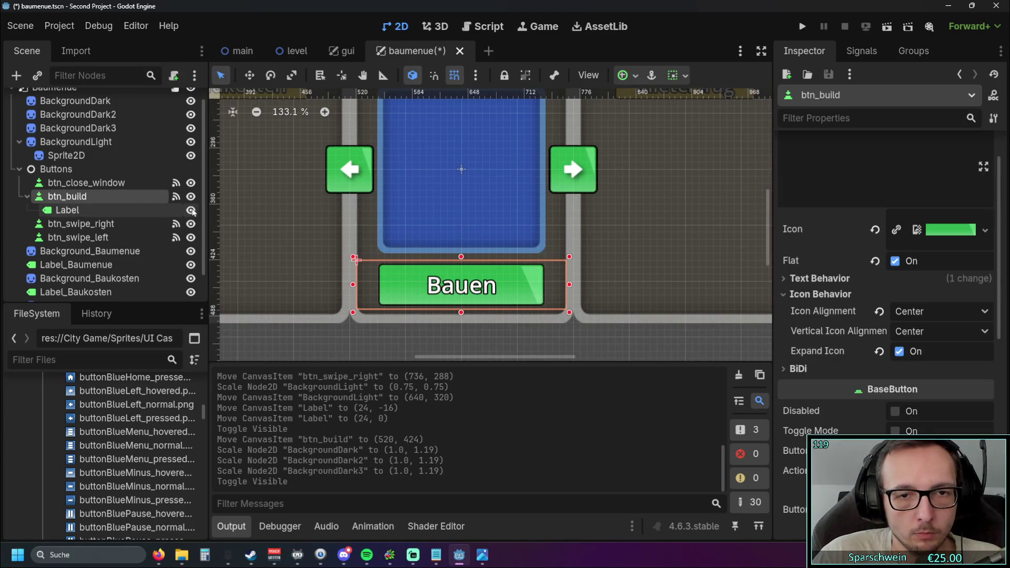
click(191, 211)
click(75, 100)
scroll(466, 234, up, 2)
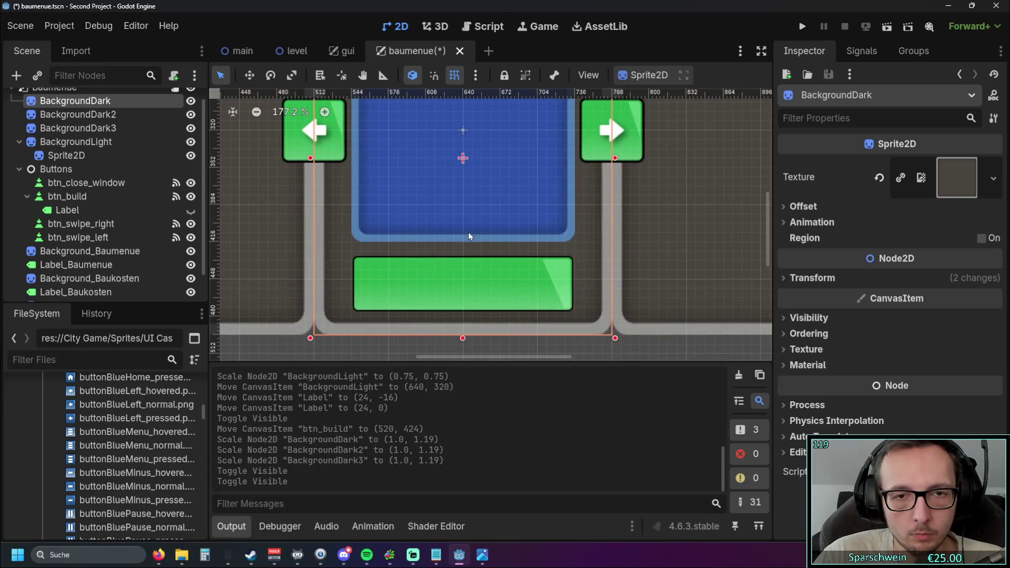
scroll(467, 273, up, 3)
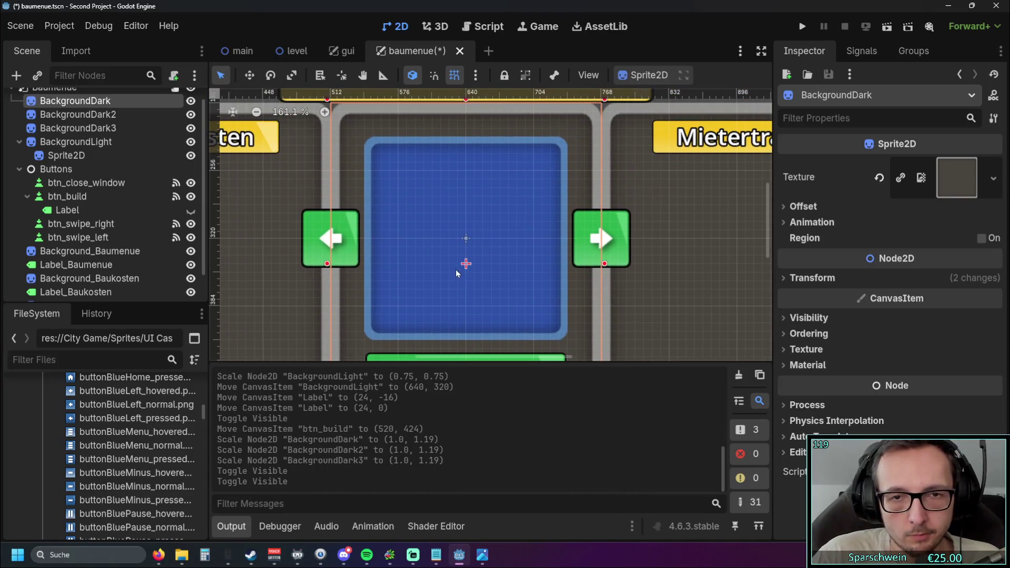
scroll(457, 264, down, 4)
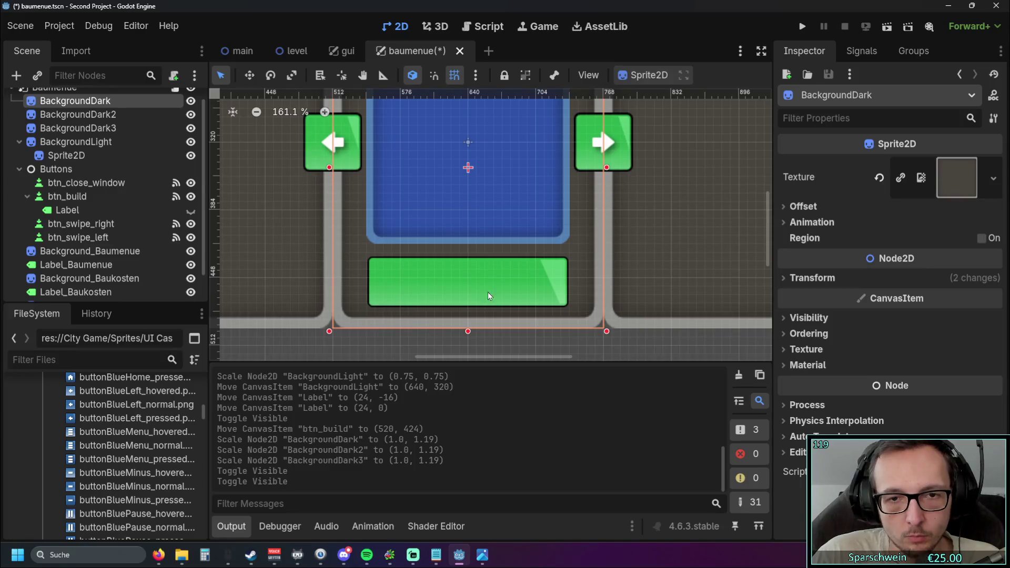
- Move btn_build up 8 px and extend its top so it becomes 240 × 64
click(470, 286)
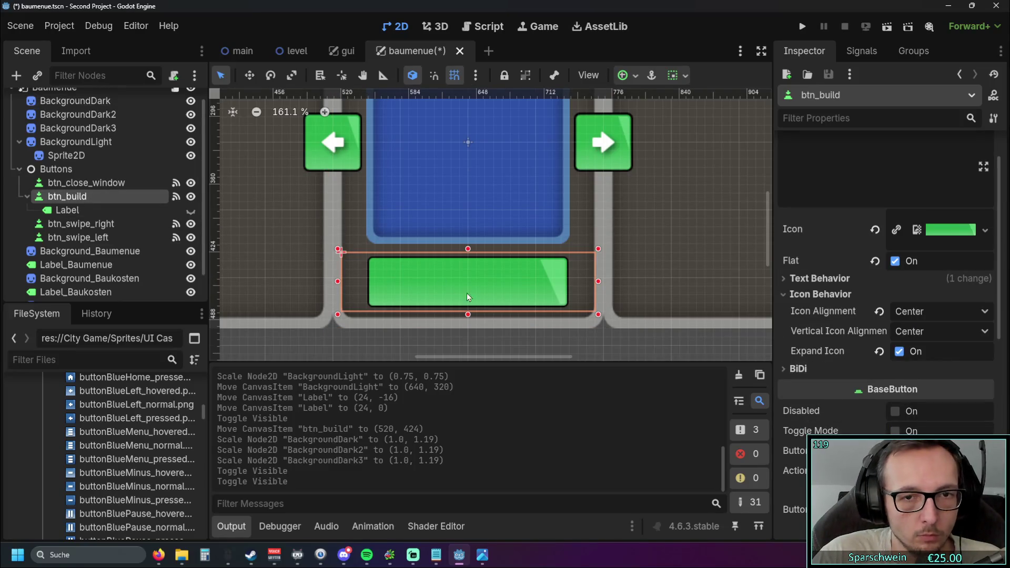
drag(470, 286, 469, 282)
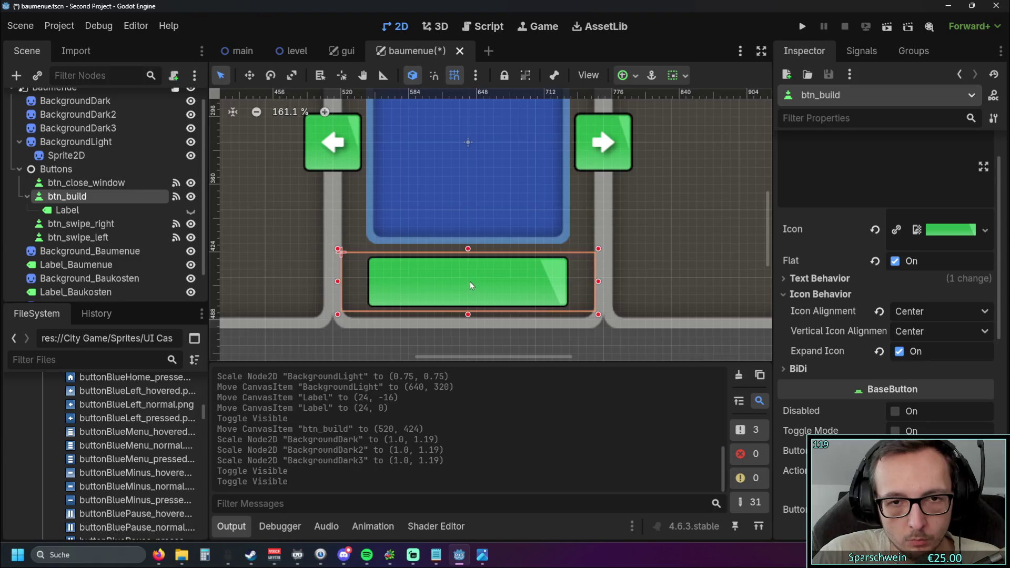
scroll(469, 243, up, 3)
drag(468, 238, 468, 228)
scroll(462, 271, down, 8)
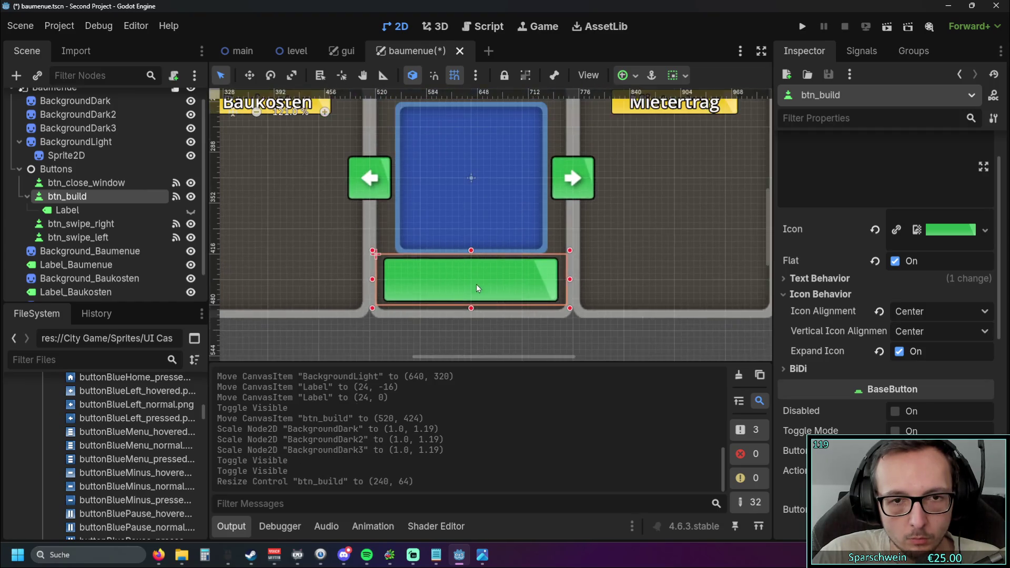
click(390, 324)
scroll(442, 311, up, 1)
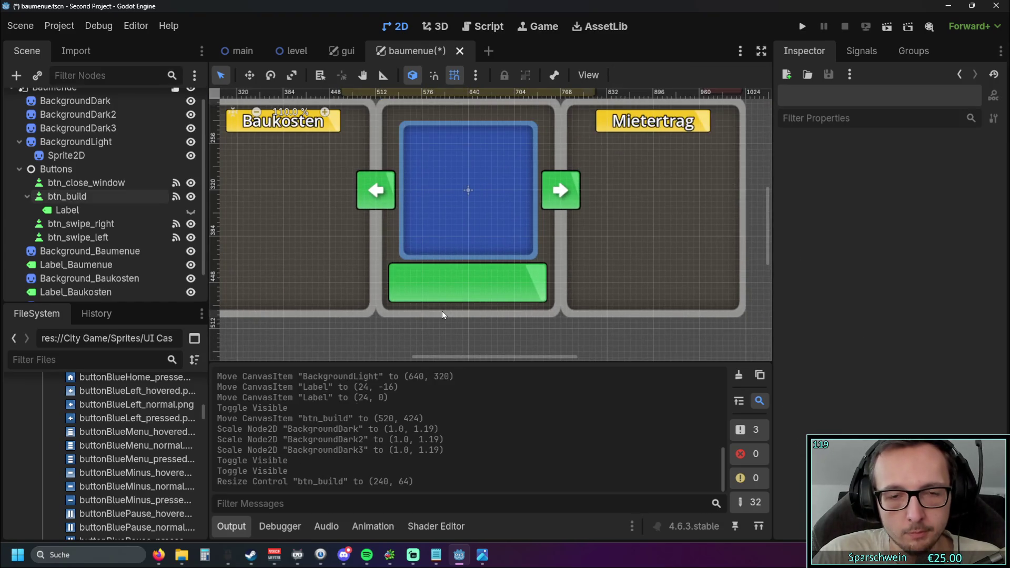
- Make the Bauen label visible, resize it to 224 × 64, and launch the game
click(179, 210)
click(178, 197)
click(181, 210)
click(191, 210)
scroll(489, 283, up, 3)
mouse_move(339, 293)
mouse_down()
mouse_move(360, 293)
mouse_move(349, 282)
mouse_up()
drag(556, 282, 579, 284)
click(494, 336)
scroll(481, 310, down, 3)
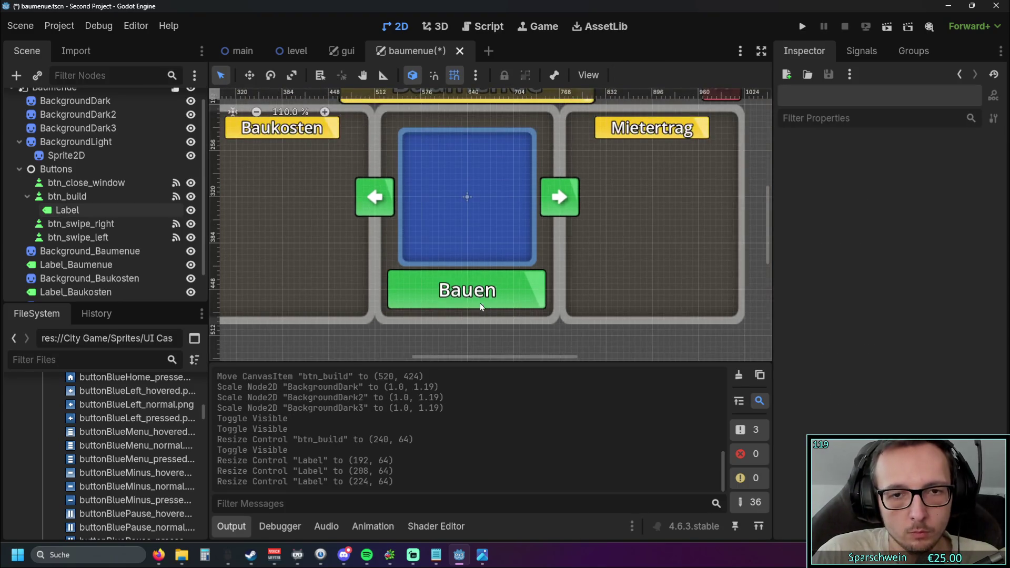
scroll(447, 310, down, 3)
scroll(463, 263, up, 2)
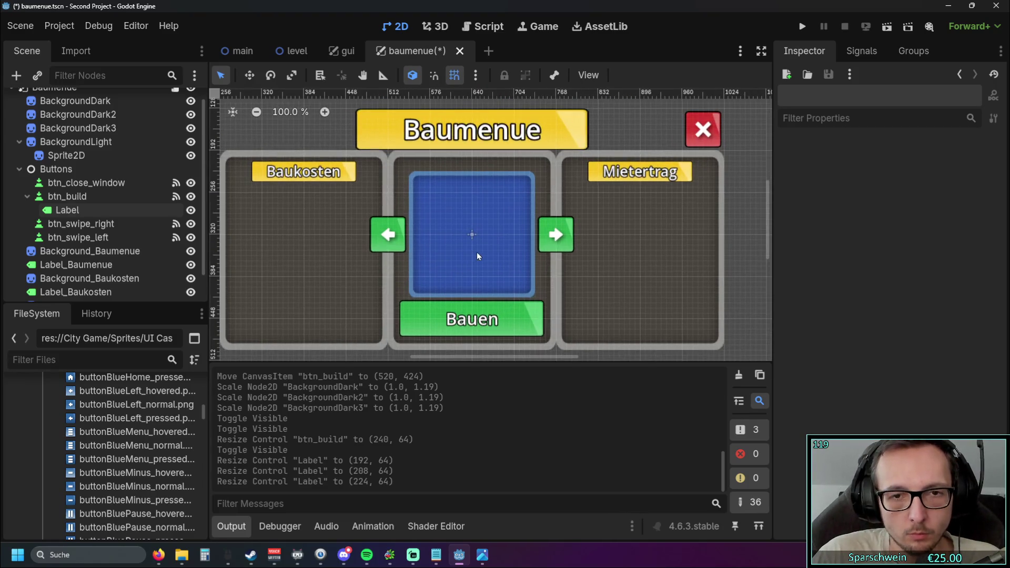
click(802, 27)
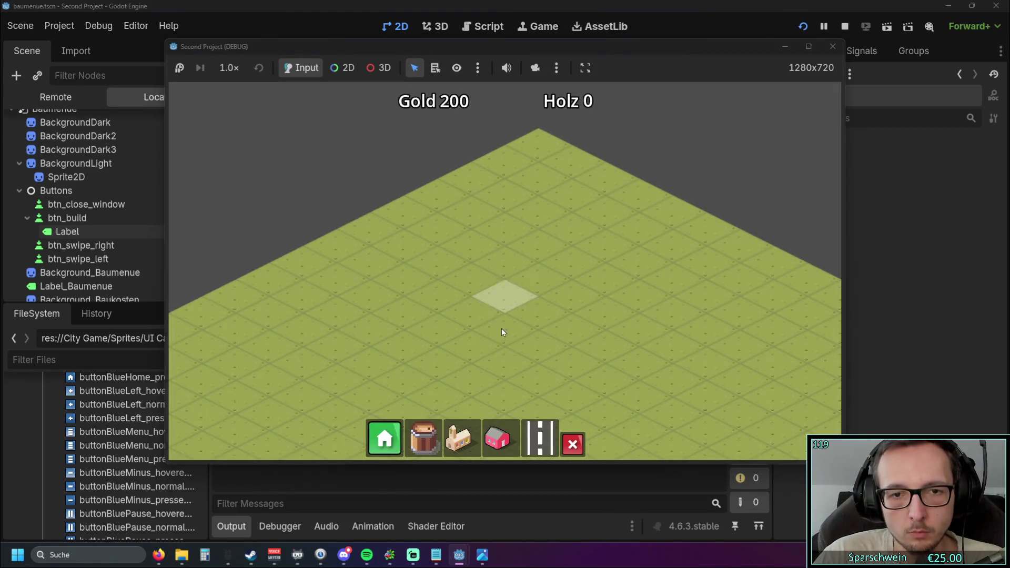
- Open the Baumenue panel in the running game, close it with the red X, and stop the run
click(384, 443)
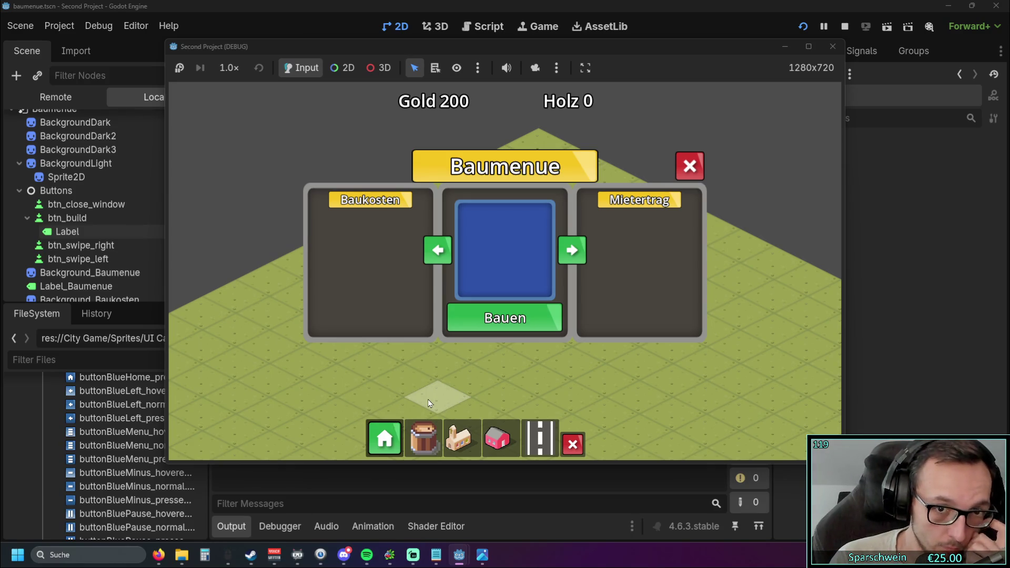
scroll(431, 332, up, 2)
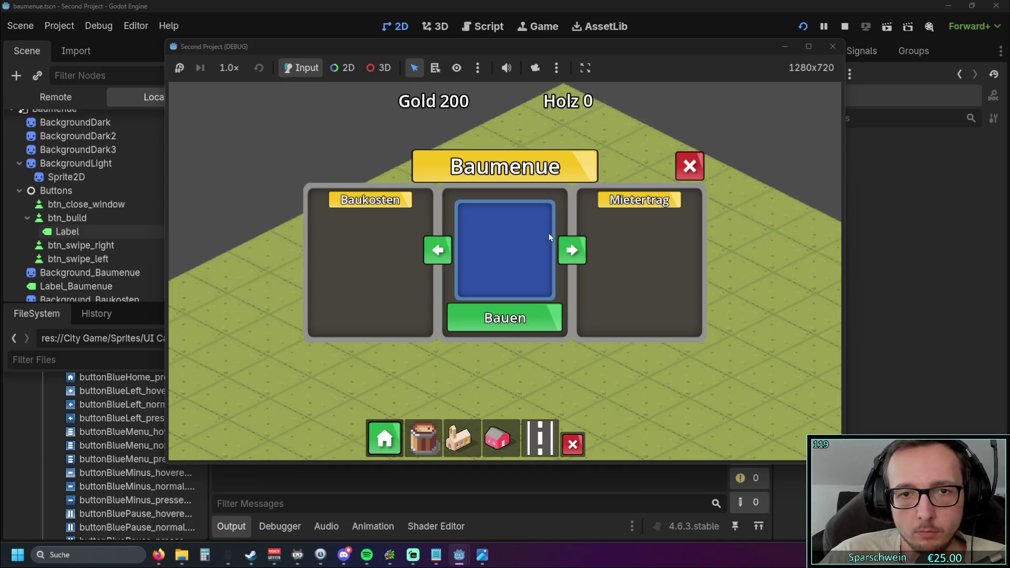
click(691, 166)
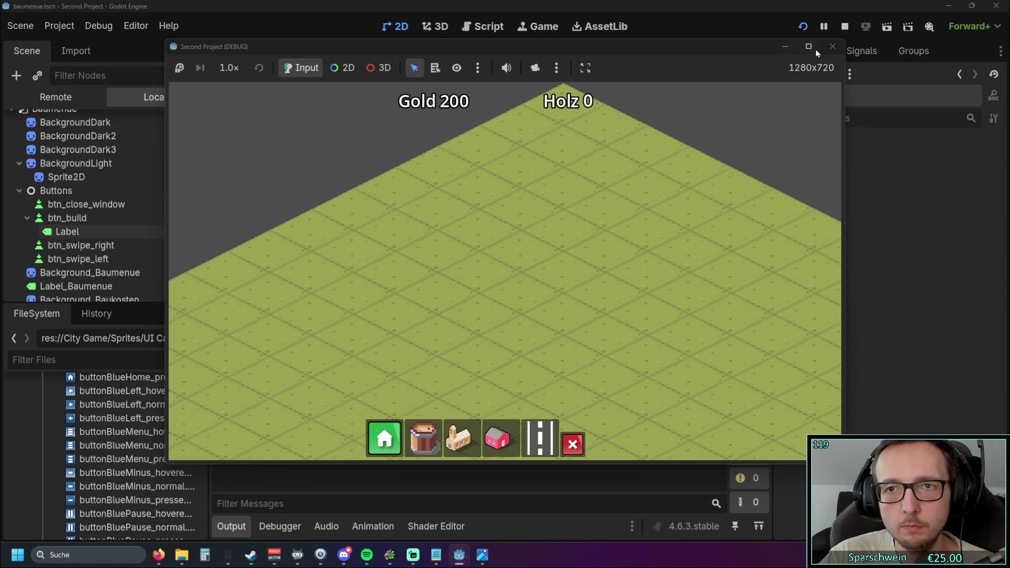
click(833, 46)
drag(326, 132, 347, 130)
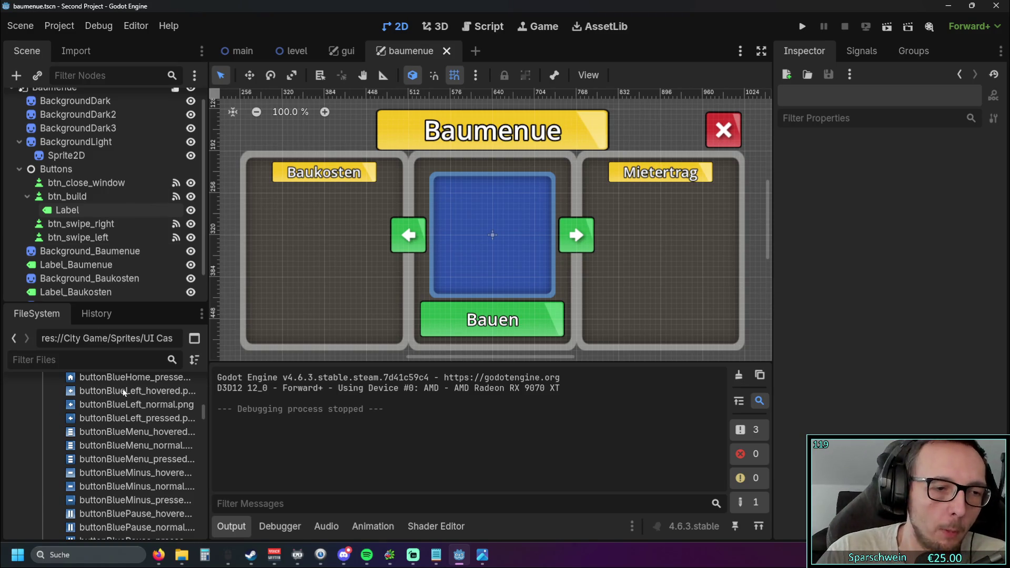
- Collapse Buttons - Square and briefly browse the Buttons Blank and Check boxes folders
scroll(105, 453, up, 5)
scroll(105, 453, down, 2)
click(51, 452)
scroll(67, 444, down, 5)
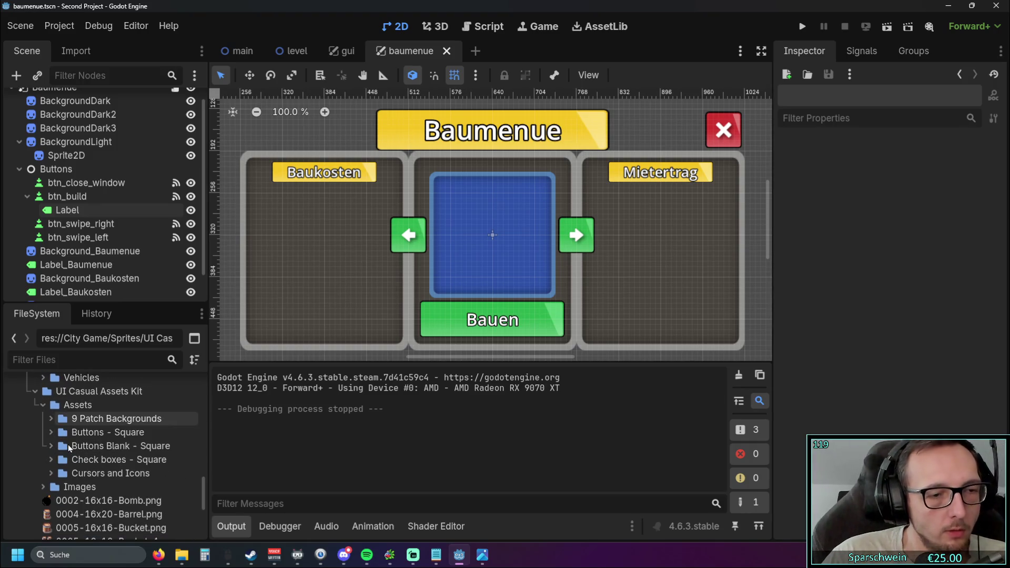
scroll(113, 431, up, 4)
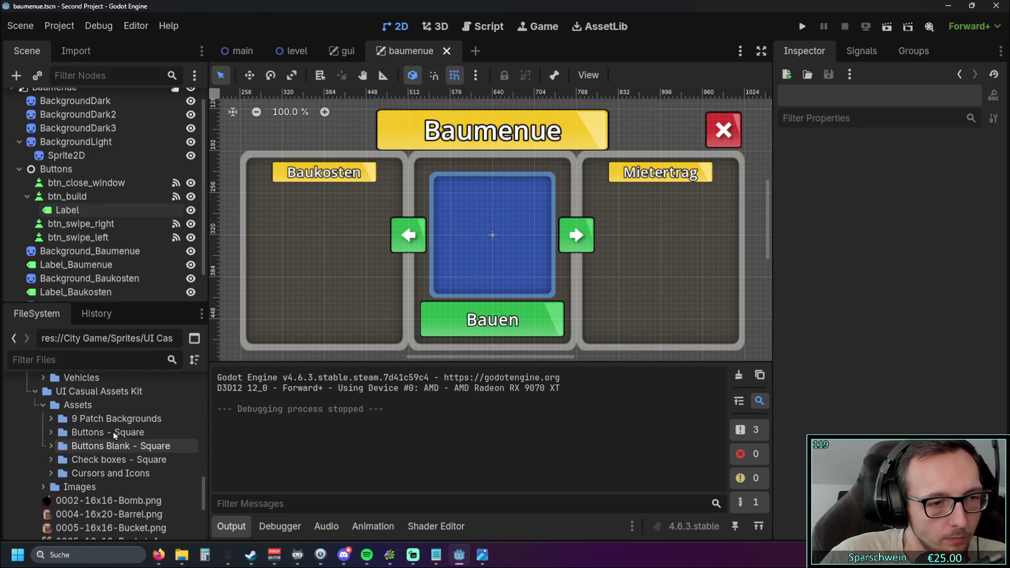
click(49, 445)
click(49, 445)
click(50, 456)
scroll(50, 456, down, 2)
click(51, 421)
- Expand the 9 Patch Backgrounds folder to reveal its dark and light background images
click(51, 396)
click(51, 394)
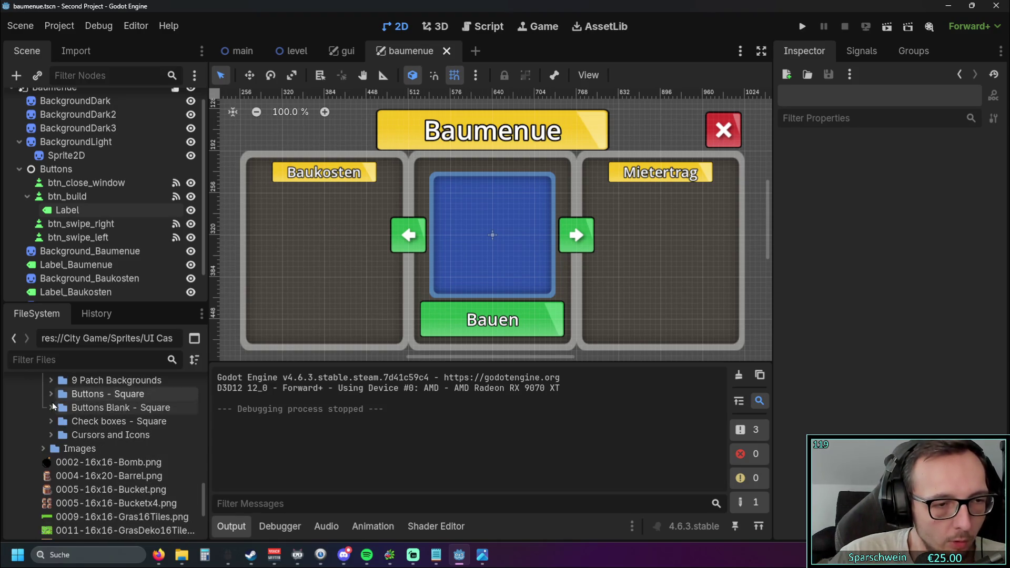
scroll(58, 419, up, 2)
click(50, 420)
scroll(48, 421, down, 2)
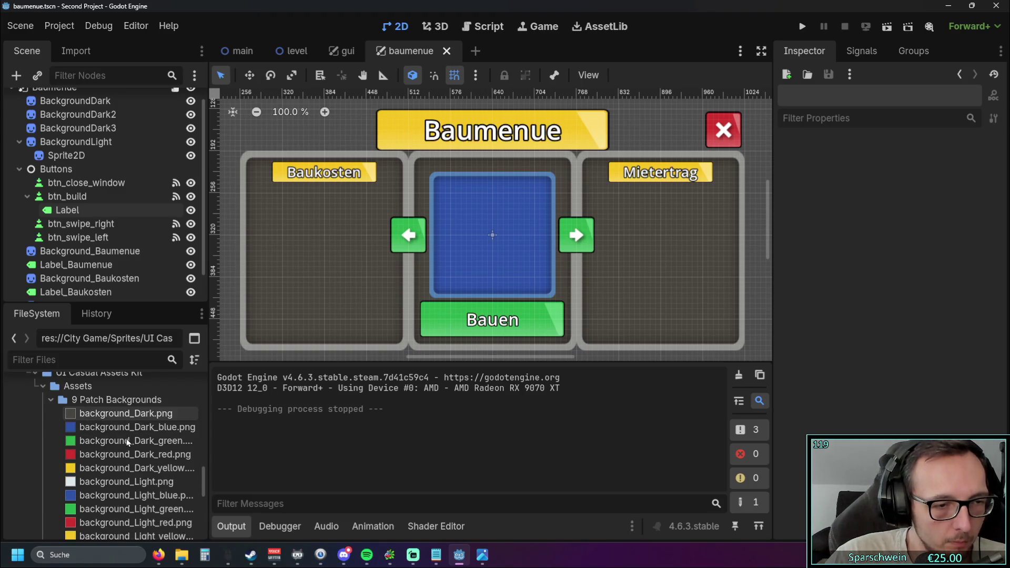
drag(304, 281, 421, 321)
- Drag background_Light.png under Baukosten, then flatten and narrow it to about 0.74 width
mouse_move(126, 462)
mouse_down()
mouse_move(329, 276)
mouse_move(326, 269)
mouse_up()
mouse_move(331, 187)
mouse_down()
mouse_move(332, 302)
mouse_move(446, 263)
mouse_up()
mouse_move(518, 256)
mouse_down()
mouse_move(421, 253)
mouse_move(593, 260)
mouse_up()
scroll(446, 256, up, 6)
scroll(400, 253, up, 2)
drag(348, 260, 367, 260)
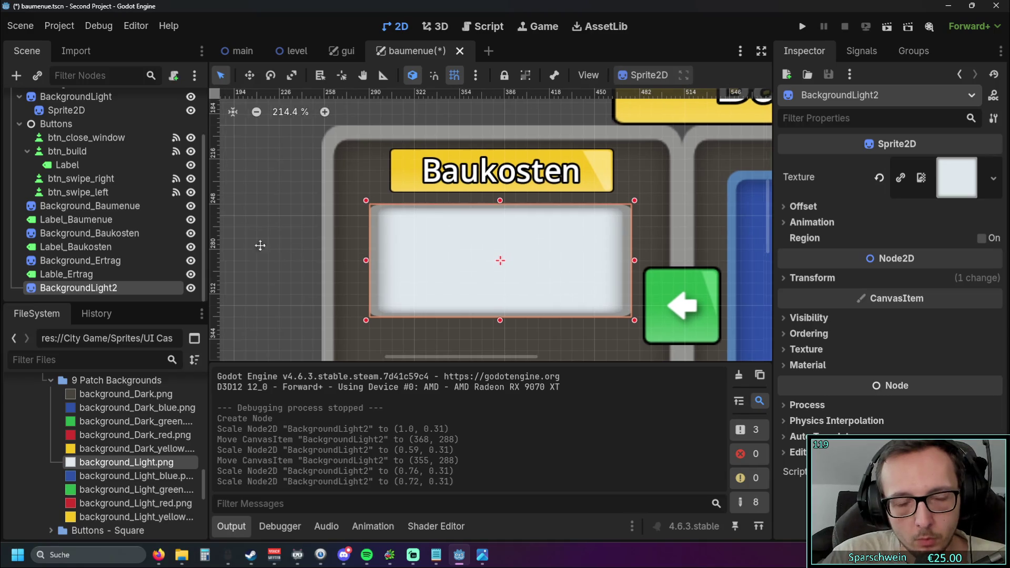
scroll(304, 225, up, 1)
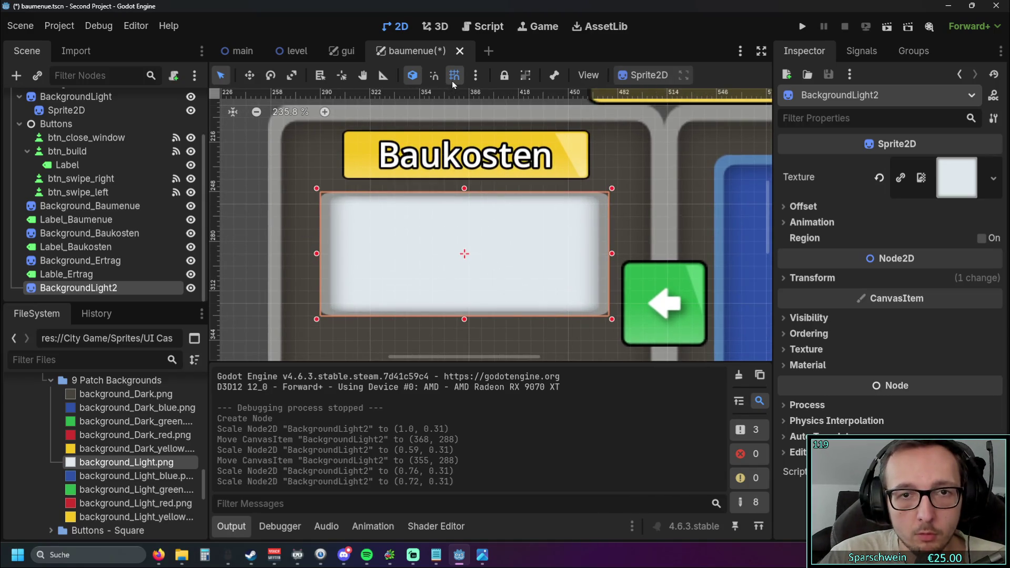
click(472, 79)
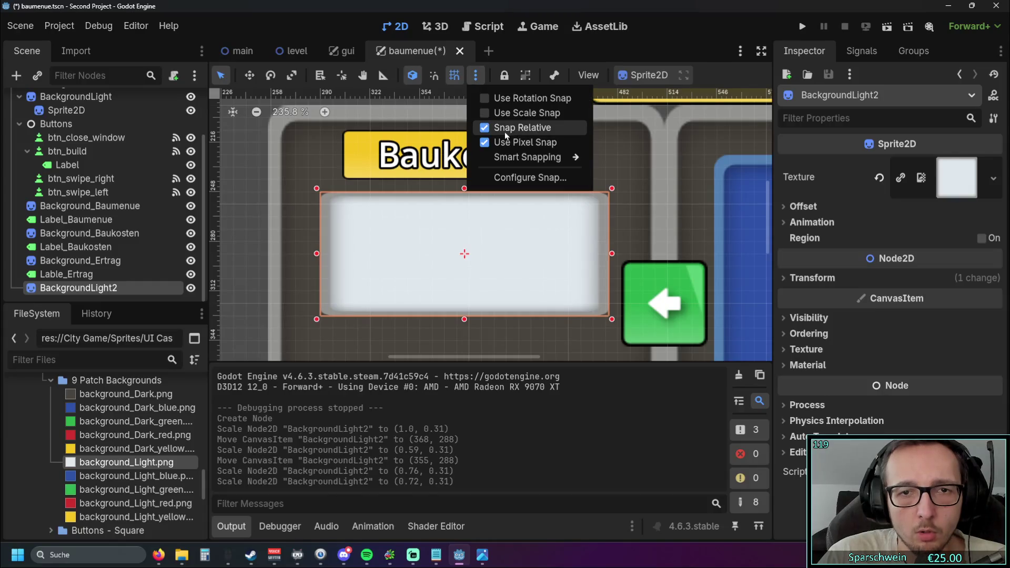
mouse_move(440, 249)
mouse_down()
mouse_move(431, 249)
mouse_move(442, 249)
mouse_up()
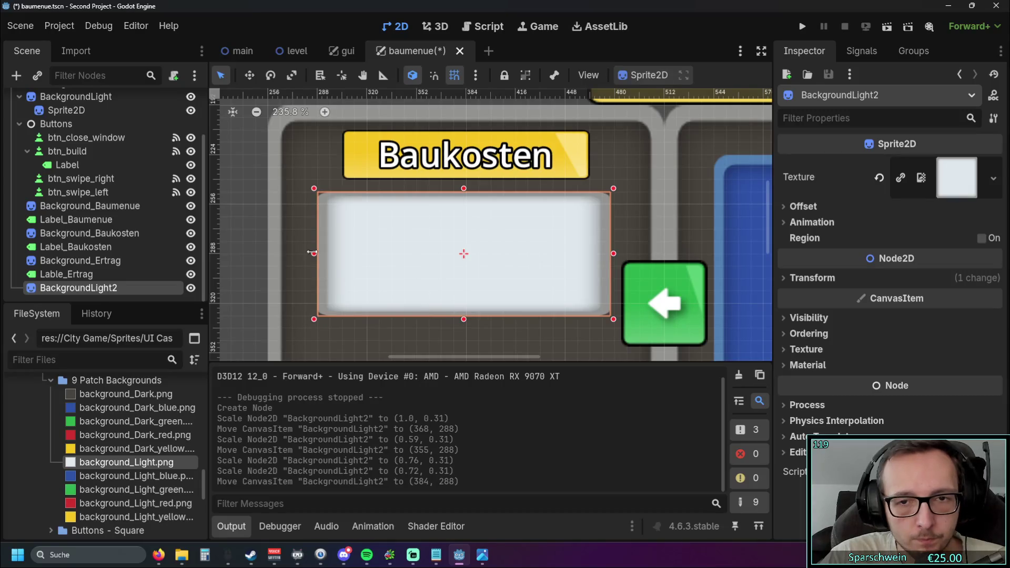
drag(311, 253, 313, 253)
drag(465, 308, 465, 266)
- Make the light box taller, comparing it against the dark left-panel background
click(247, 256)
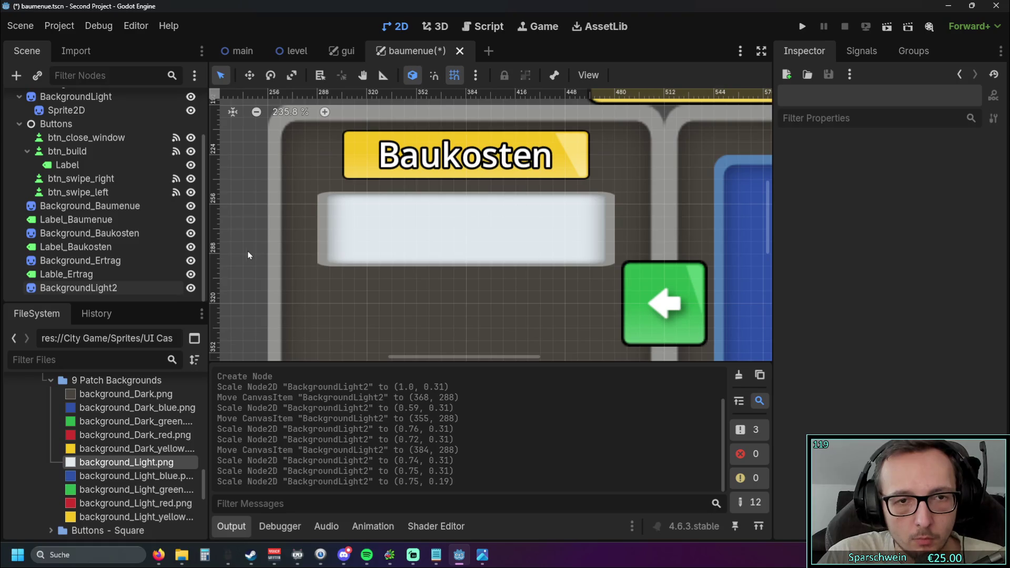
click(541, 223)
scroll(492, 282, down, 7)
click(511, 282)
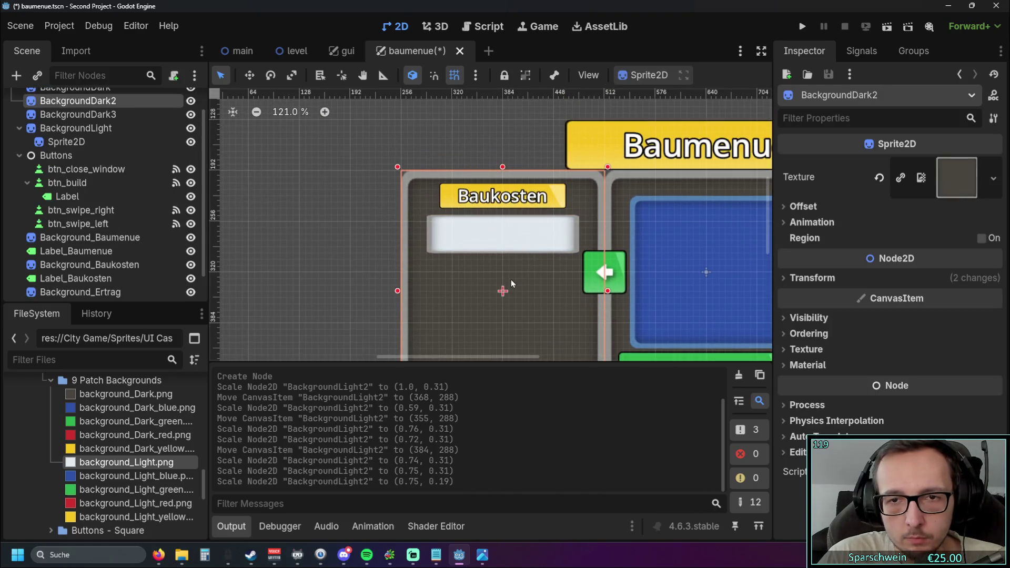
click(337, 205)
scroll(316, 247, down, 1)
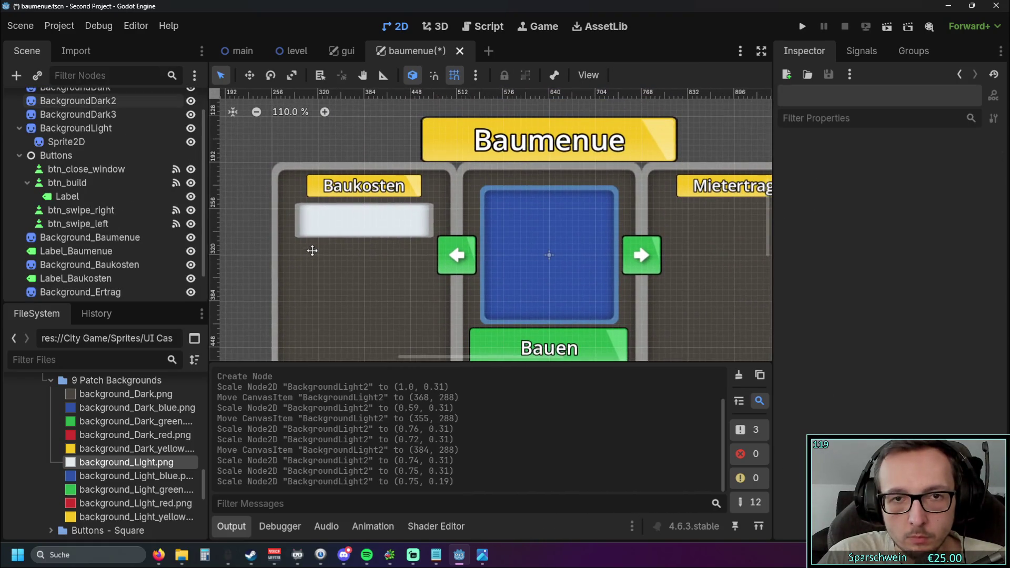
scroll(435, 247, up, 9)
scroll(455, 239, down, 2)
click(451, 223)
drag(453, 229, 452, 358)
scroll(453, 261, down, 4)
mouse_move(456, 264)
mouse_down()
mouse_move(457, 335)
mouse_move(464, 203)
mouse_move(463, 217)
mouse_up()
scroll(520, 245, up, 5)
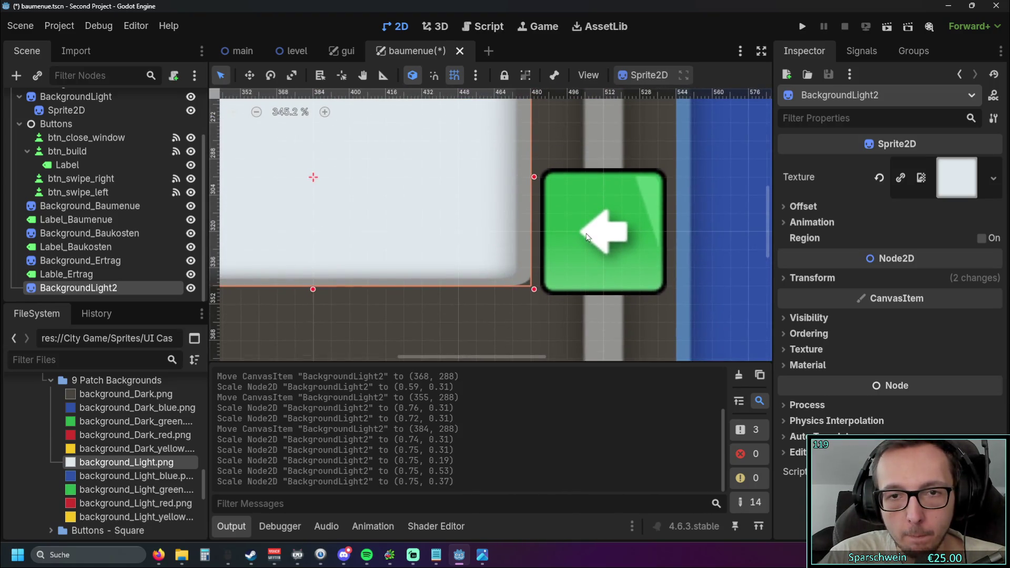
- Bring the view back and stretch the light box to its final 0.75 × 0.41 scale
click(565, 271)
drag(565, 272, 401, 270)
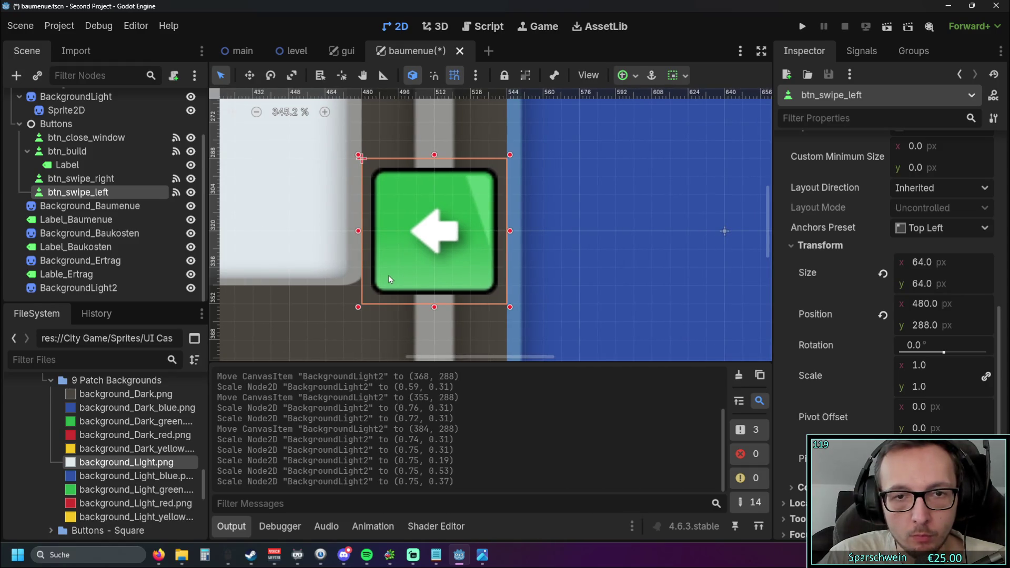
scroll(311, 301, down, 1)
drag(311, 302, 586, 265)
click(465, 216)
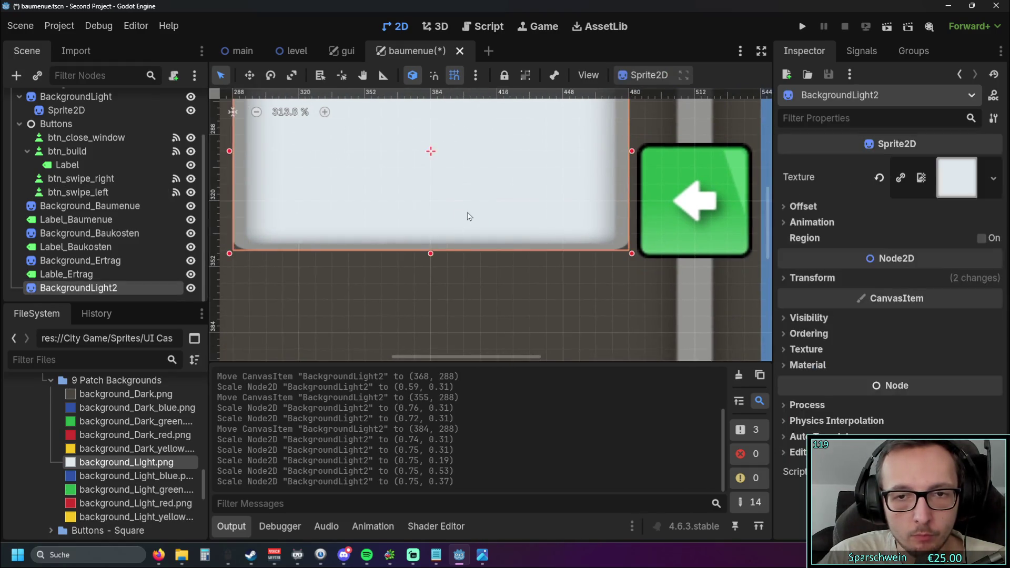
scroll(465, 227, down, 2)
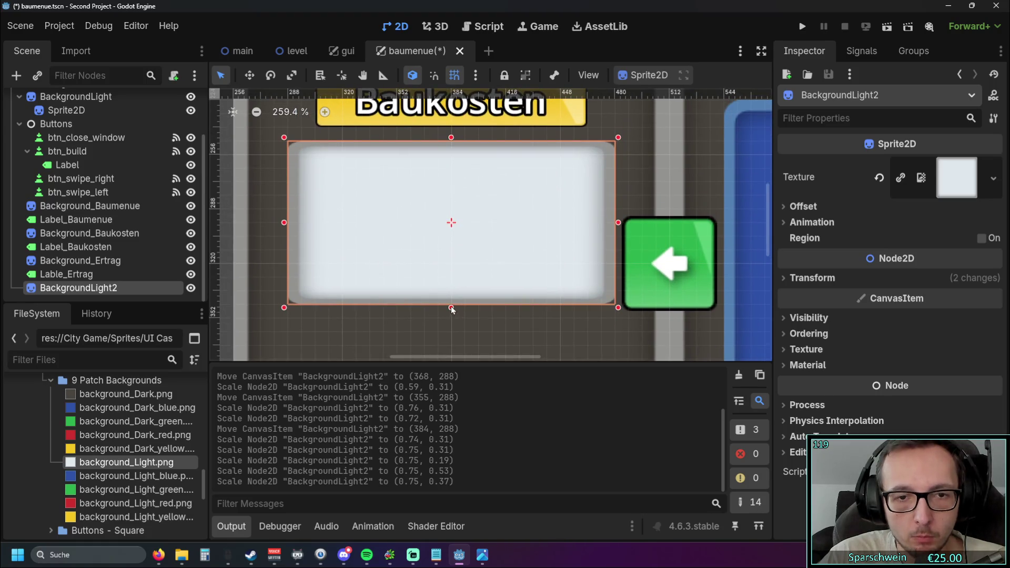
drag(451, 308, 451, 326)
scroll(399, 228, down, 9)
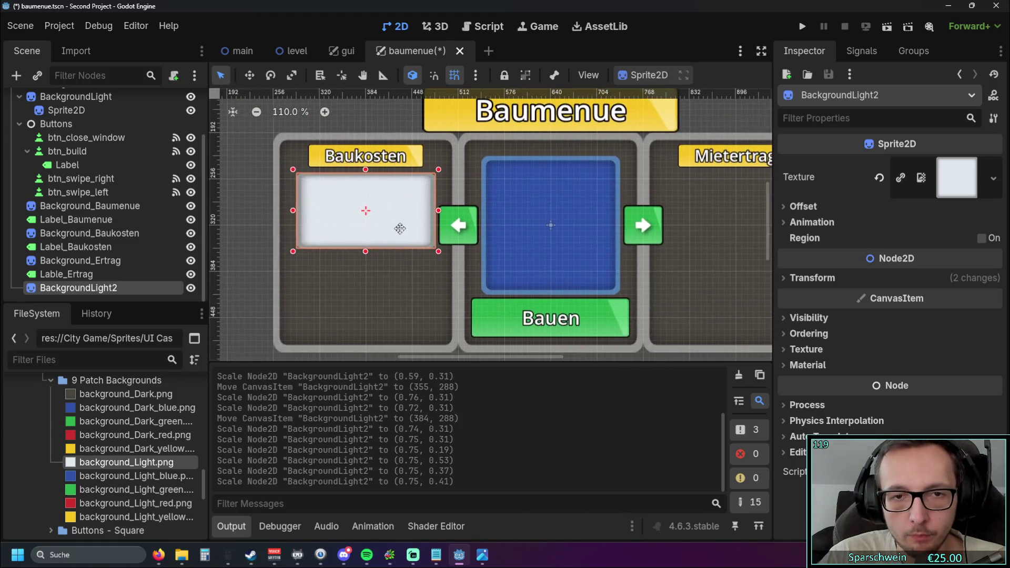
click(419, 275)
scroll(419, 275, down, 3)
- Run the game, open the Baumenue panel to check the new box, then stop it
click(802, 27)
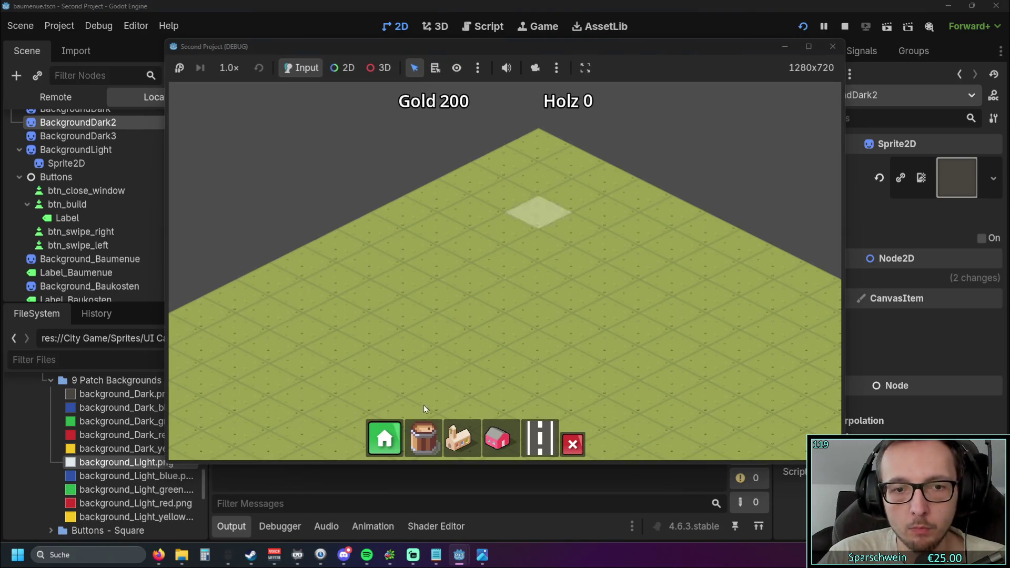
click(398, 451)
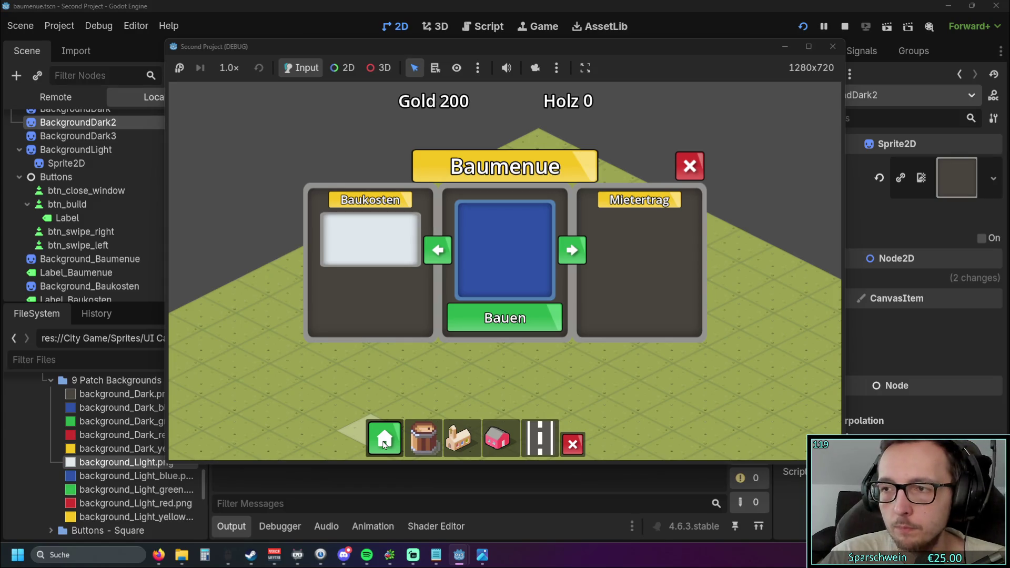
click(384, 445)
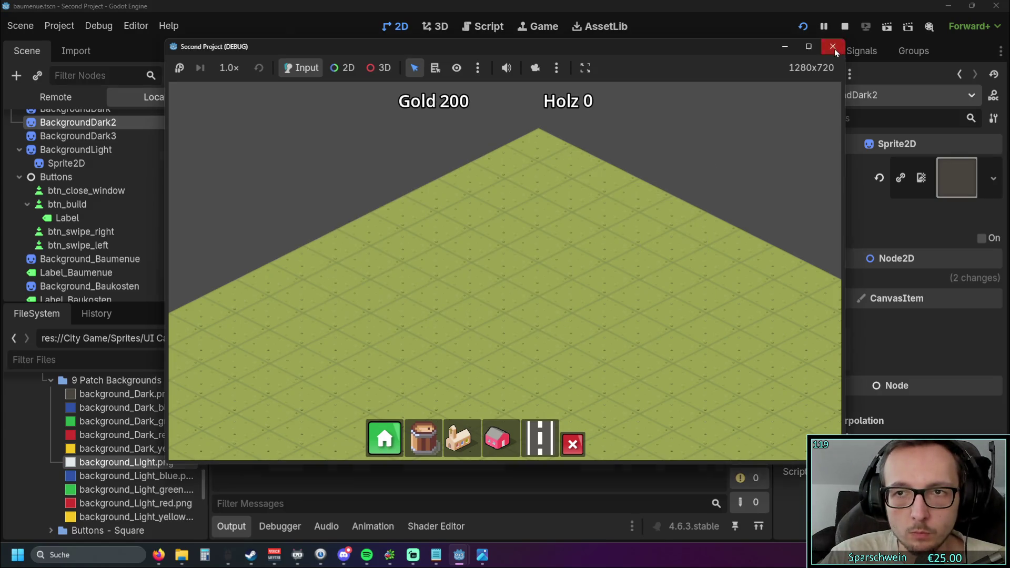
click(833, 47)
- Shorten BackgroundLight2 to a 0.28 height scale
scroll(369, 248, up, 5)
click(445, 290)
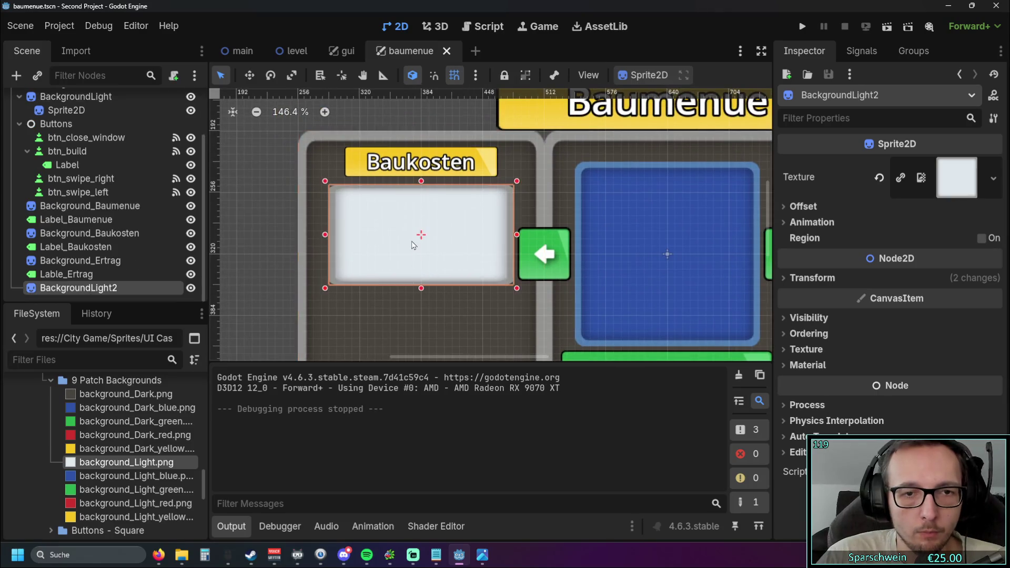
scroll(406, 298, up, 4)
drag(426, 283, 430, 251)
click(445, 282)
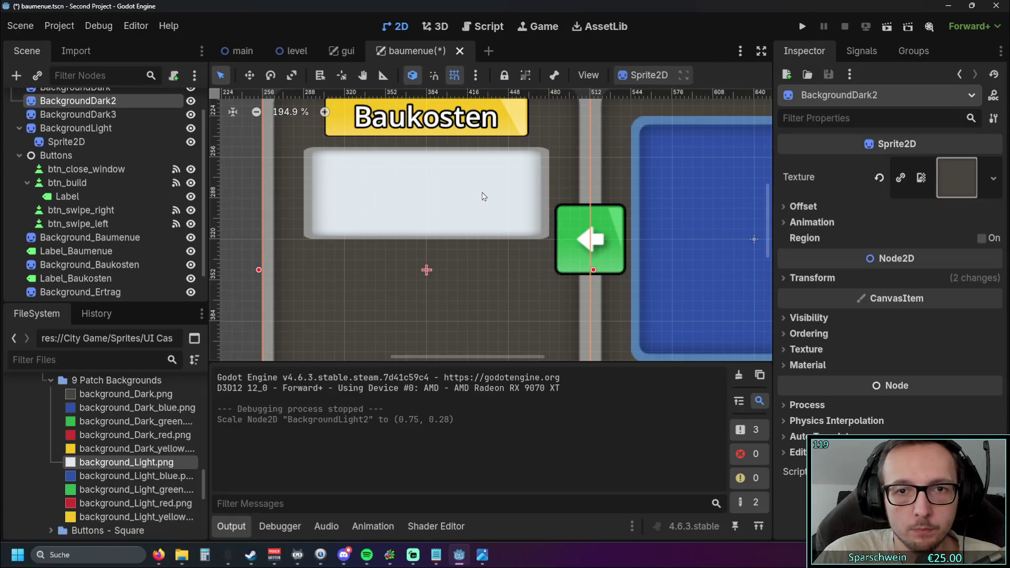
scroll(483, 195, up, 1)
click(488, 195)
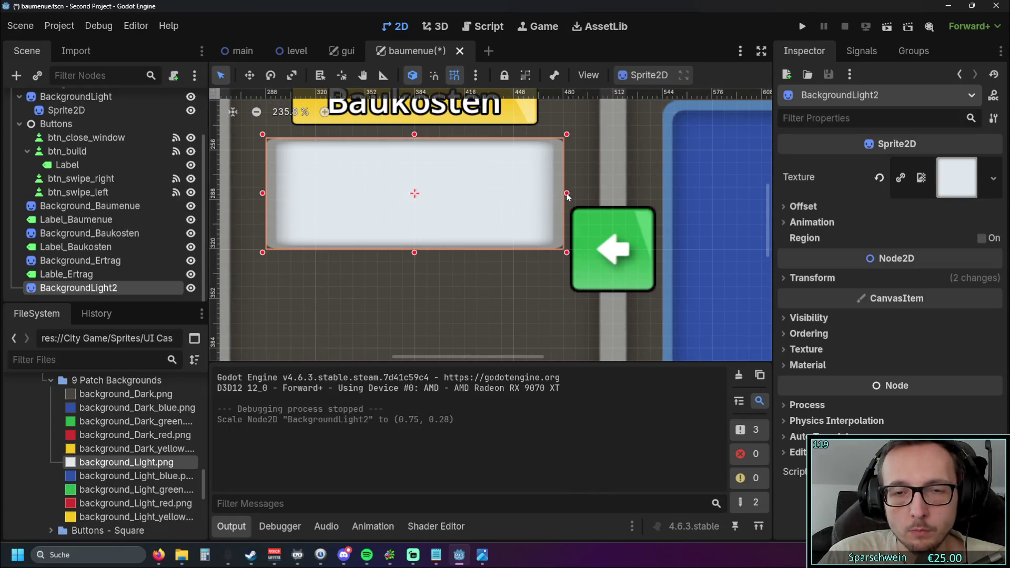
- Save and run the game again to check the slimmer box under Baukosten, then stop it
click(802, 26)
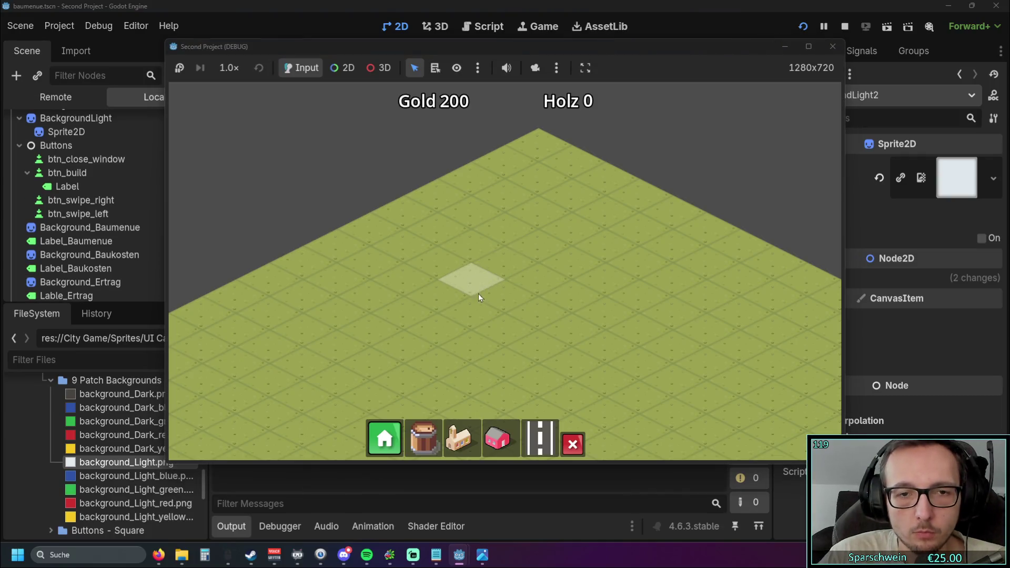
click(385, 438)
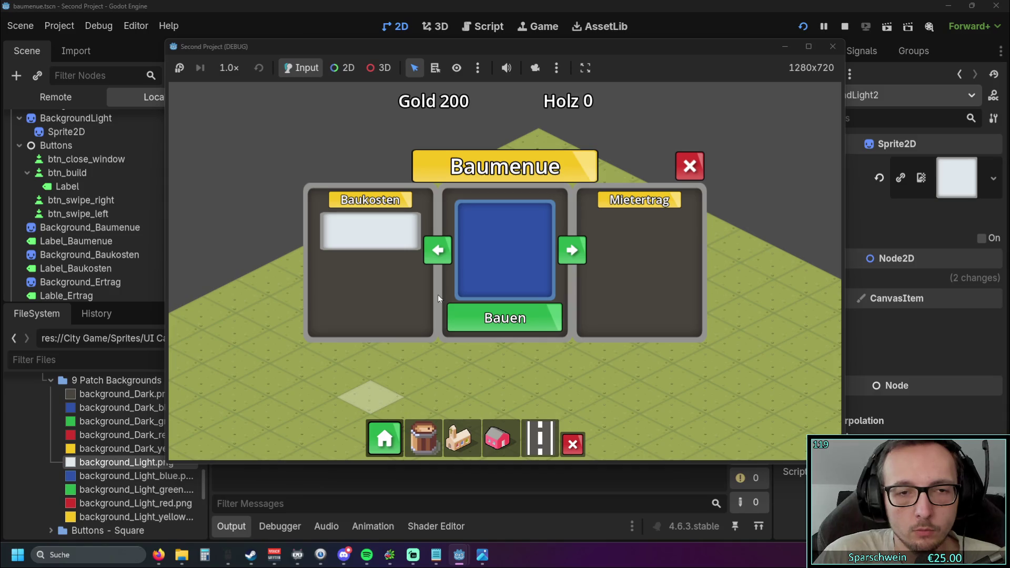
click(689, 166)
click(832, 47)
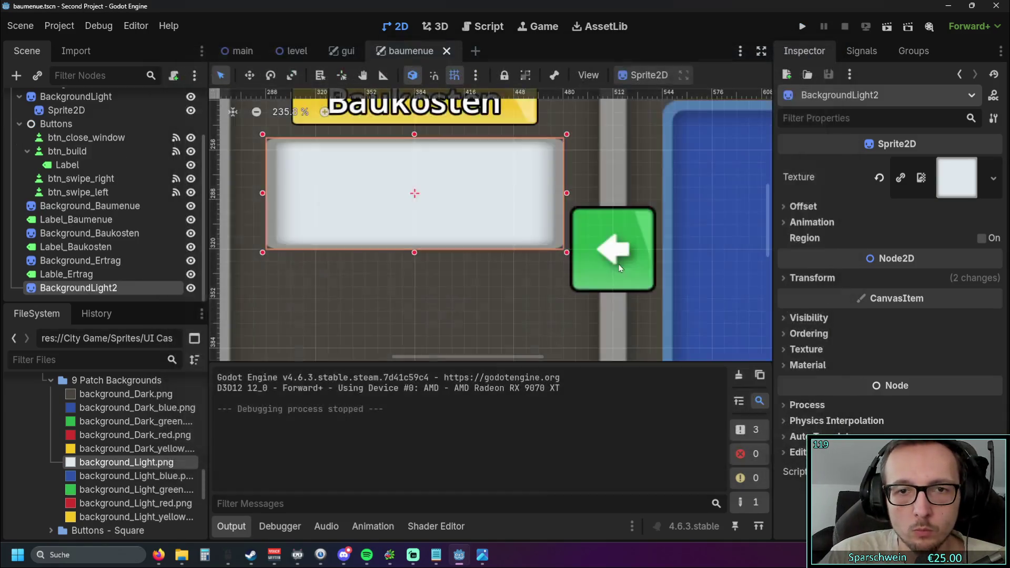
click(474, 292)
scroll(490, 268, down, 7)
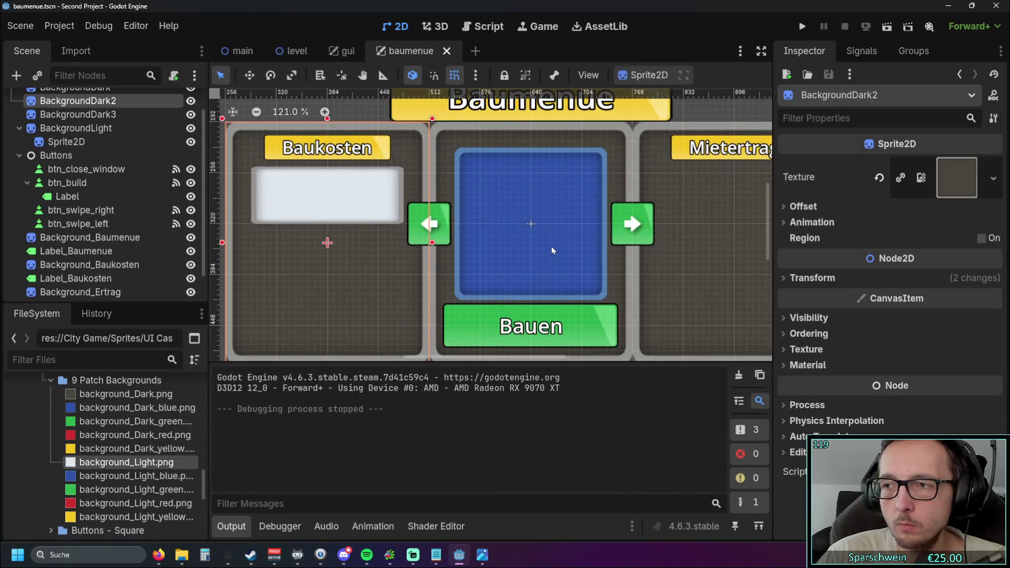
scroll(465, 257, down, 1)
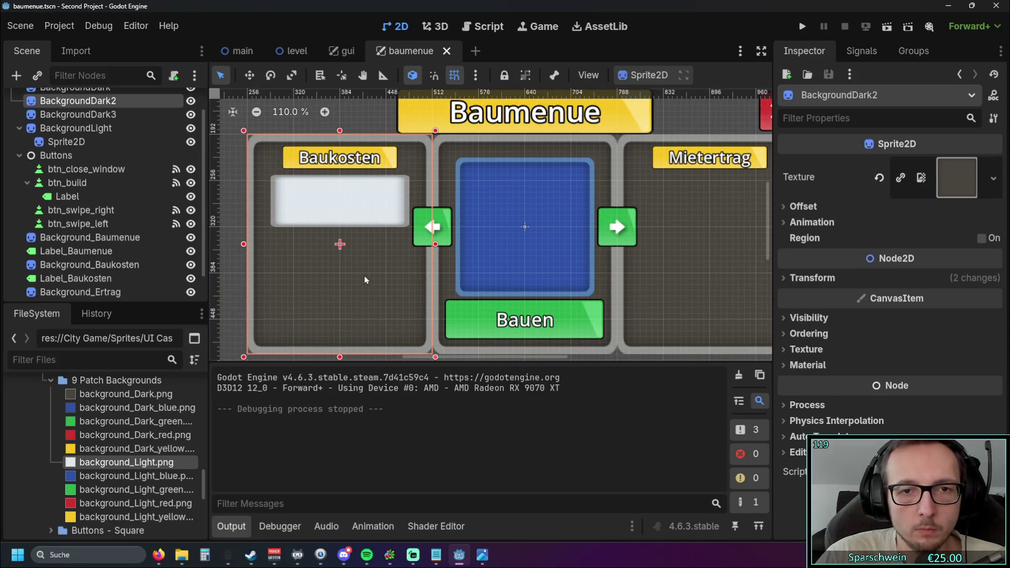
click(356, 126)
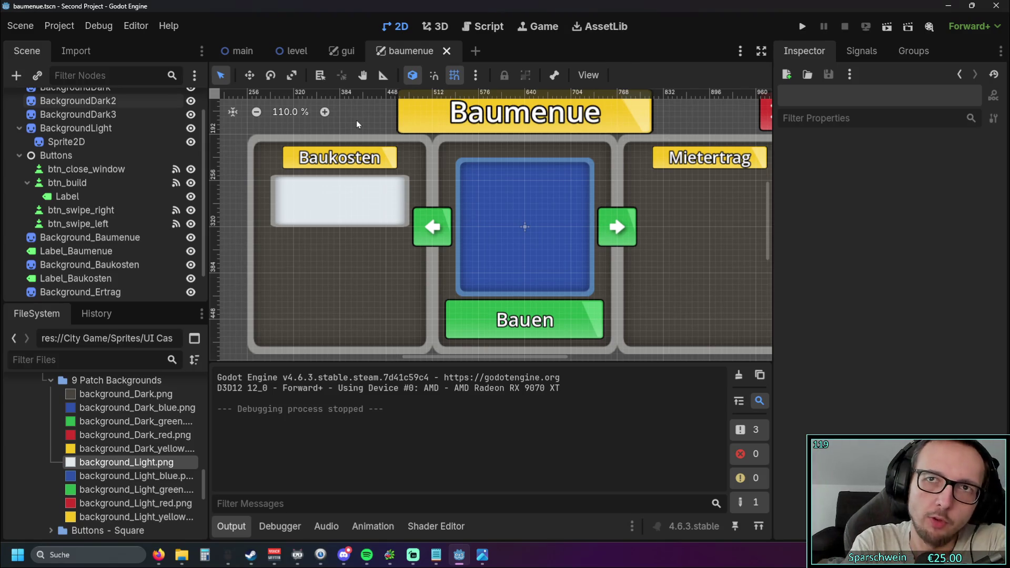
scroll(105, 211, down, 2)
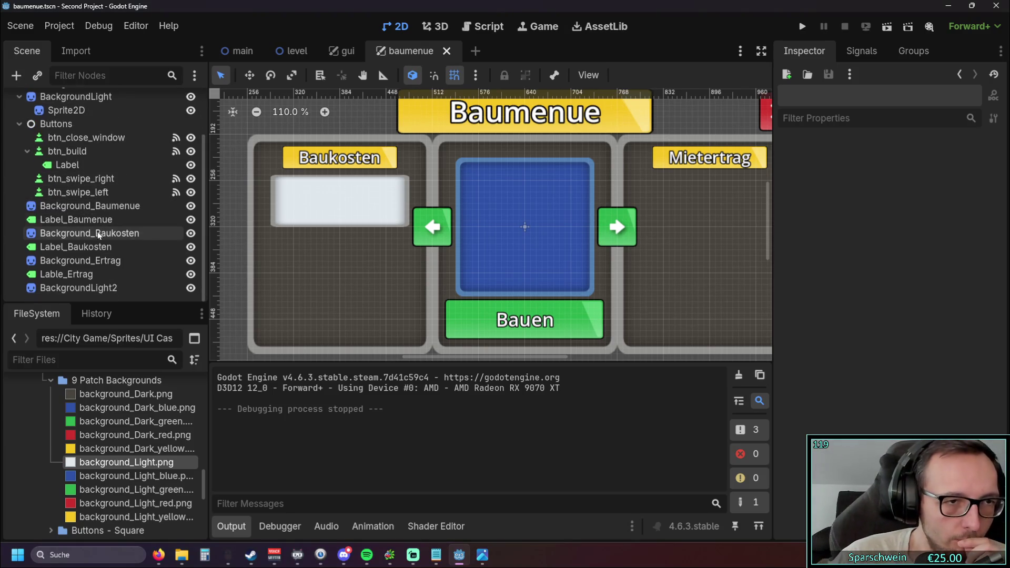
- Rename the Label node under btn_build to Lable_btn_build
click(104, 166)
drag(338, 257, 302, 216)
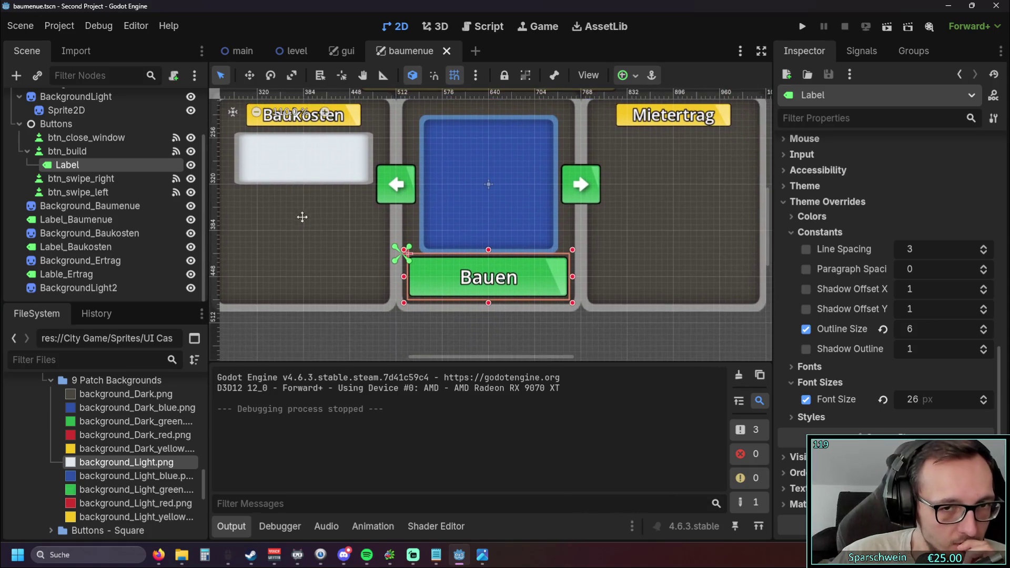
click(109, 177)
click(104, 167)
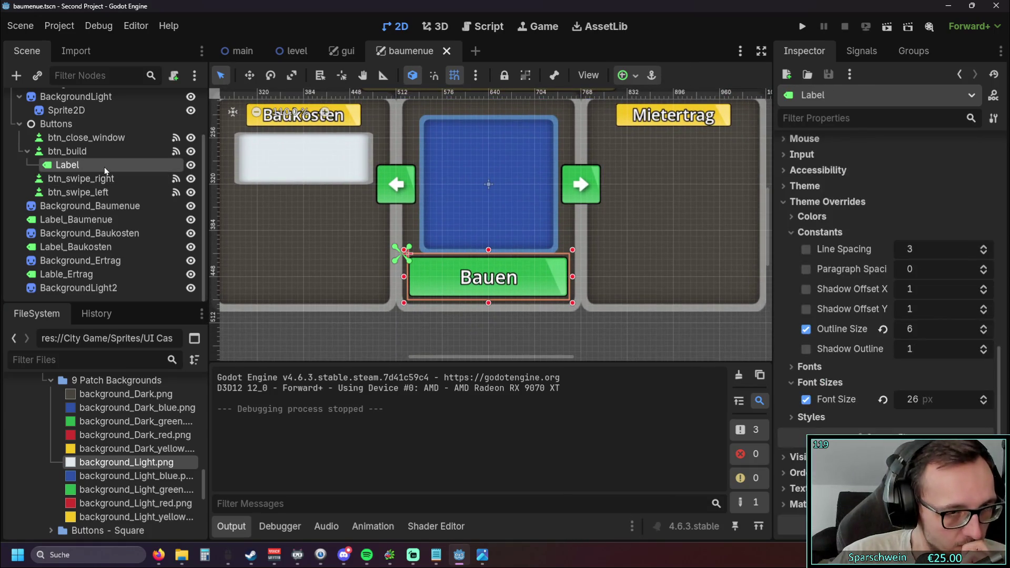
click(104, 166)
text(La)
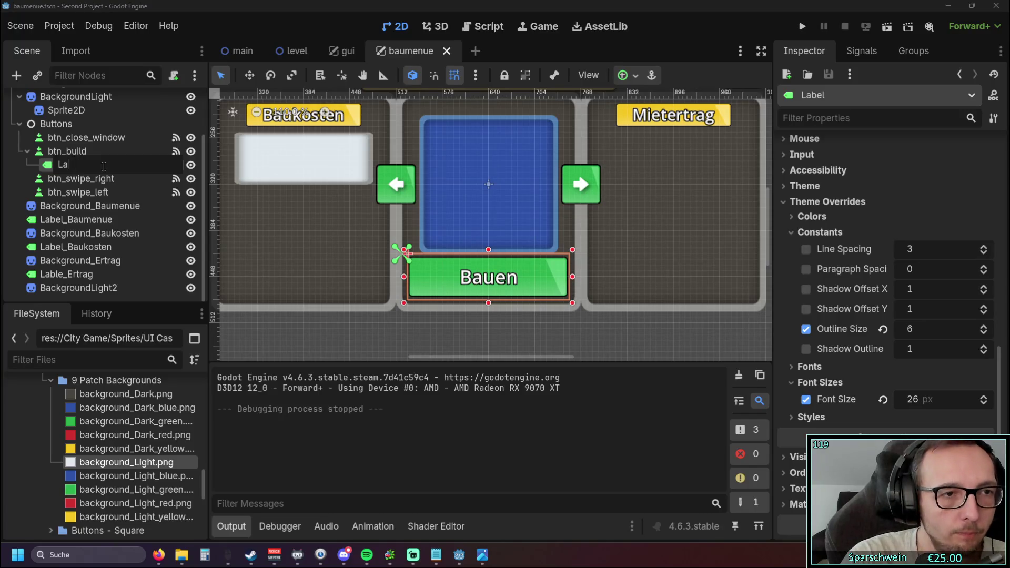
text(Lab)
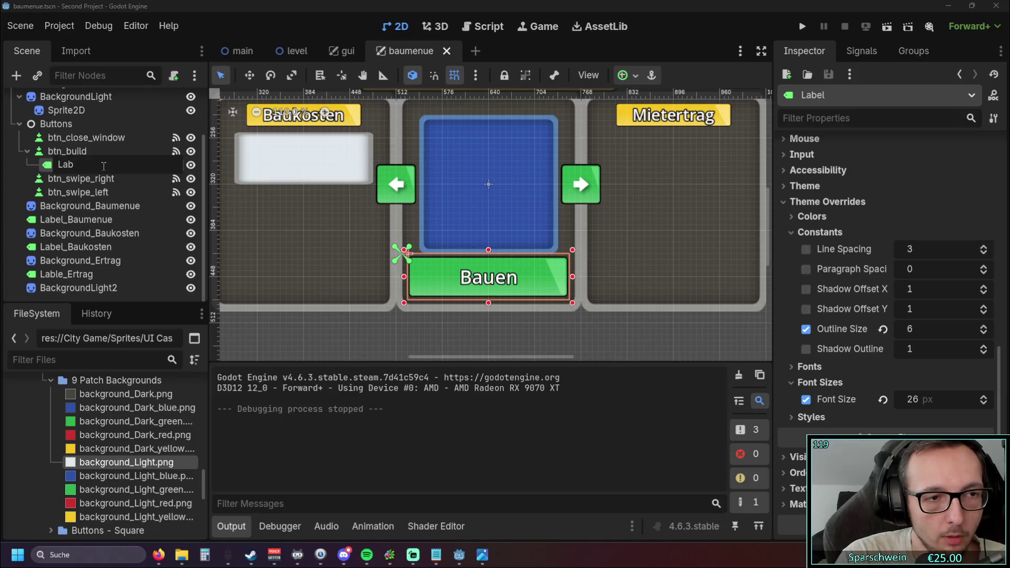
text(le)
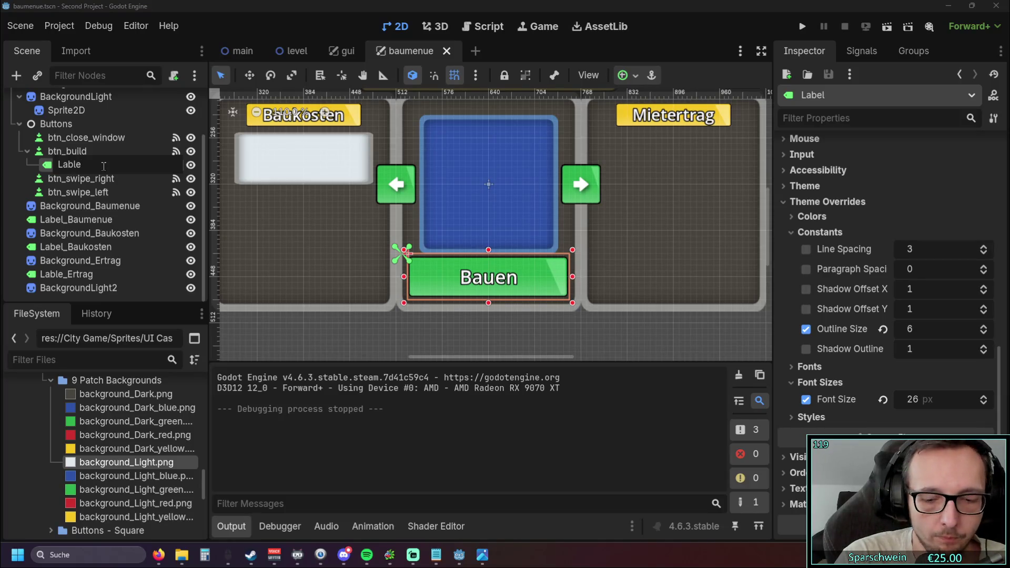
text(_bt)
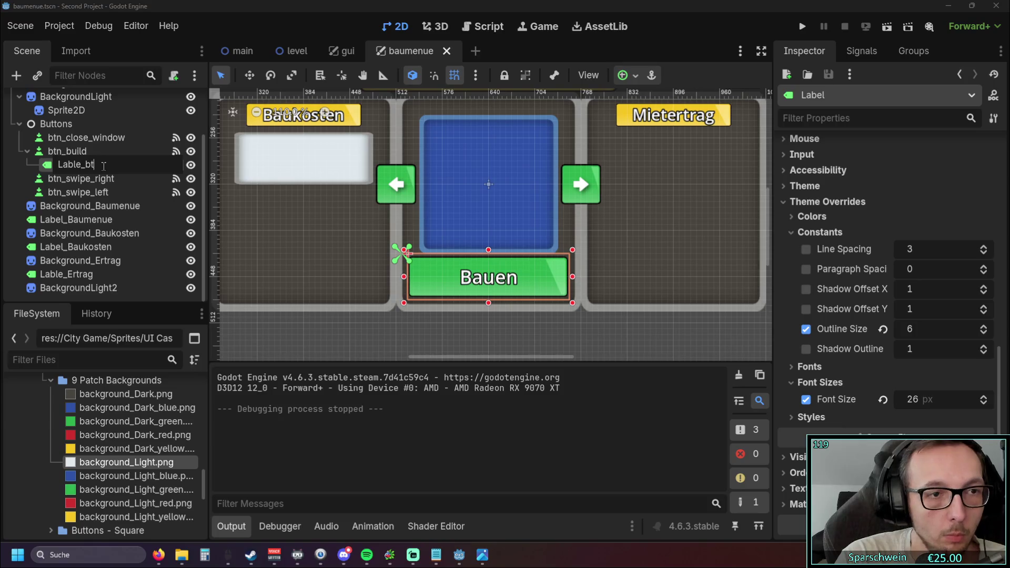
text(n_build)
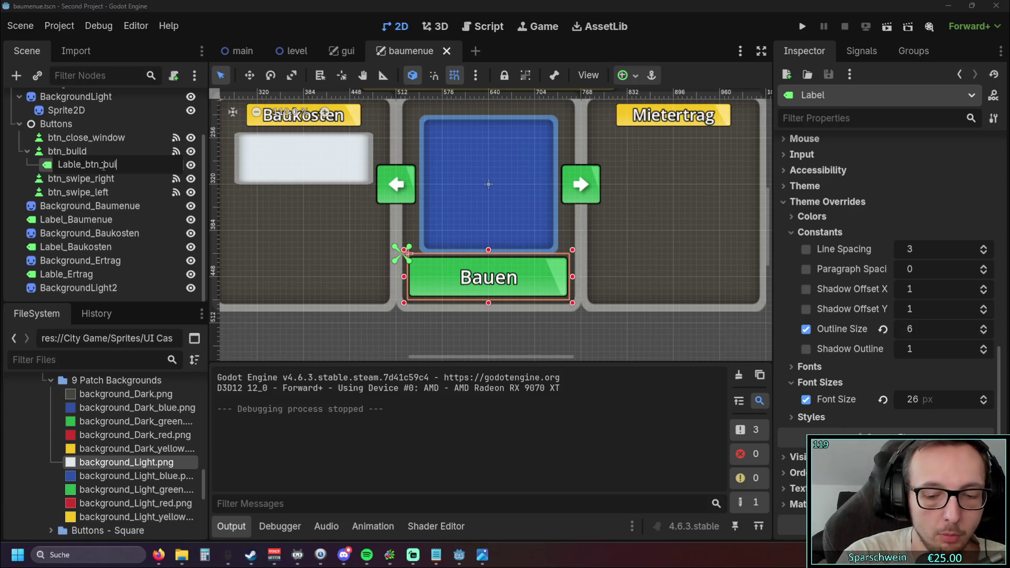
key(Return)
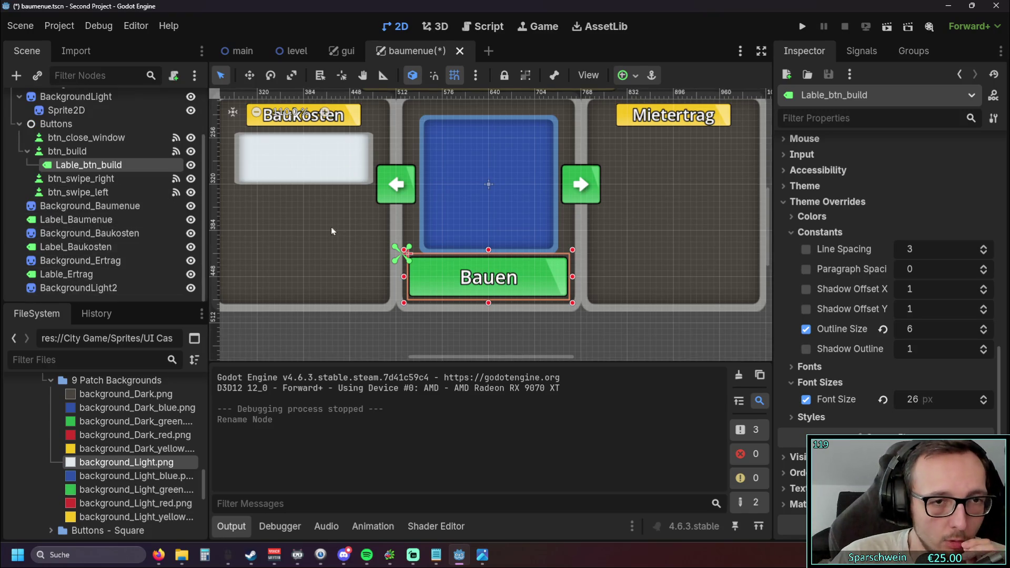
- Add Coin.png as a sprite, reparent it, and shrink it into the cost box
drag(331, 226, 444, 250)
scroll(364, 241, up, 5)
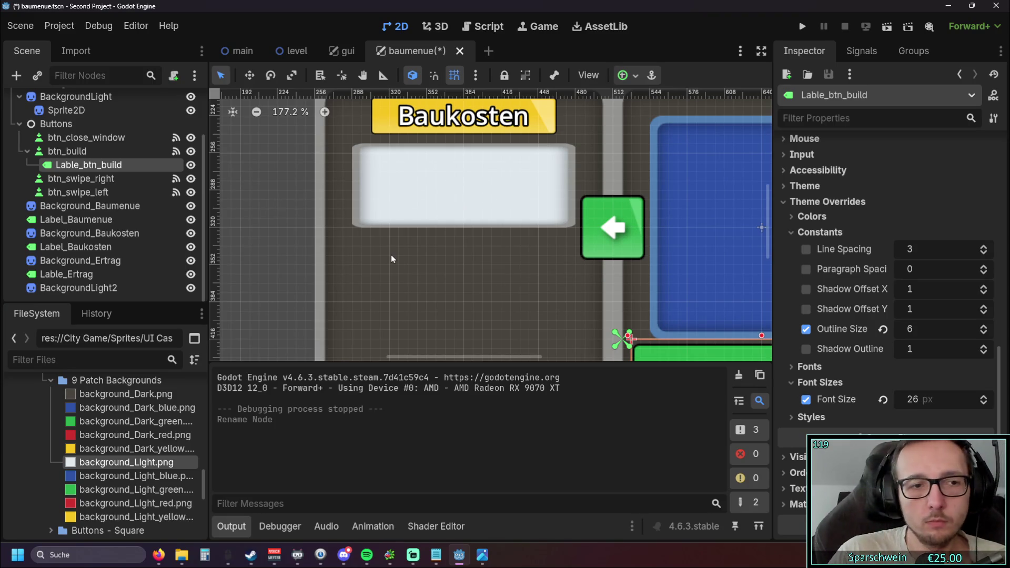
scroll(94, 480, down, 10)
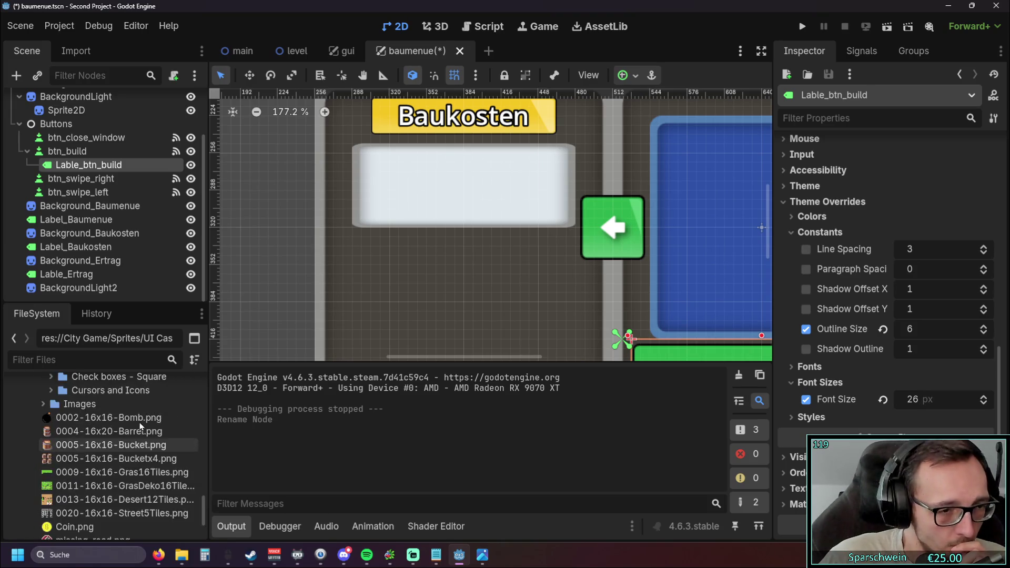
mouse_move(77, 468)
mouse_down()
mouse_move(421, 284)
mouse_move(254, 230)
mouse_move(314, 229)
mouse_move(397, 200)
mouse_up()
mouse_move(81, 181)
mouse_down()
mouse_move(79, 261)
mouse_move(63, 301)
mouse_move(64, 293)
mouse_up()
scroll(427, 279, up, 4)
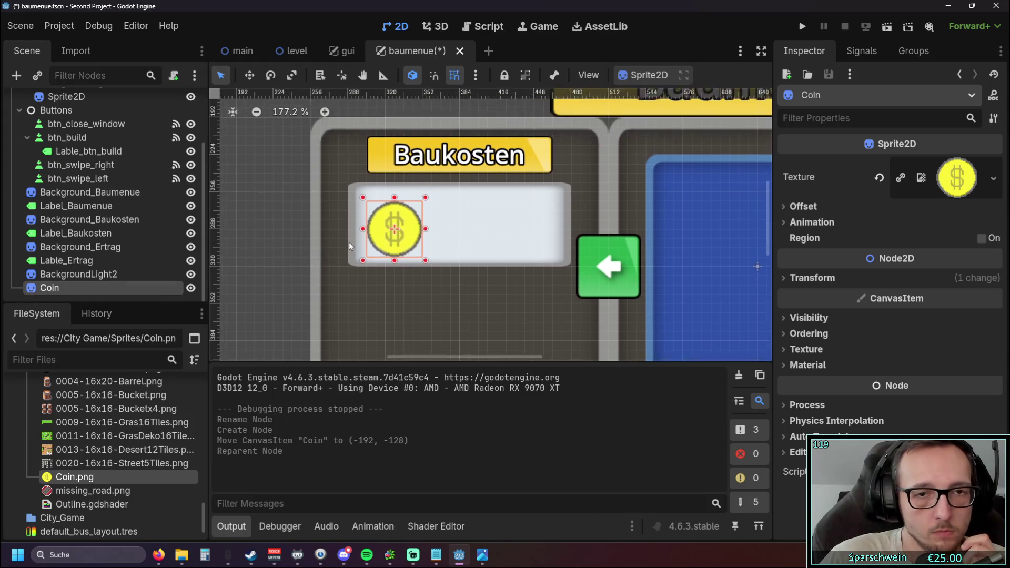
drag(426, 282, 409, 259)
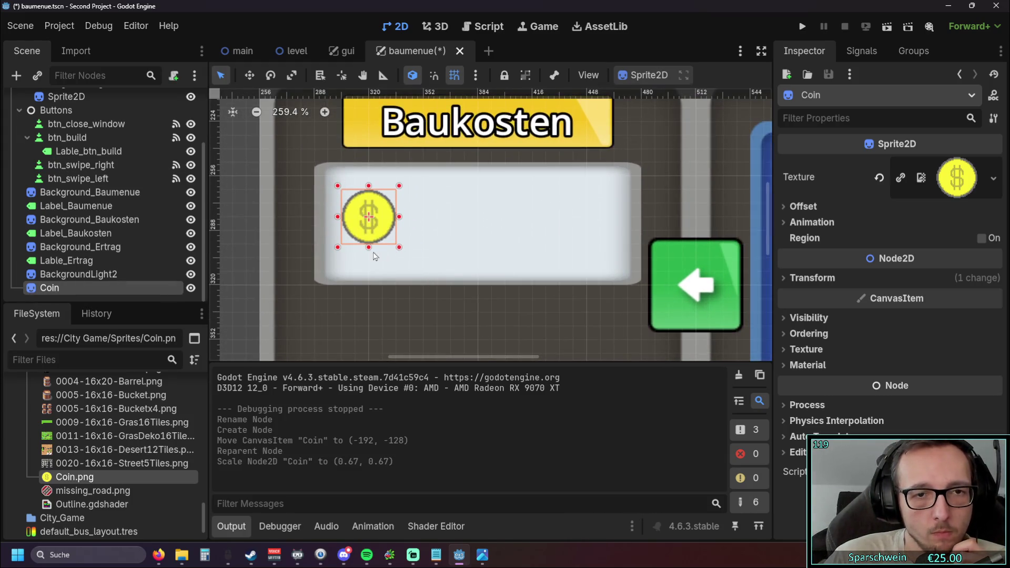
scroll(385, 269, up, 4)
mouse_move(374, 206)
mouse_down()
mouse_move(380, 225)
mouse_move(381, 215)
mouse_up()
- Make the white cost box shorter and re-centre the coin vertically inside it
click(473, 225)
key(f)
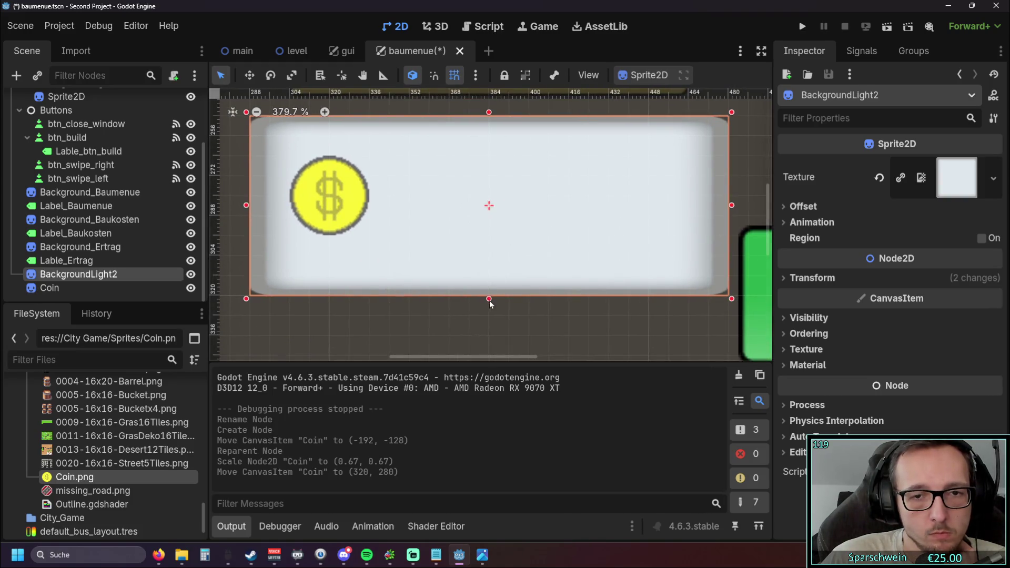
drag(490, 311, 489, 250)
click(332, 206)
drag(334, 207, 334, 223)
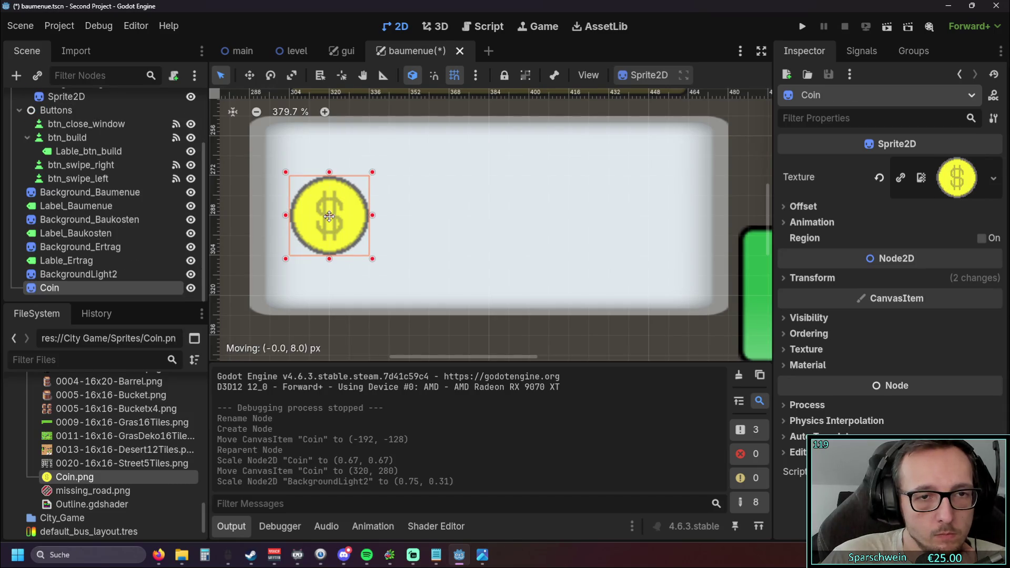
scroll(277, 249, down, 3)
scroll(277, 249, down, 5)
click(277, 249)
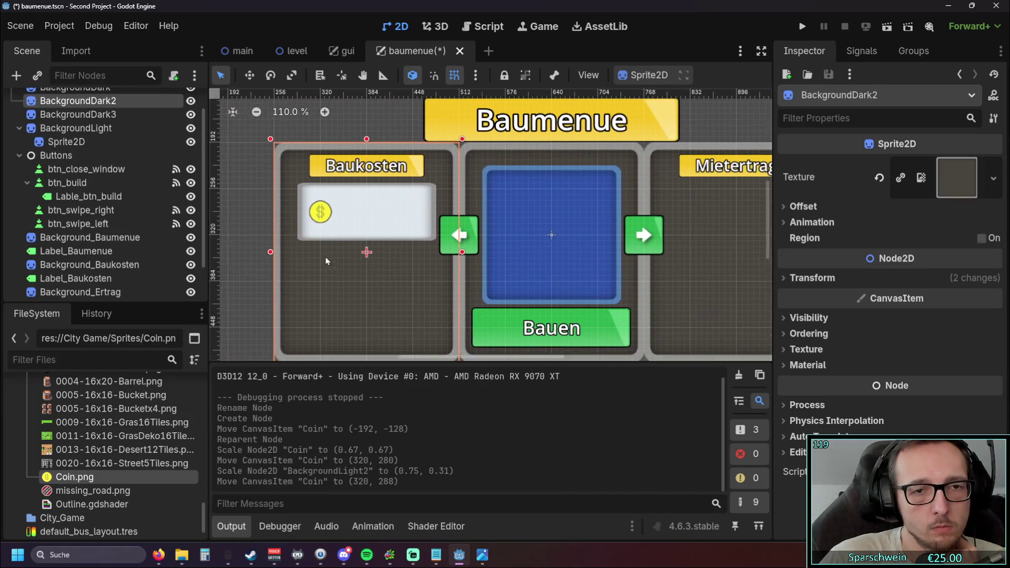
click(258, 245)
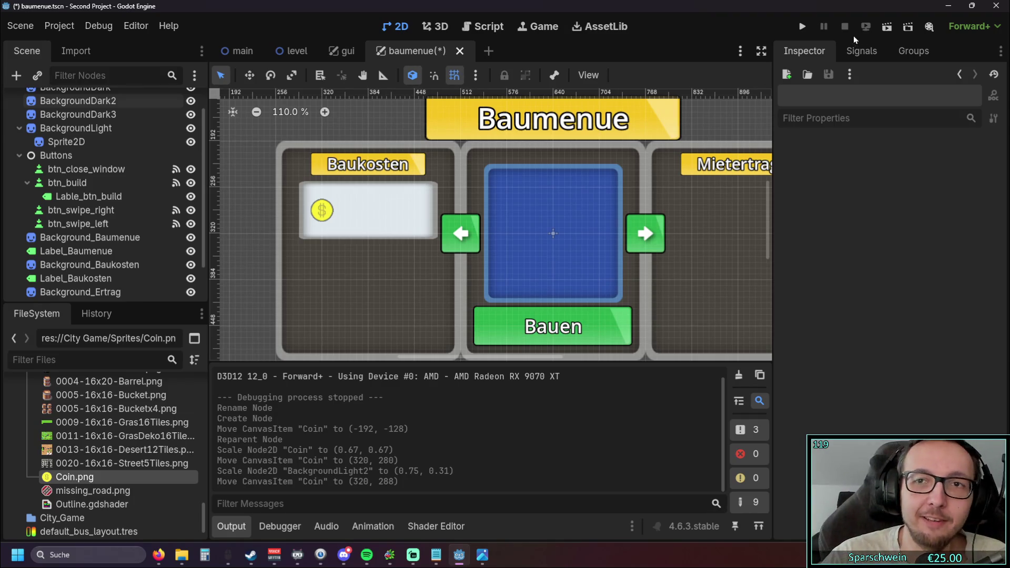
- Enlarge the coin to about 0.83 at the box's left end, then save and run the game
scroll(355, 215, up, 6)
click(304, 226)
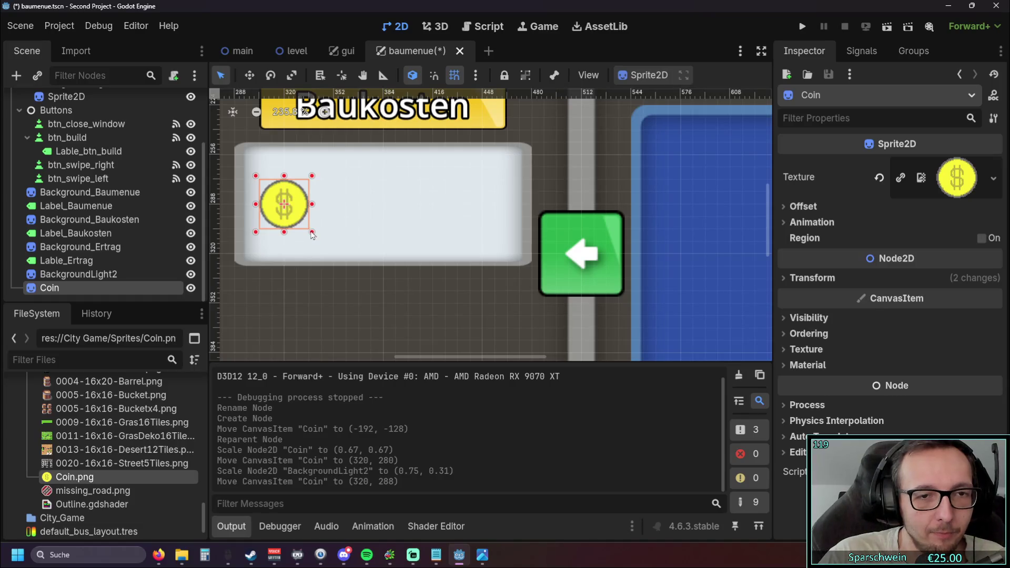
drag(313, 232, 325, 245)
drag(293, 214, 288, 207)
click(295, 298)
scroll(347, 277, down, 5)
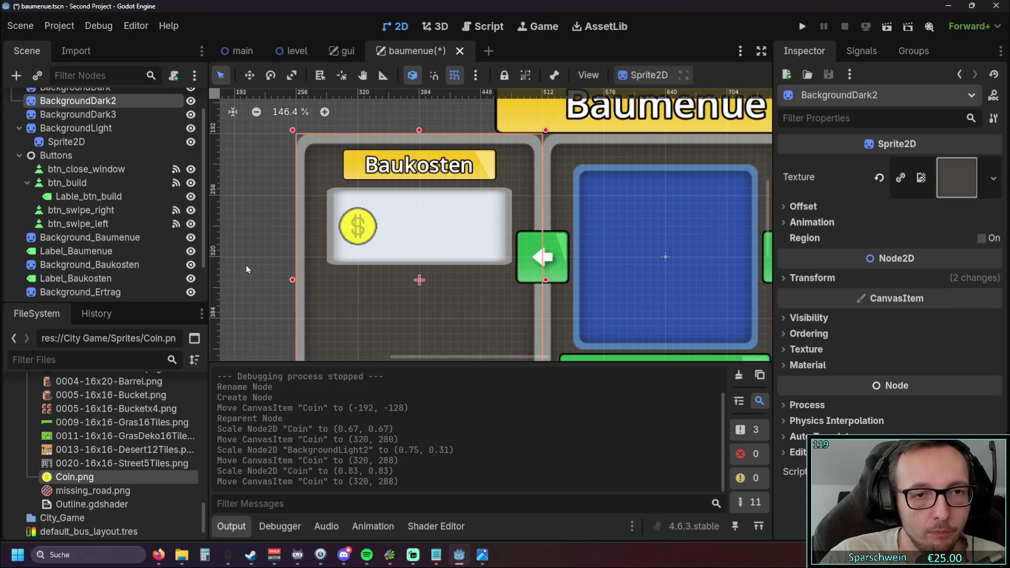
click(799, 25)
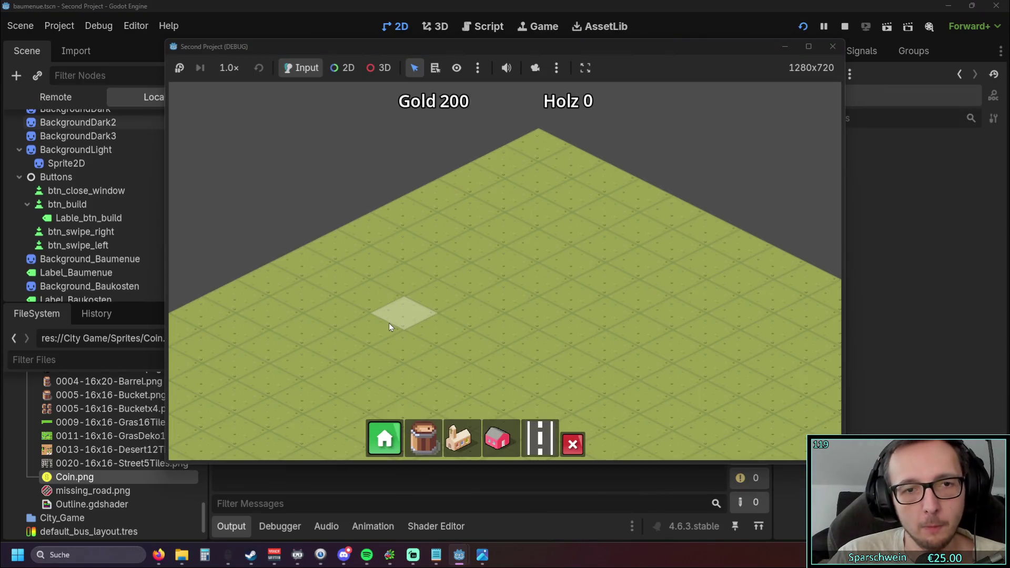
- Open the build menu in the running game to check the coin, then close the game window
click(398, 439)
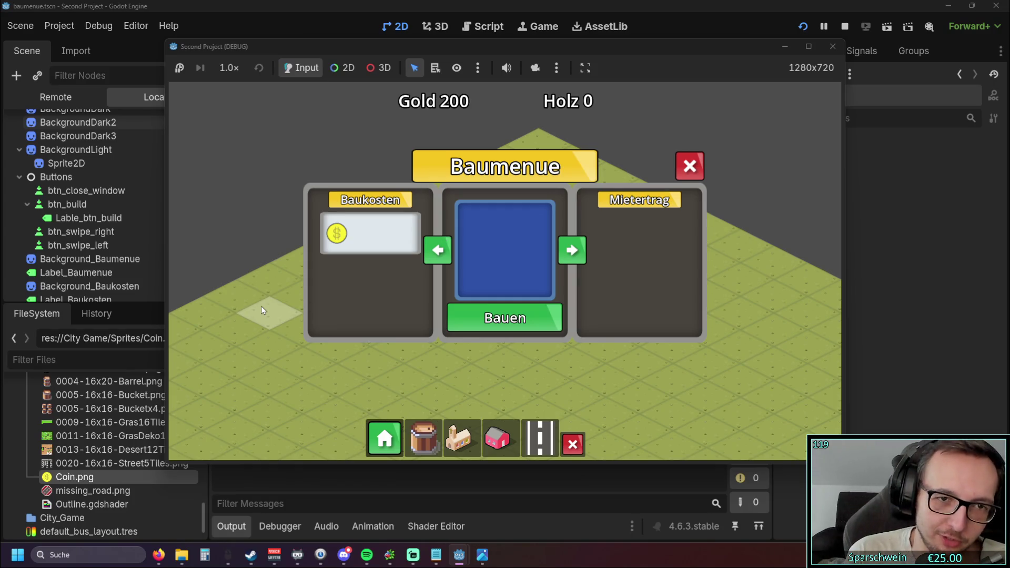
click(832, 46)
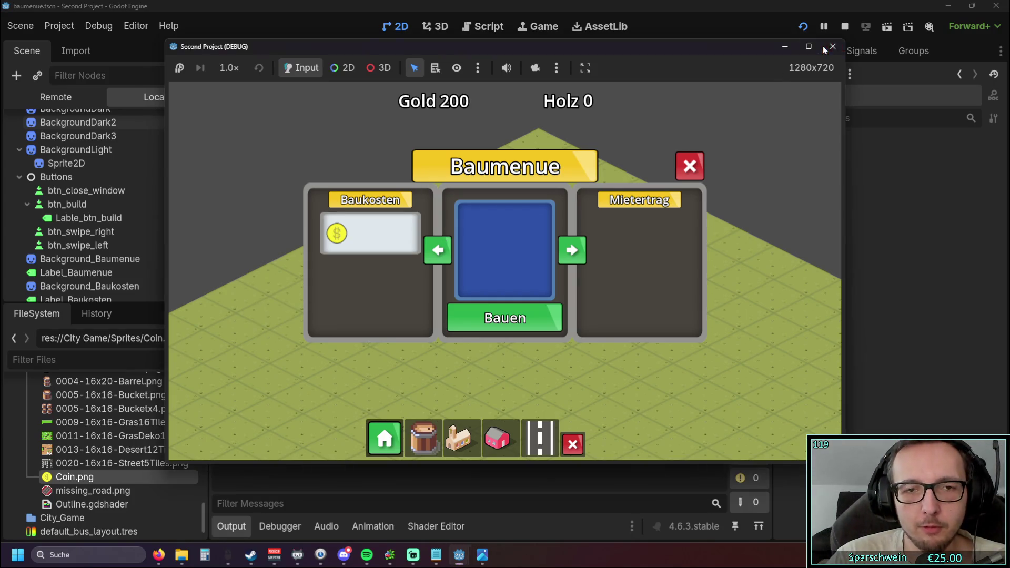
scroll(341, 319, left, 3)
scroll(331, 298, down, 1)
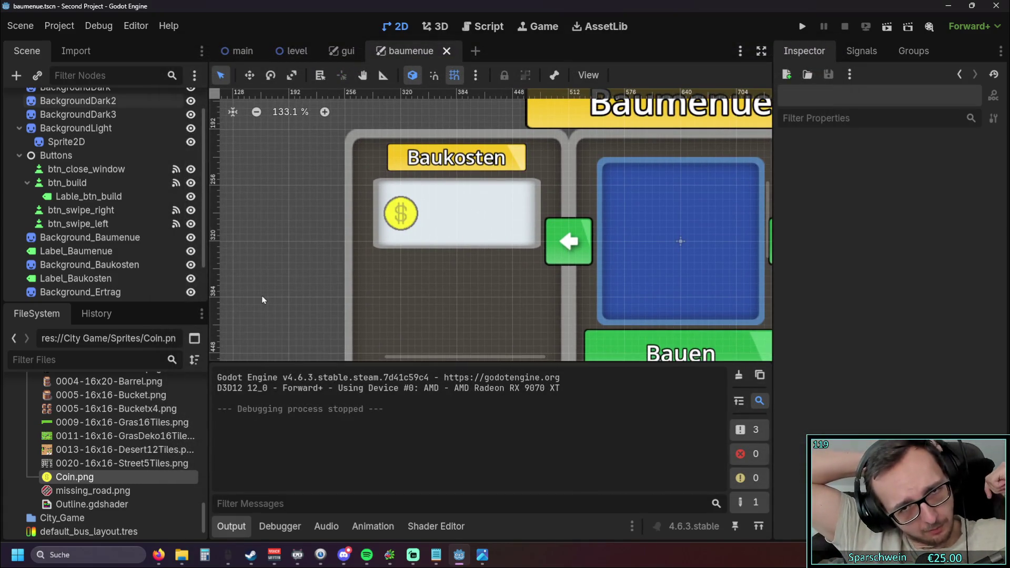
- Add a child Label node to the baumenue scene by searching 'text' in Create New Node
right_click(309, 249)
drag(73, 477, 76, 297)
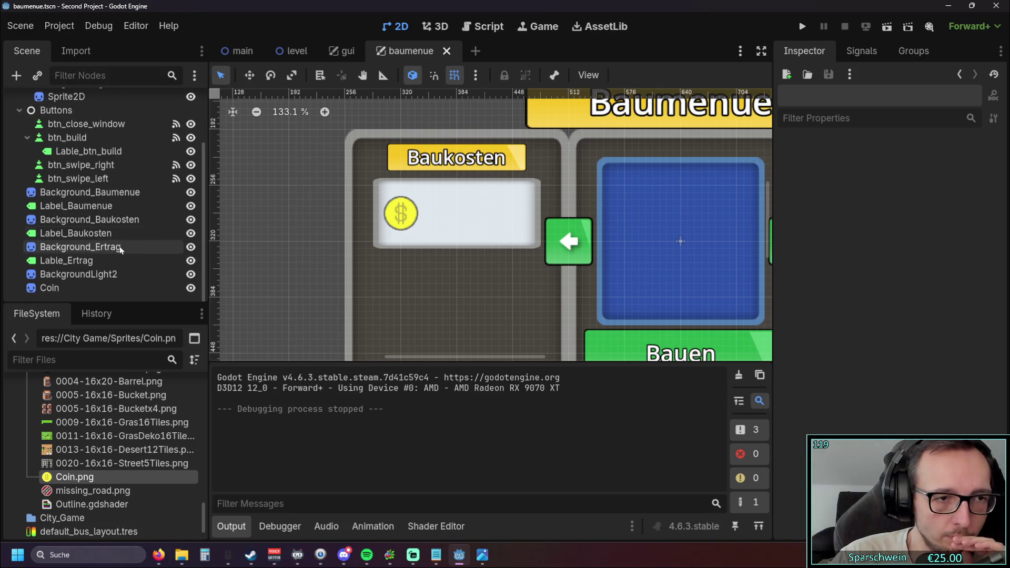
right_click(75, 297)
click(107, 306)
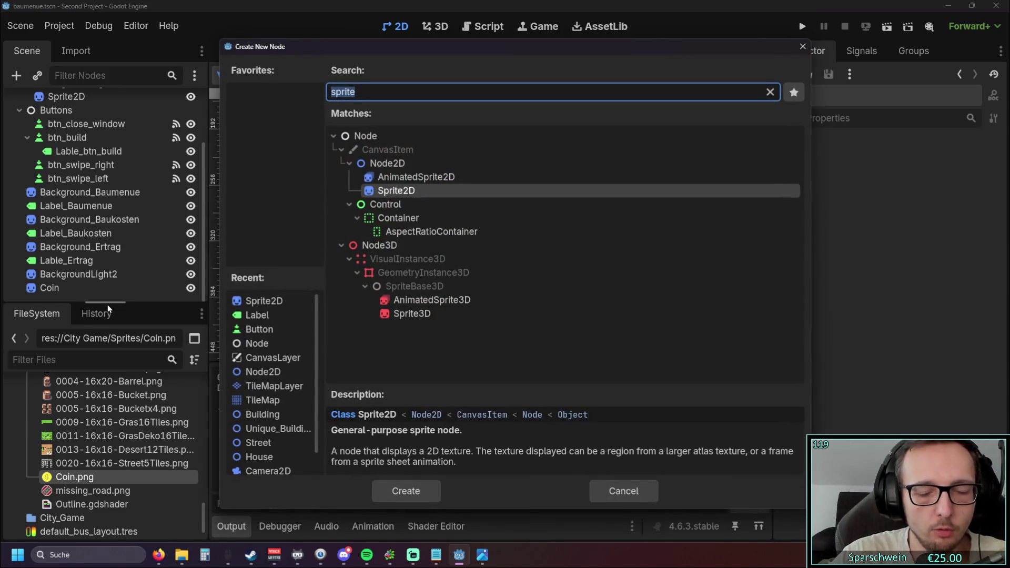
text(Lable)
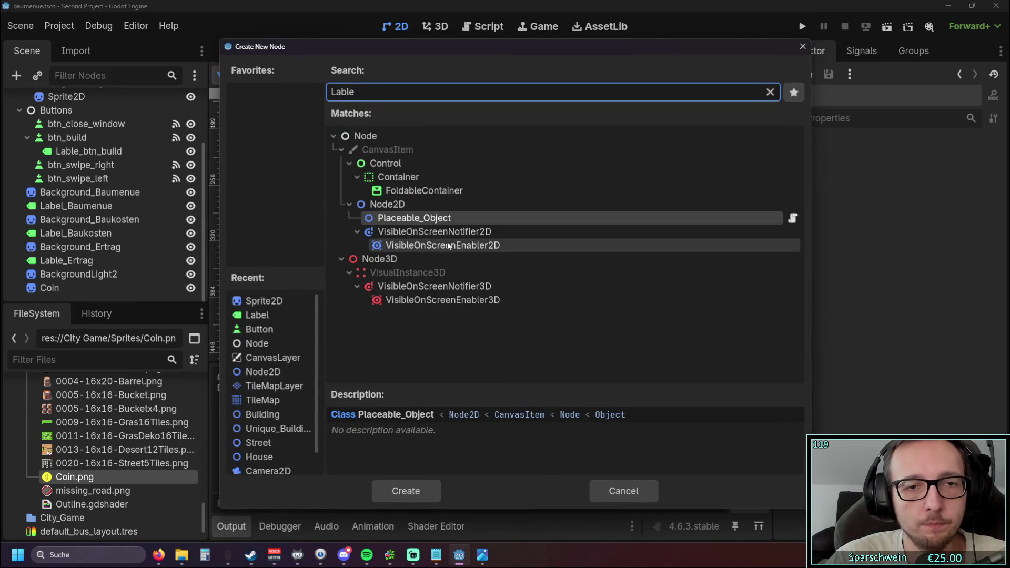
key(ctrl+a)
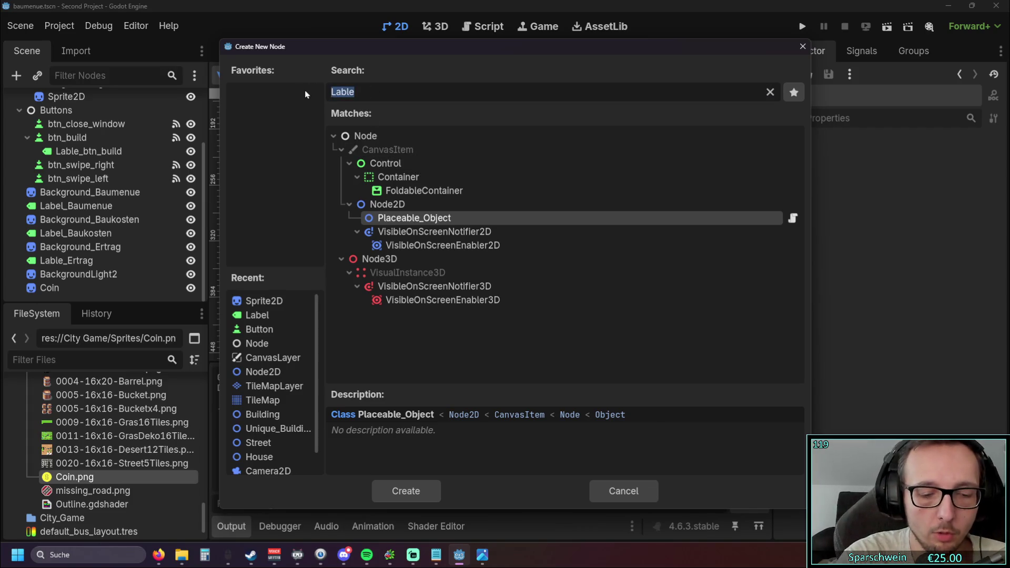
text(text)
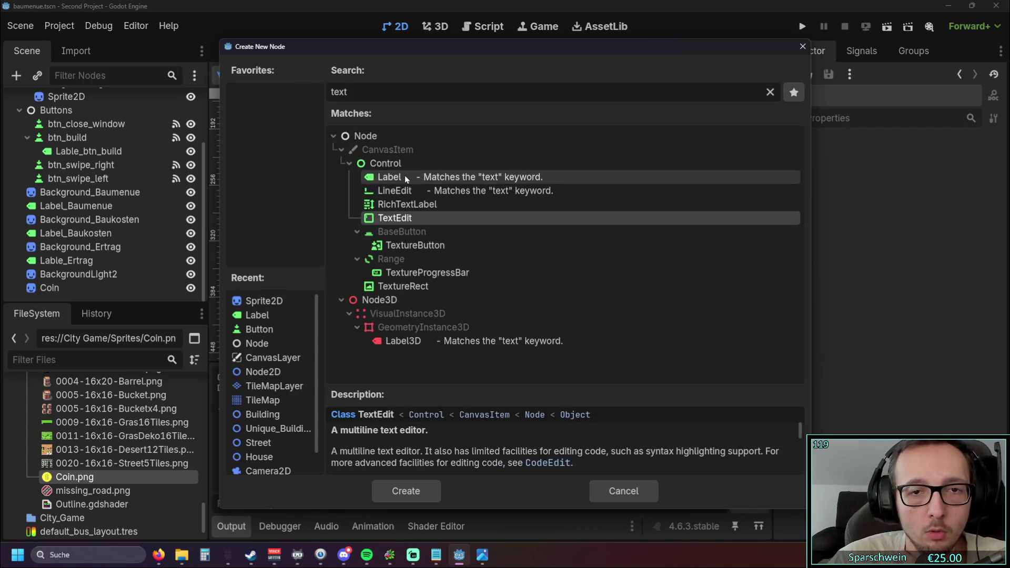
double_click(405, 177)
scroll(313, 218, down, 13)
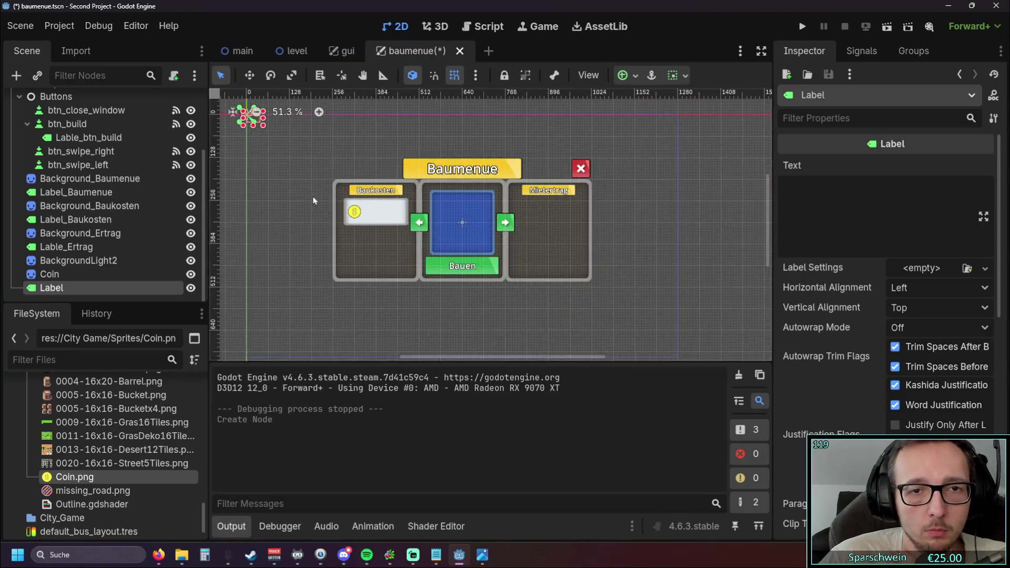
scroll(347, 177, up, 12)
- Move the new Label beside the coin in the Baukosten panel and resize it to 112 × 32
mouse_move(357, 178)
mouse_down()
mouse_move(448, 243)
mouse_move(583, 287)
mouse_move(424, 164)
mouse_move(462, 251)
mouse_move(386, 220)
mouse_move(474, 243)
mouse_move(436, 234)
mouse_move(451, 262)
mouse_up()
scroll(508, 248, up, 4)
click(50, 288)
drag(406, 234, 406, 234)
drag(410, 193, 410, 205)
mouse_move(405, 237)
mouse_down()
mouse_move(352, 236)
mouse_move(536, 235)
mouse_move(506, 234)
mouse_up()
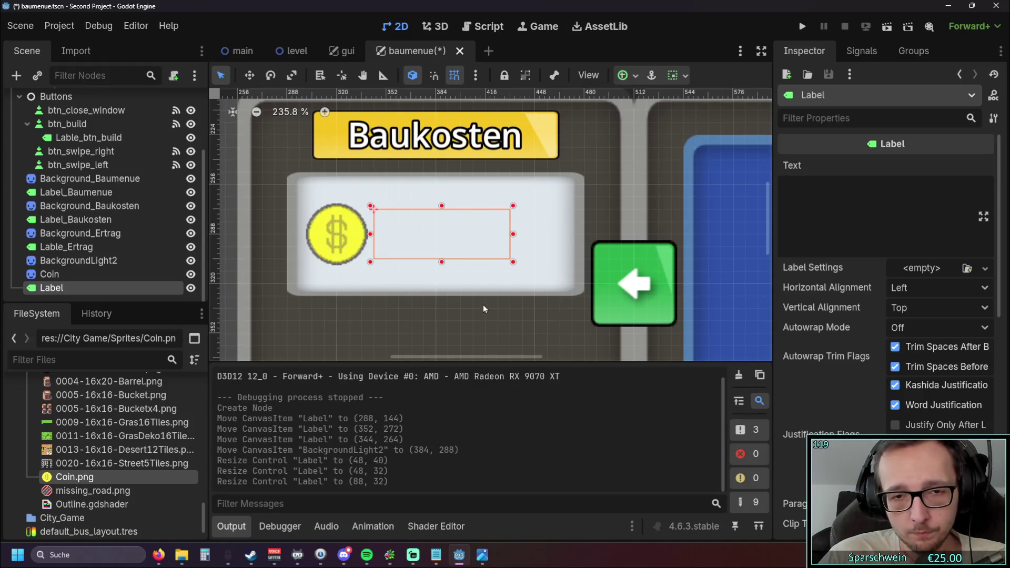
scroll(470, 292, down, 2)
scroll(459, 267, up, 3)
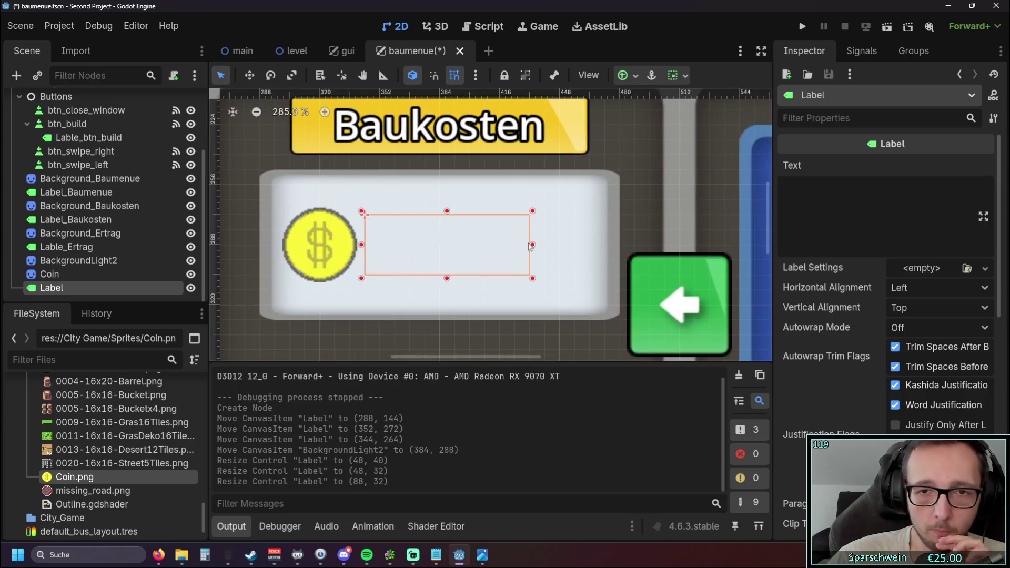
drag(575, 248, 576, 248)
scroll(486, 245, down, 3)
click(298, 252)
scroll(298, 252, down, 2)
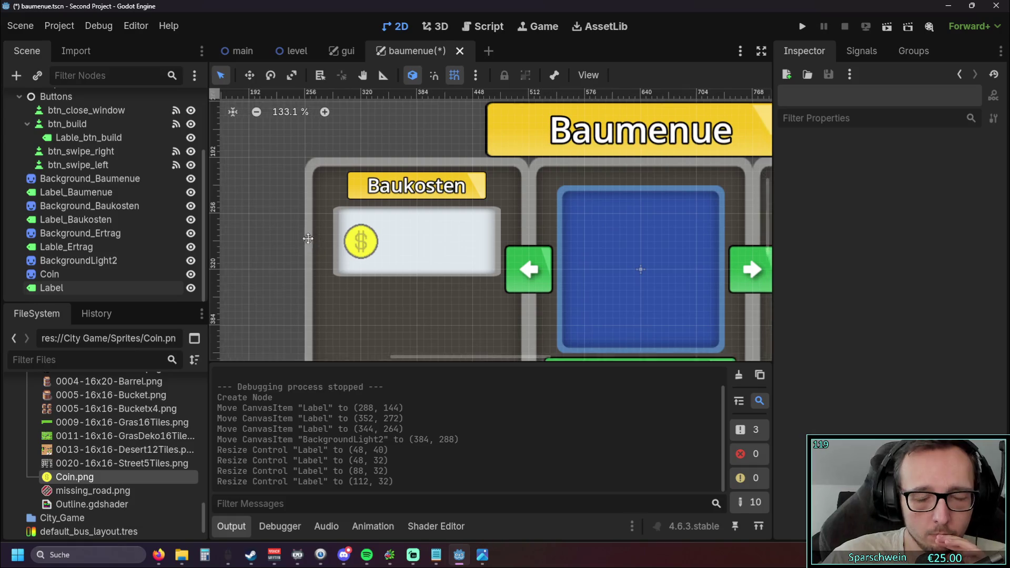
click(424, 233)
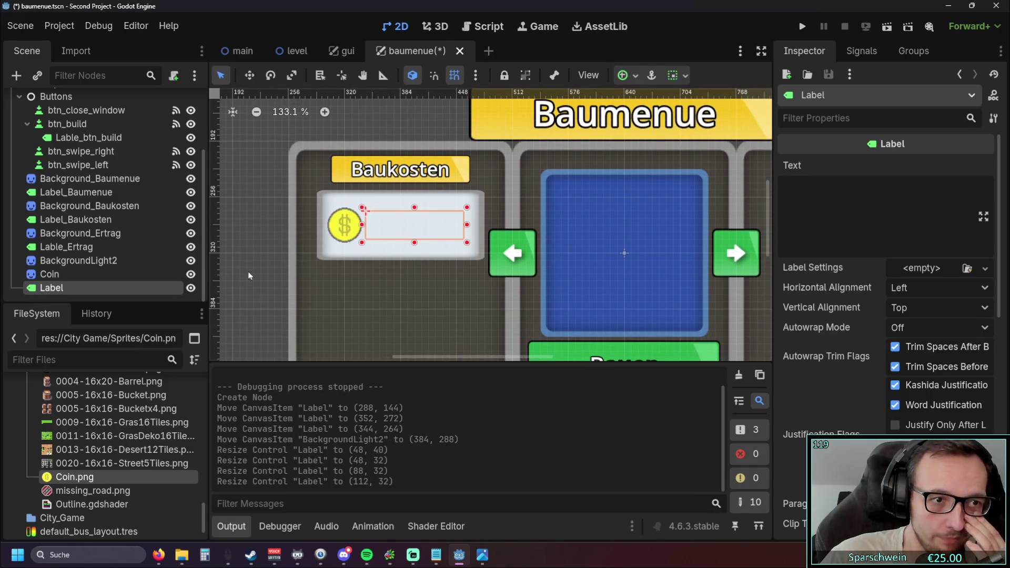
- Rename the new Label node to Label_coin_cost
click(72, 288)
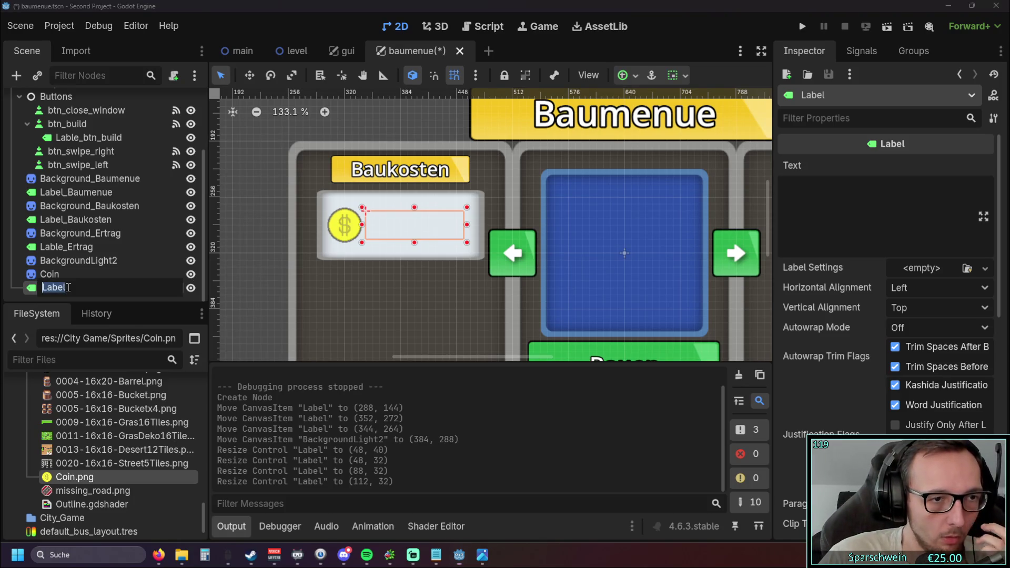
click(73, 288)
text(_coin)
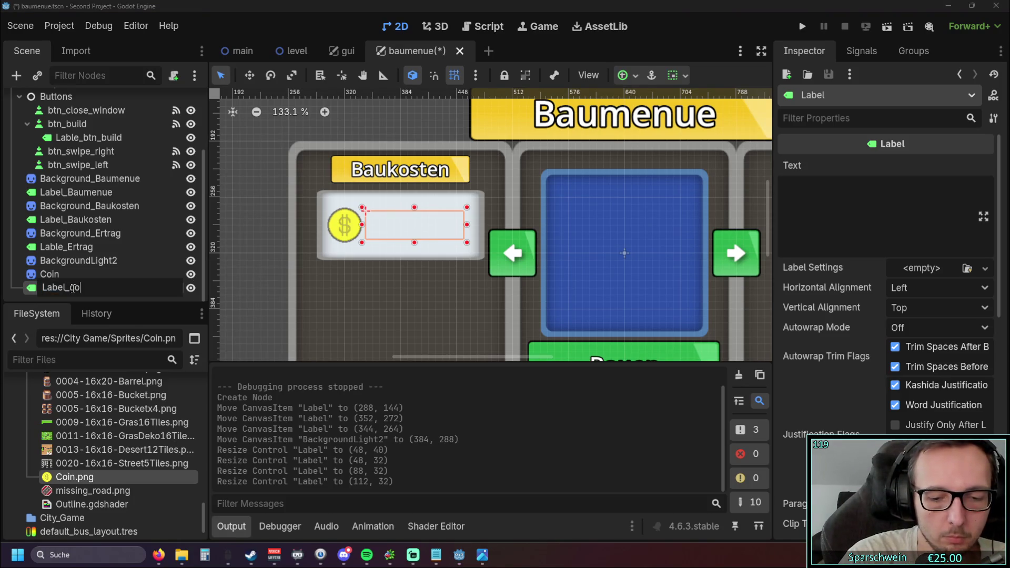
text(_cost)
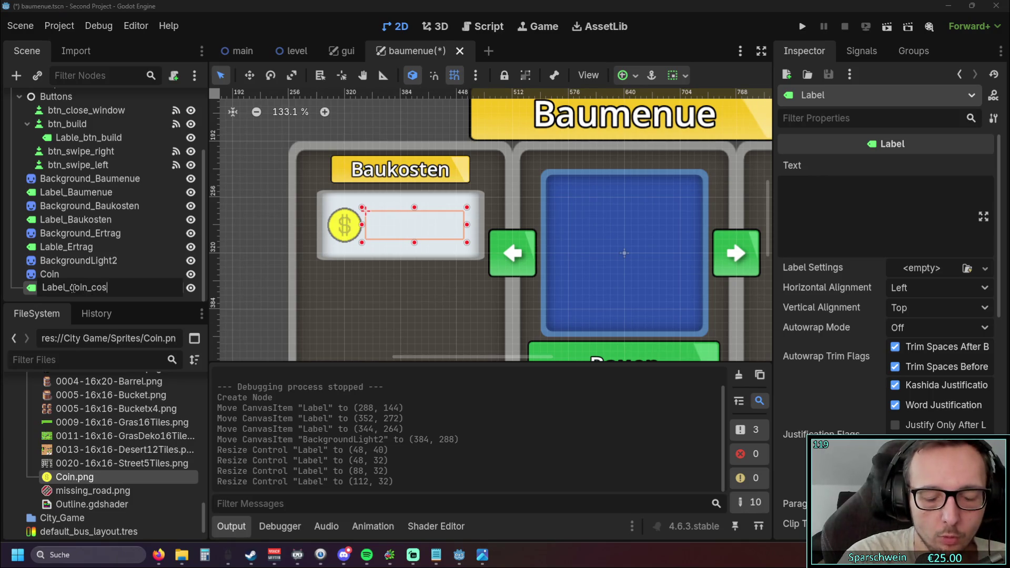
key(Return)
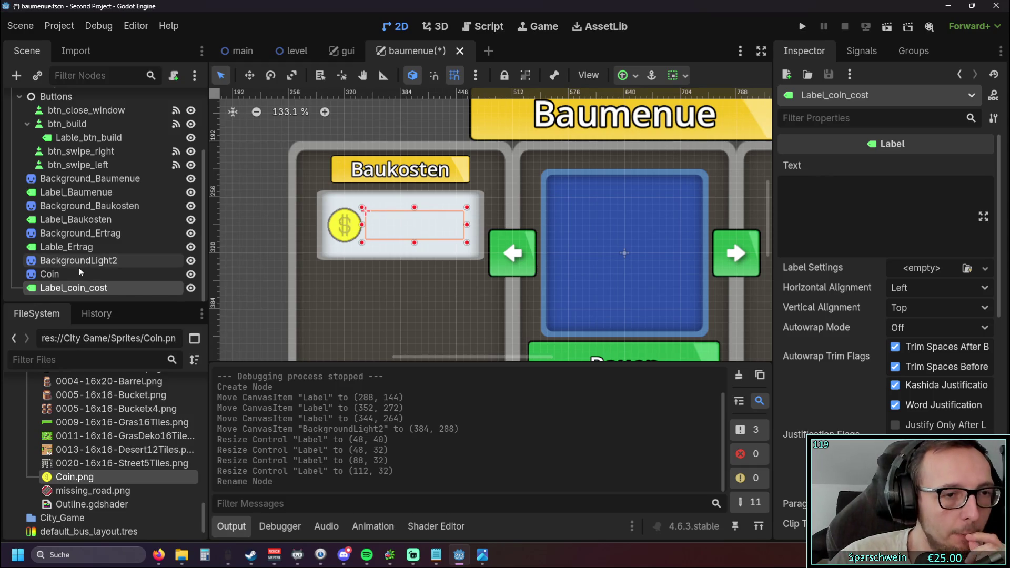
- Rename the Coin sprite node to Sprite2D_Baukosten
click(78, 262)
click(83, 275)
click(82, 288)
click(257, 273)
scroll(258, 273, up, 3)
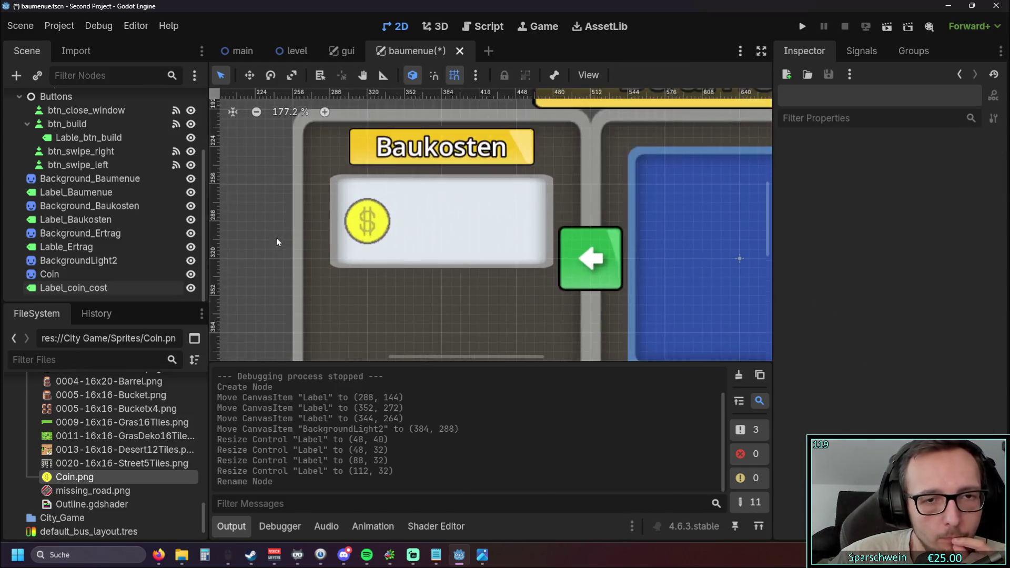
click(77, 275)
click(90, 289)
click(96, 274)
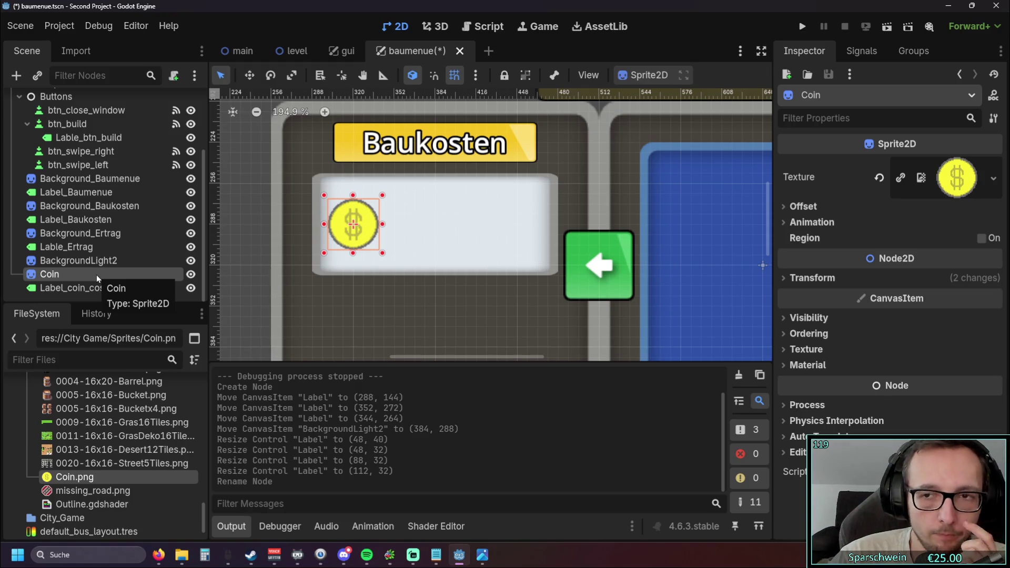
double_click(60, 275)
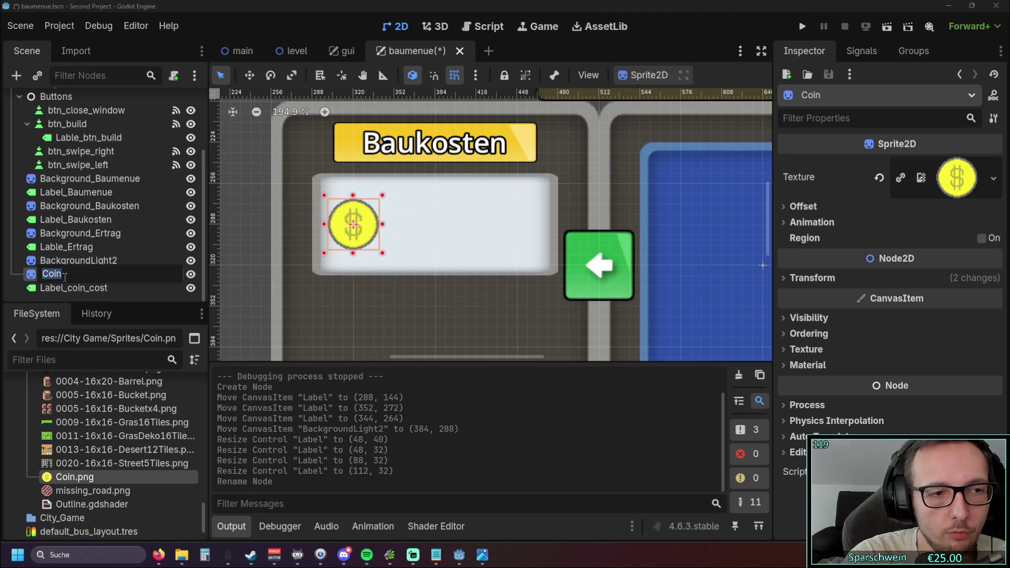
text(Sprite)
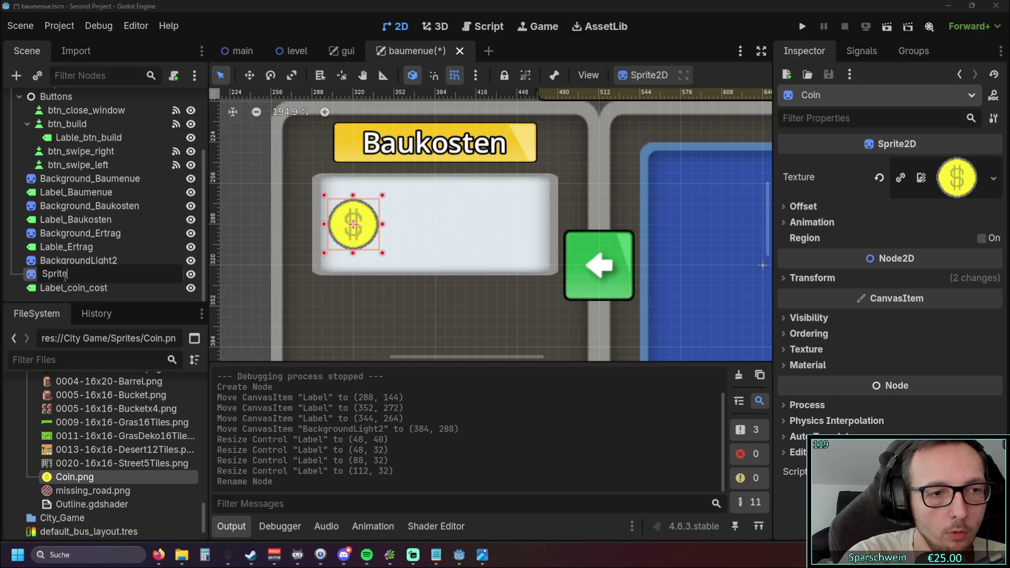
text(2D_)
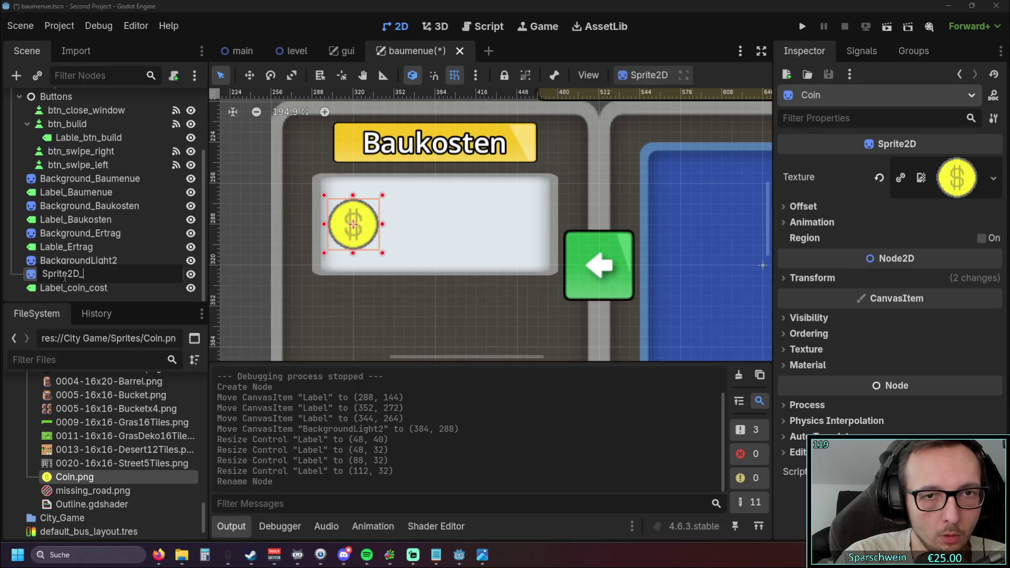
text(B)
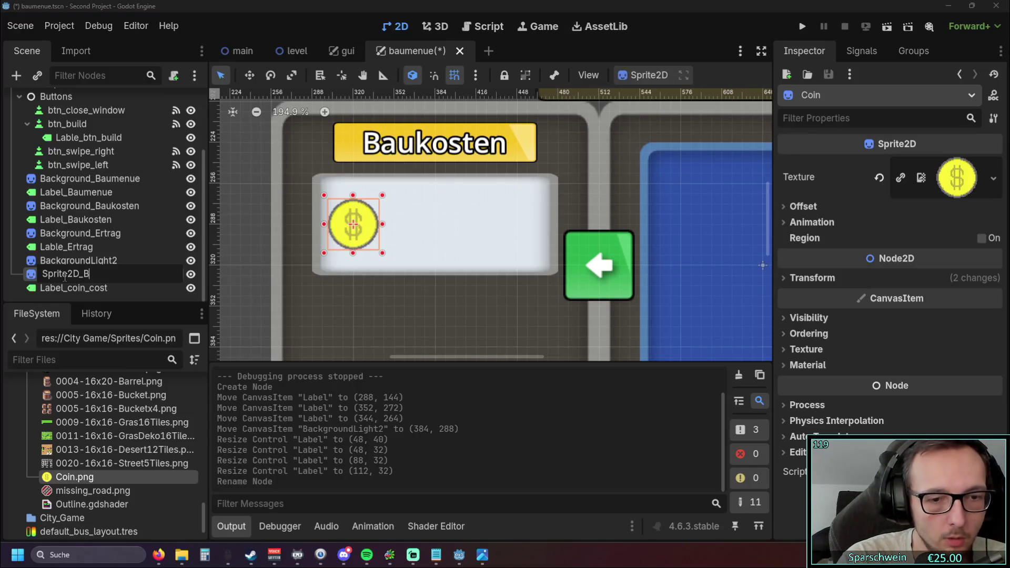
text(aukosten)
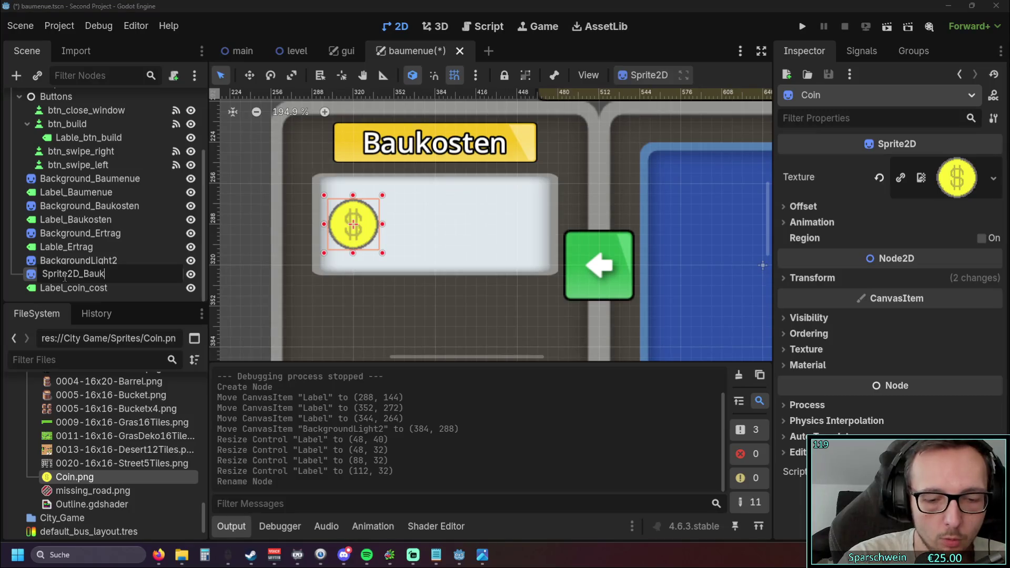
key(Return)
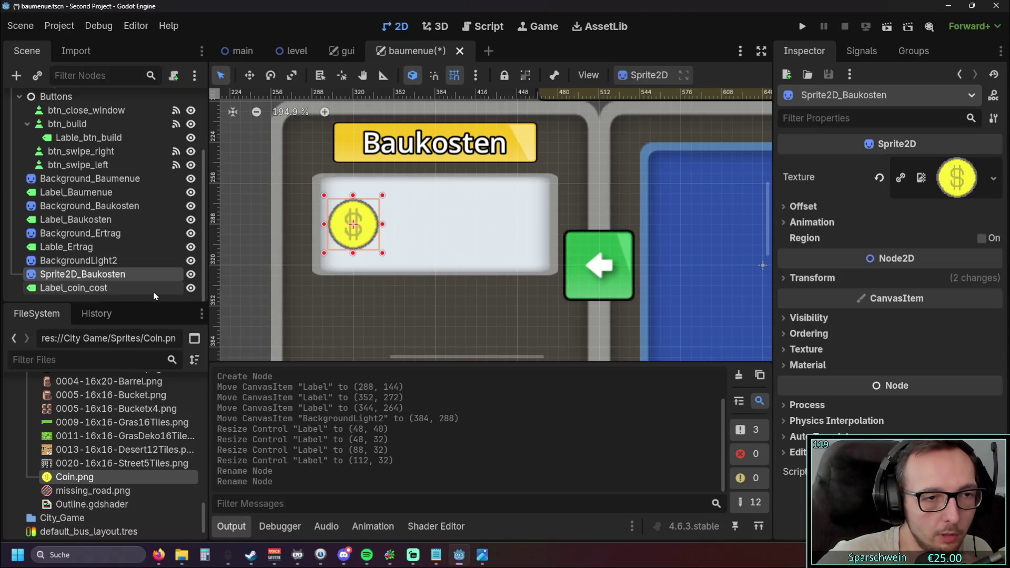
click(377, 320)
scroll(368, 298, down, 1)
click(268, 267)
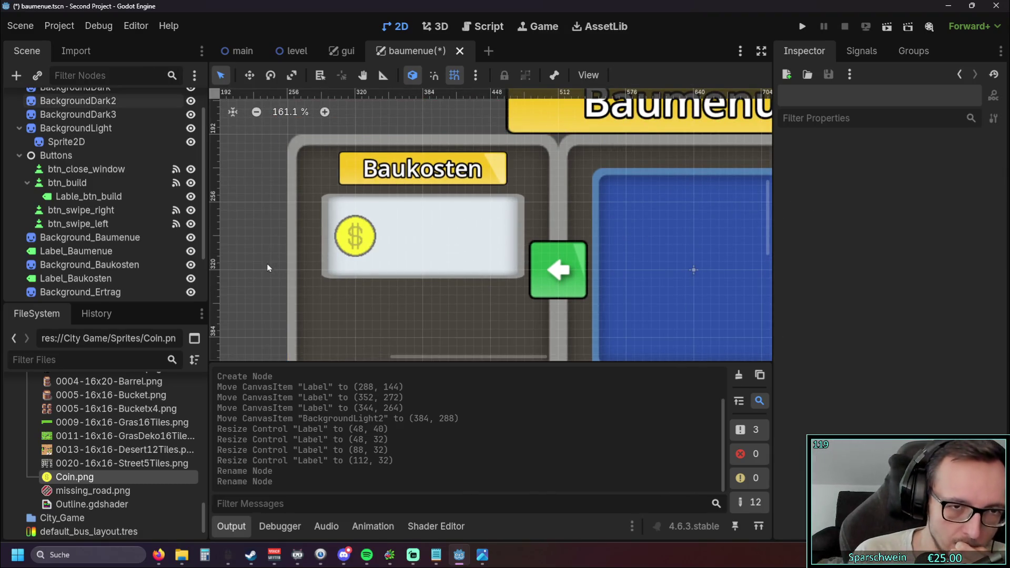
- Shift the Baukosten coin sprite slightly right and select Label_coin_cost
scroll(105, 237, down, 3)
click(88, 283)
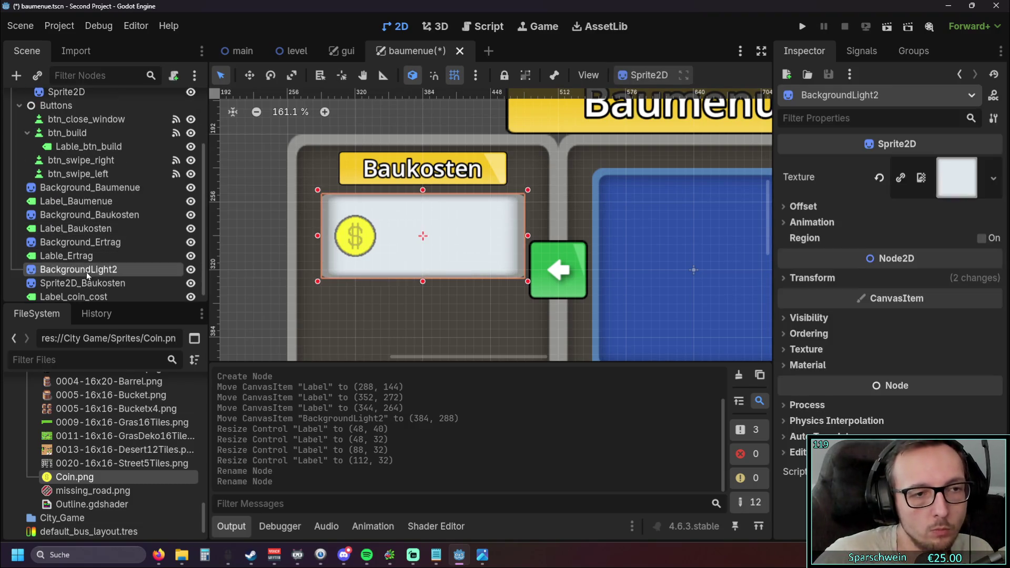
scroll(340, 280, up, 2)
drag(364, 217, 412, 212)
click(101, 295)
- Set Label_coin_cost's text to 50000 in the Inspector
scroll(334, 264, down, 2)
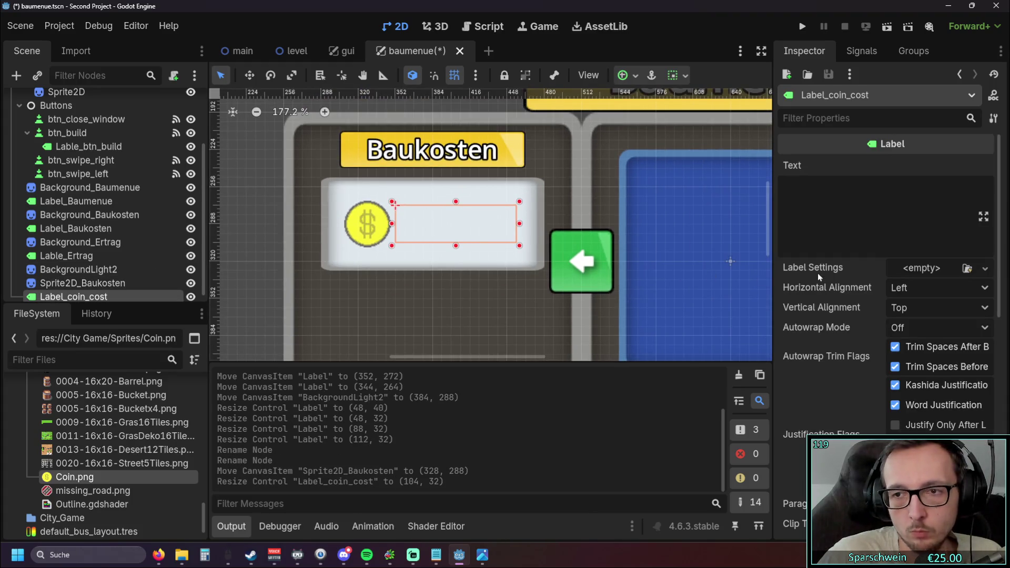
click(857, 241)
text(500)
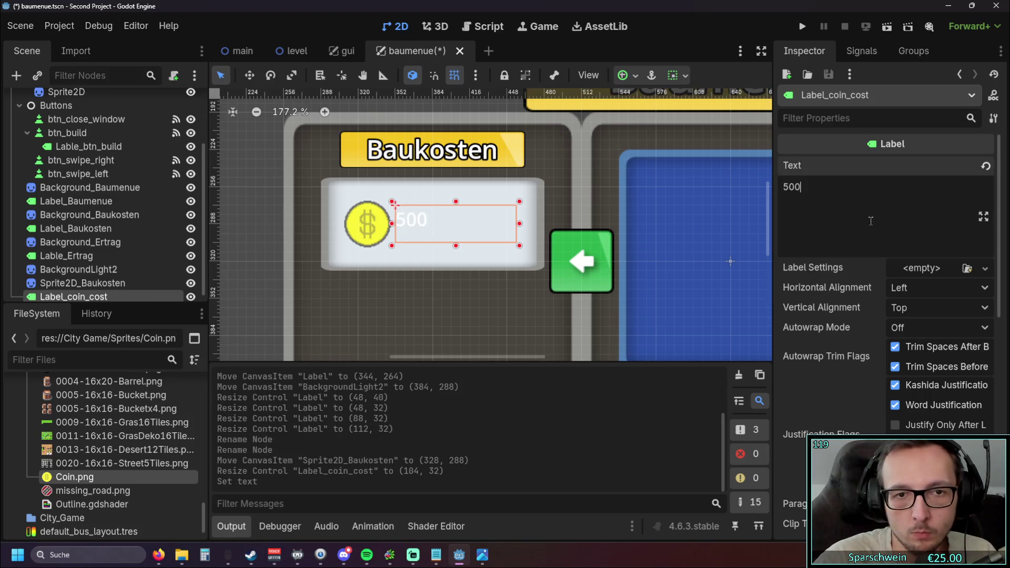
scroll(924, 333, down, 7)
scroll(840, 305, up, 2)
scroll(858, 251, up, 5)
text(00)
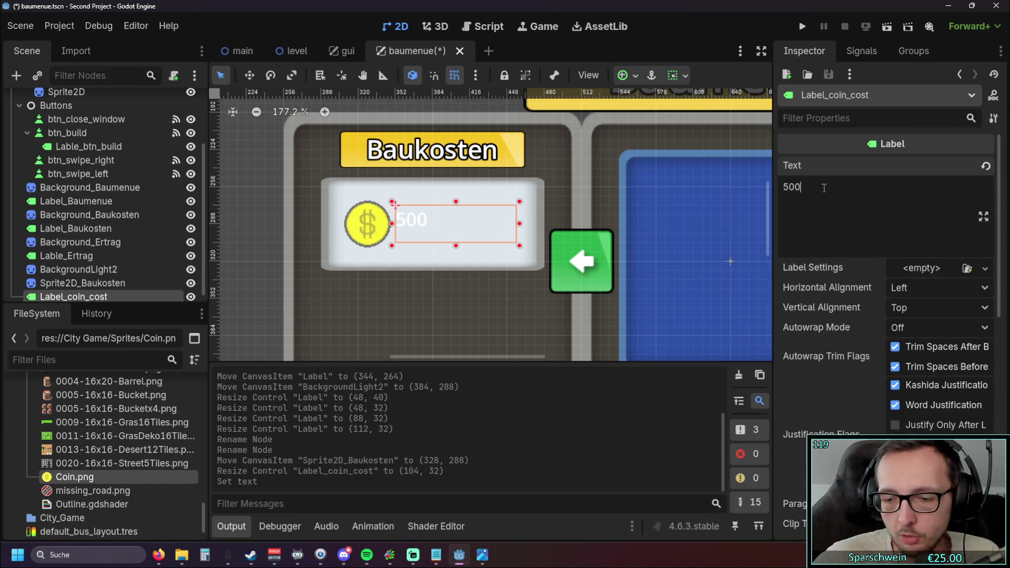
click(805, 278)
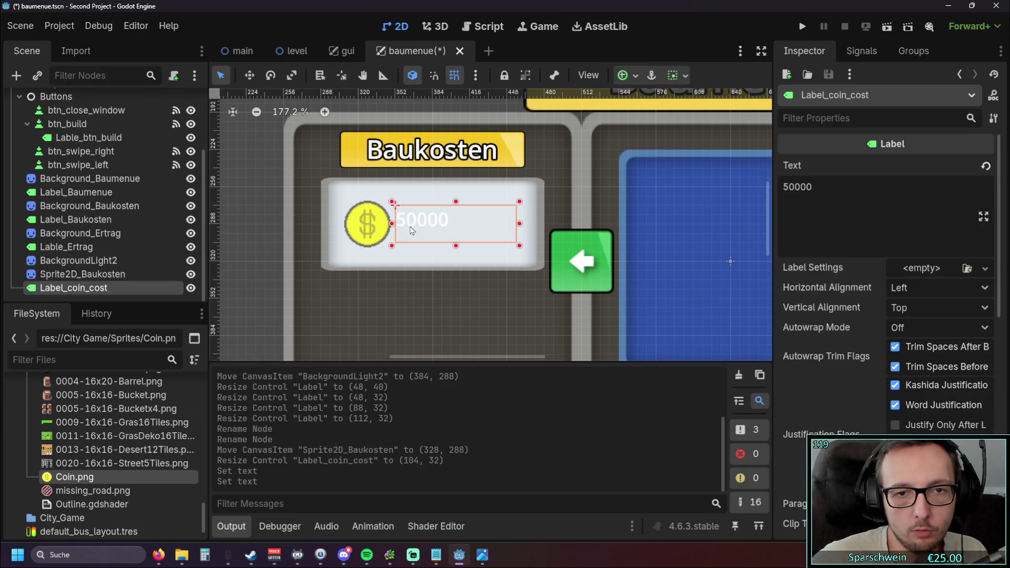
- Set the cost label's Vertical Alignment to Center
scroll(872, 362, down, 4)
scroll(863, 356, down, 1)
scroll(848, 362, up, 1)
scroll(848, 363, up, 3)
click(931, 257)
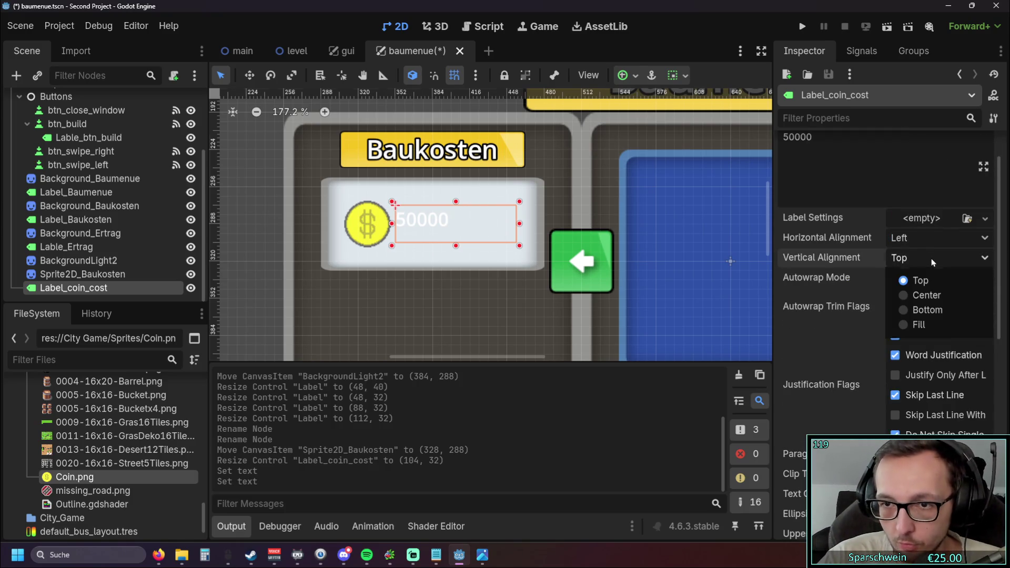
click(929, 298)
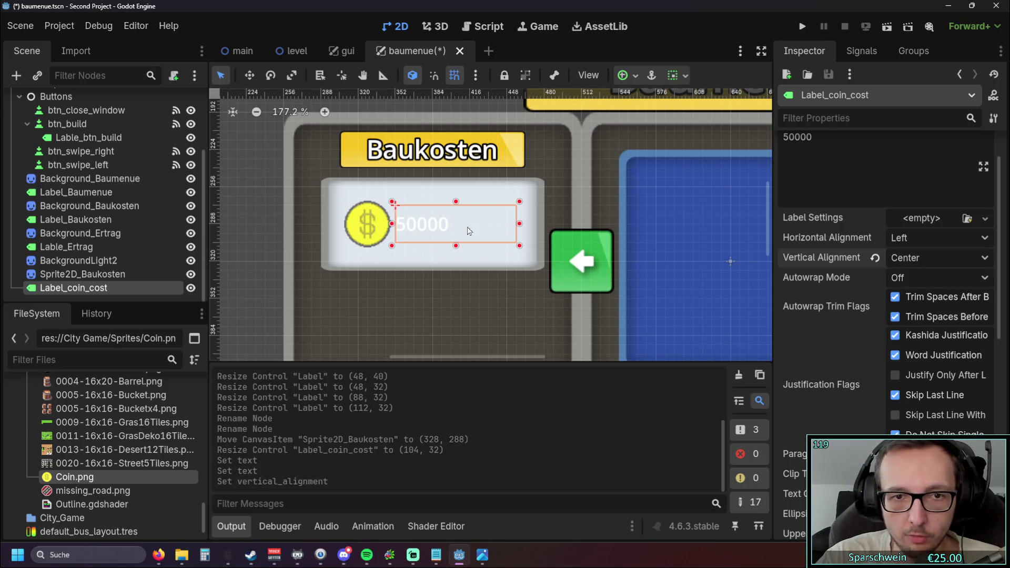
- Override Label_coin_cost's font size to 24 px under Theme Overrides
scroll(559, 294, up, 4)
scroll(888, 370, down, 5)
scroll(795, 355, down, 3)
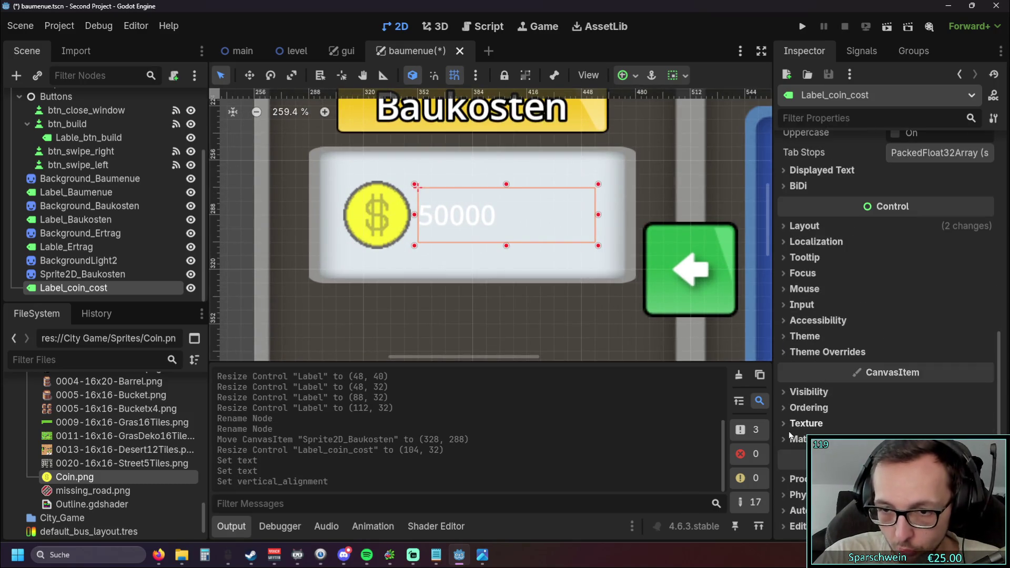
click(795, 352)
click(794, 399)
click(794, 398)
click(794, 414)
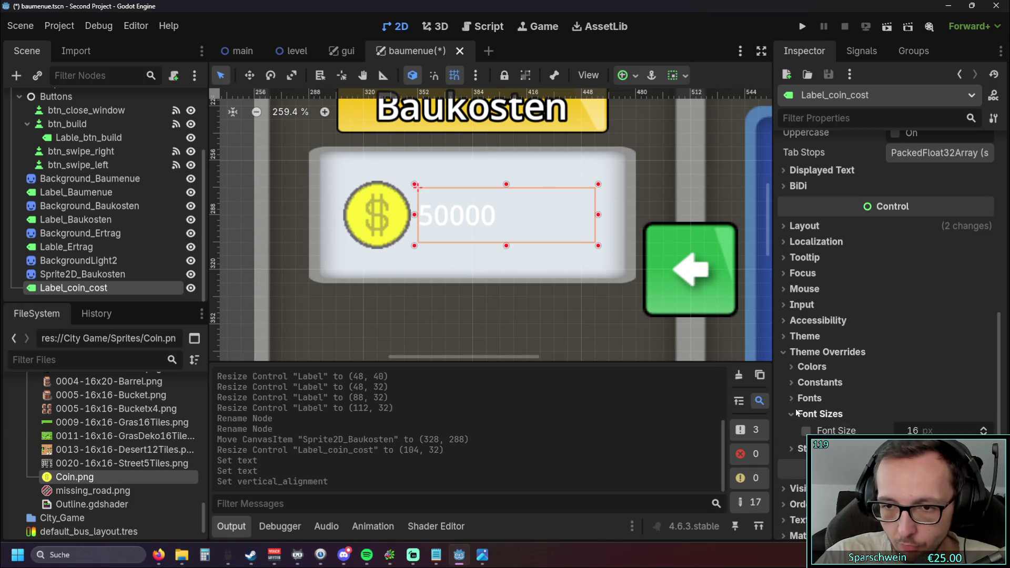
click(983, 428)
click(984, 429)
click(984, 429)
click(984, 428)
click(984, 428)
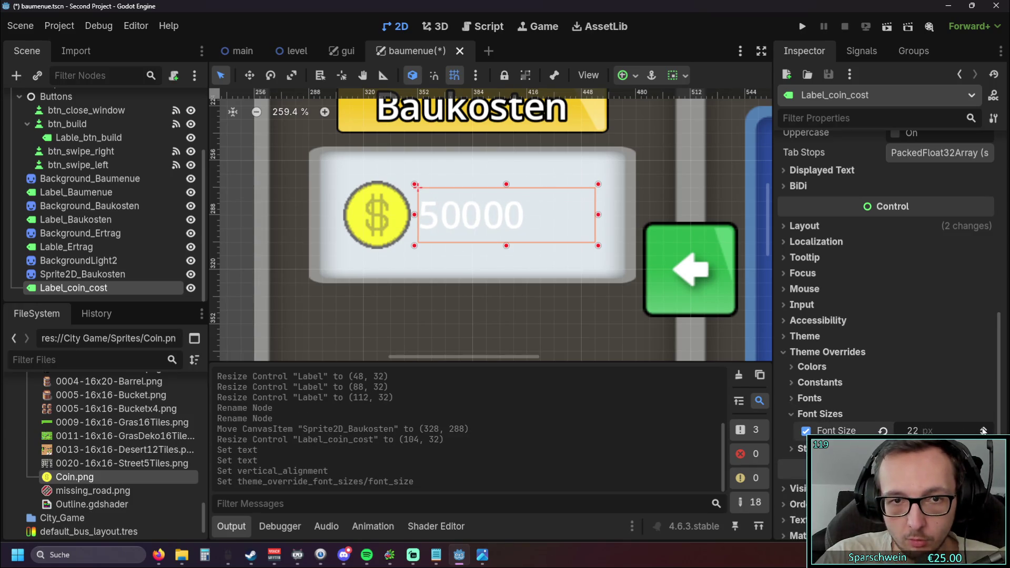
click(983, 429)
click(984, 428)
click(984, 429)
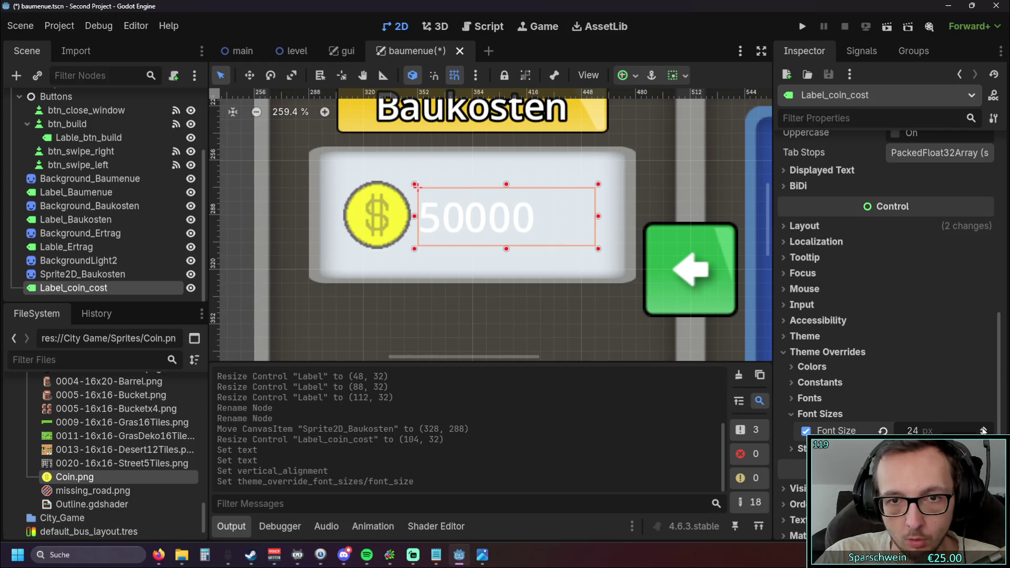
- Enable the Outline Size constant override and set it to 5
scroll(923, 406, down, 2)
click(810, 348)
click(811, 347)
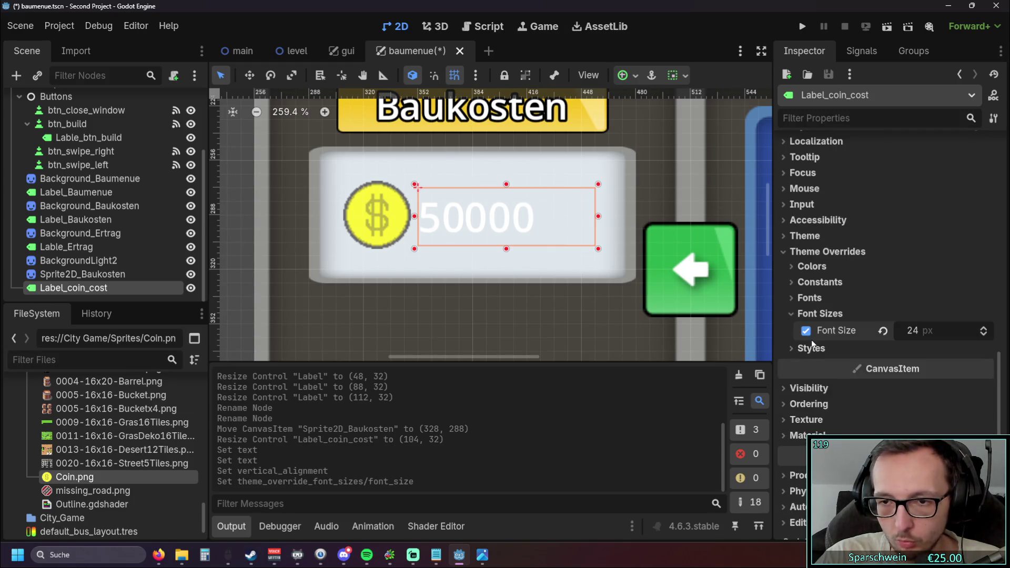
scroll(811, 347, up, 1)
click(800, 347)
click(800, 347)
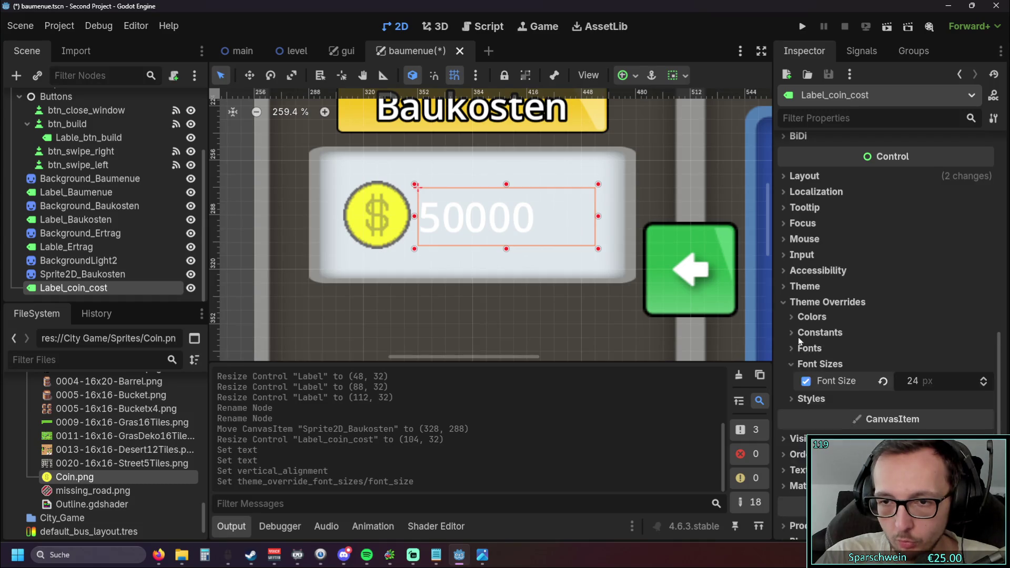
click(805, 332)
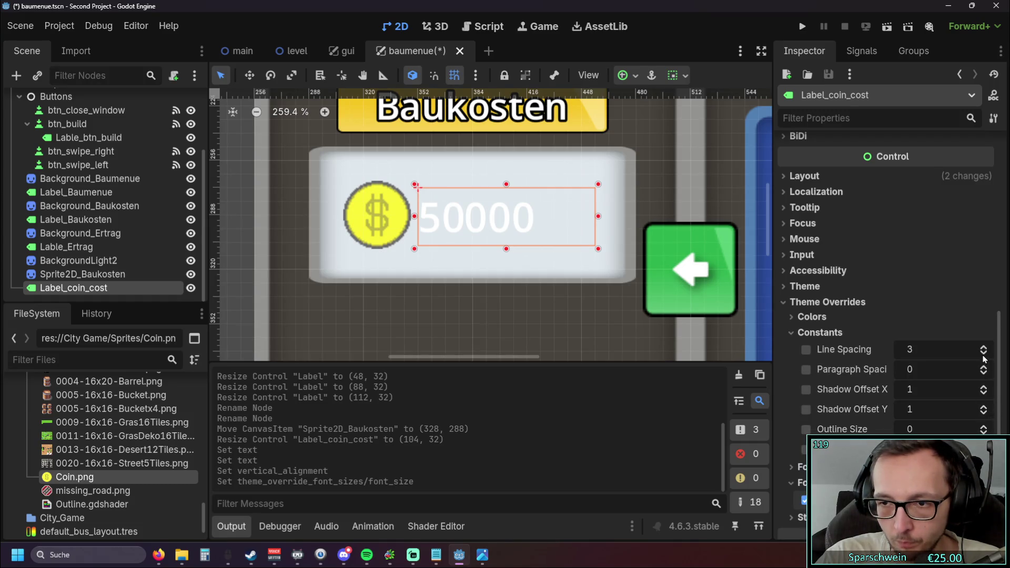
click(984, 427)
click(983, 427)
click(984, 427)
click(983, 427)
click(983, 426)
scroll(559, 308, down, 1)
scroll(559, 310, down, 3)
click(431, 238)
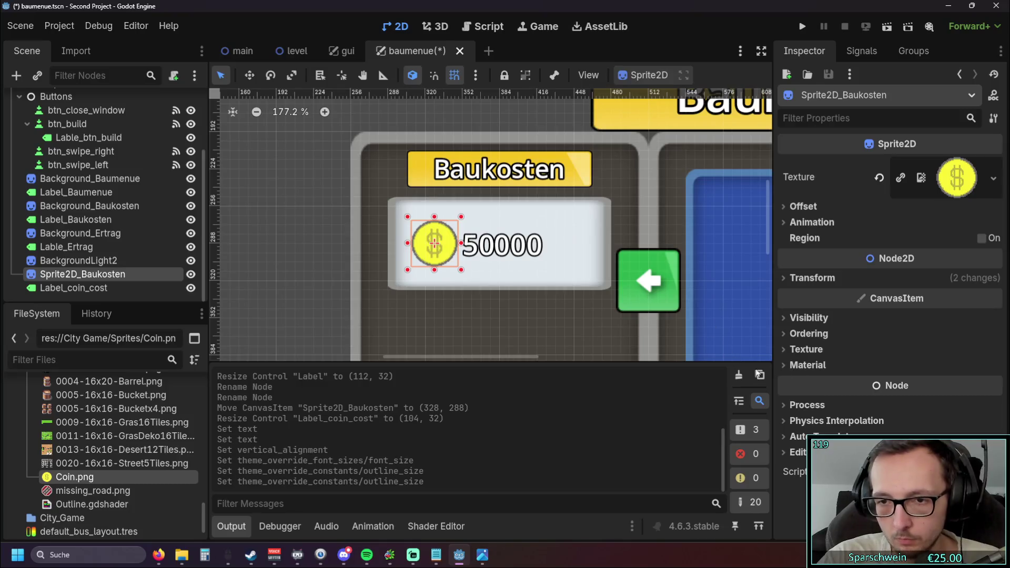
- Inspect the coin sprite's visibility settings in the Inspector
click(788, 320)
click(787, 320)
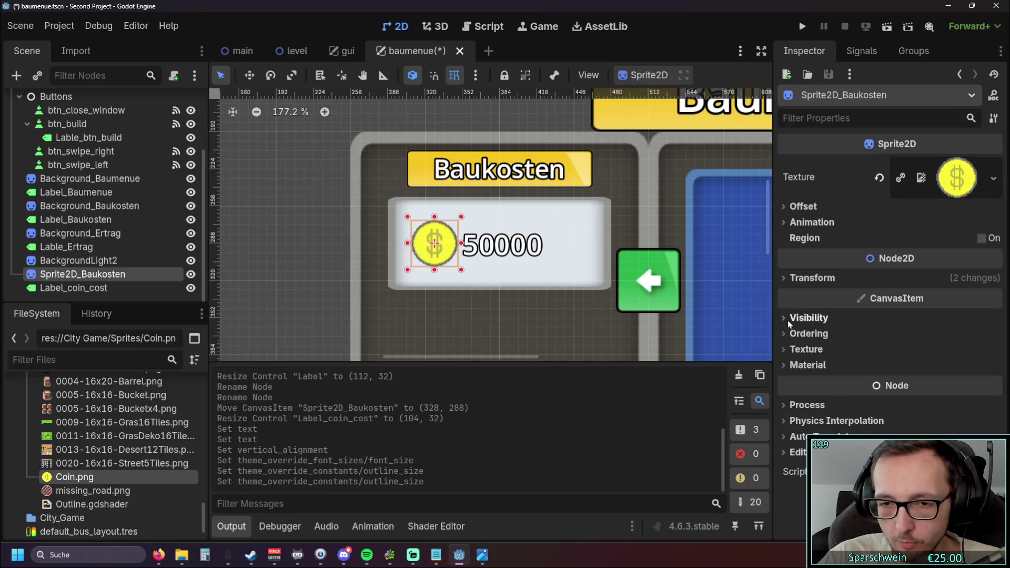
scroll(404, 212, up, 10)
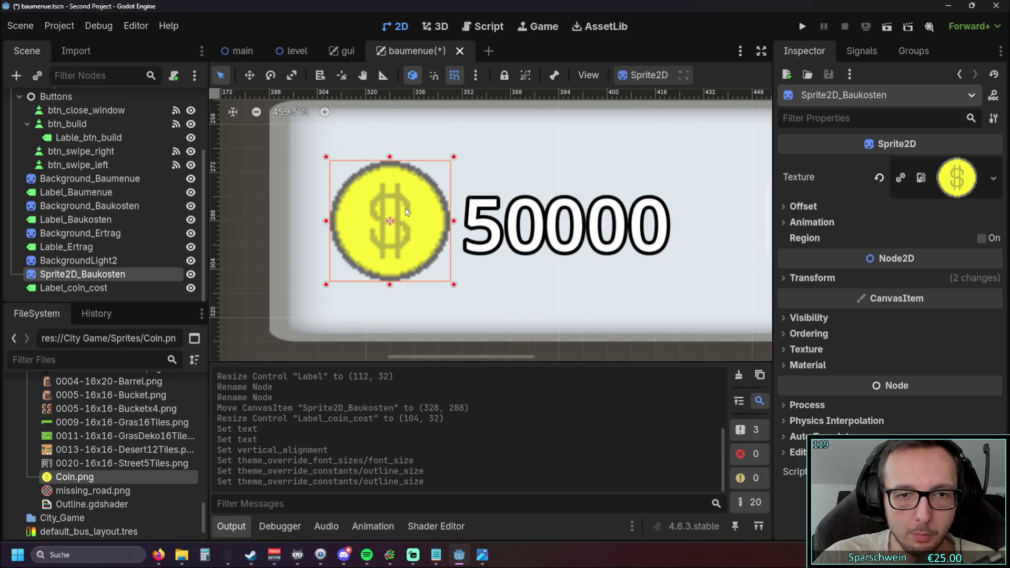
scroll(435, 243, down, 1)
scroll(499, 227, right, 2)
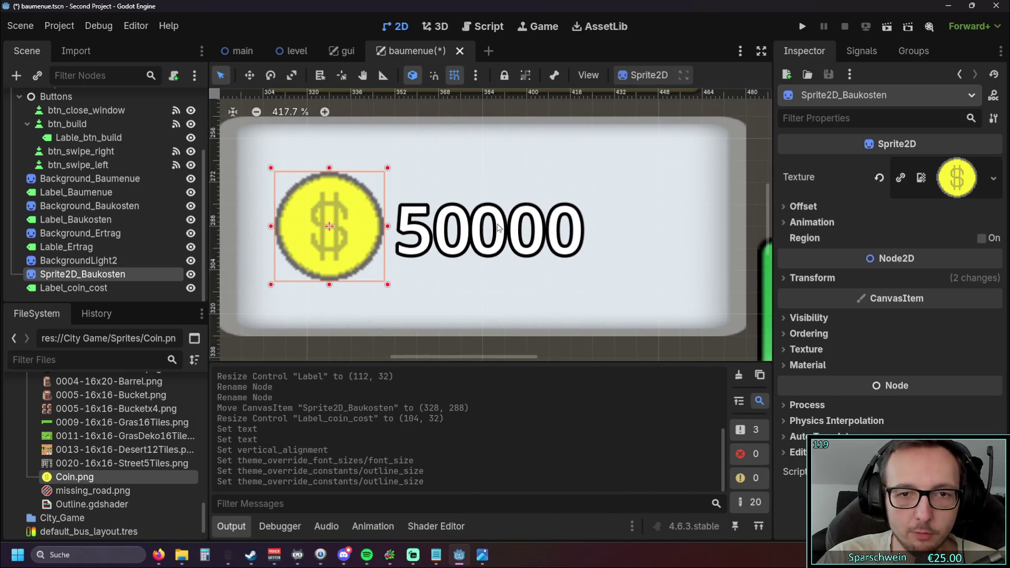
- Lengthen the cost label's text to test 50000000 and widen its box slightly
click(498, 227)
scroll(499, 227, down, 5)
scroll(578, 231, right, 3)
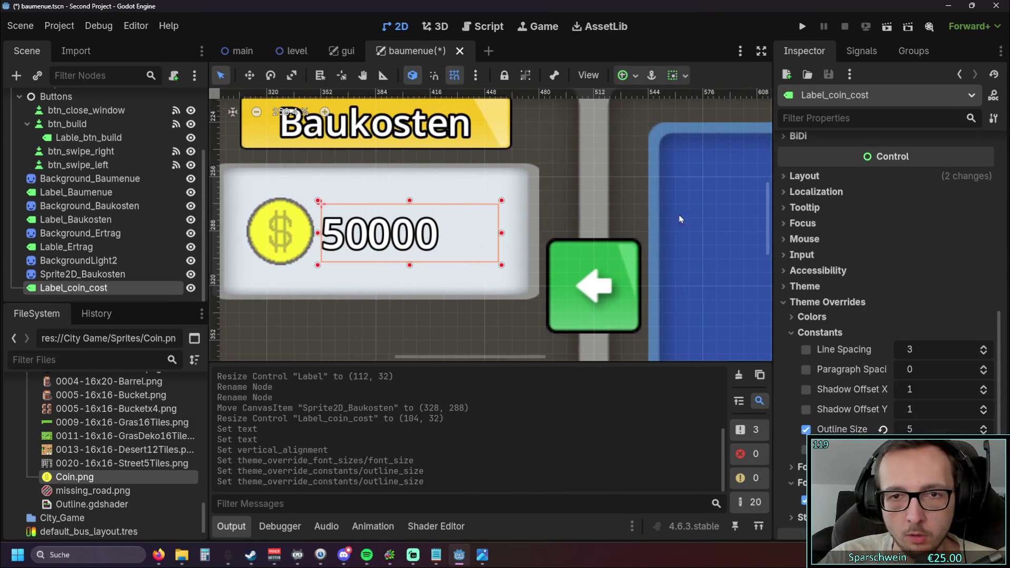
scroll(823, 172, up, 5)
click(847, 189)
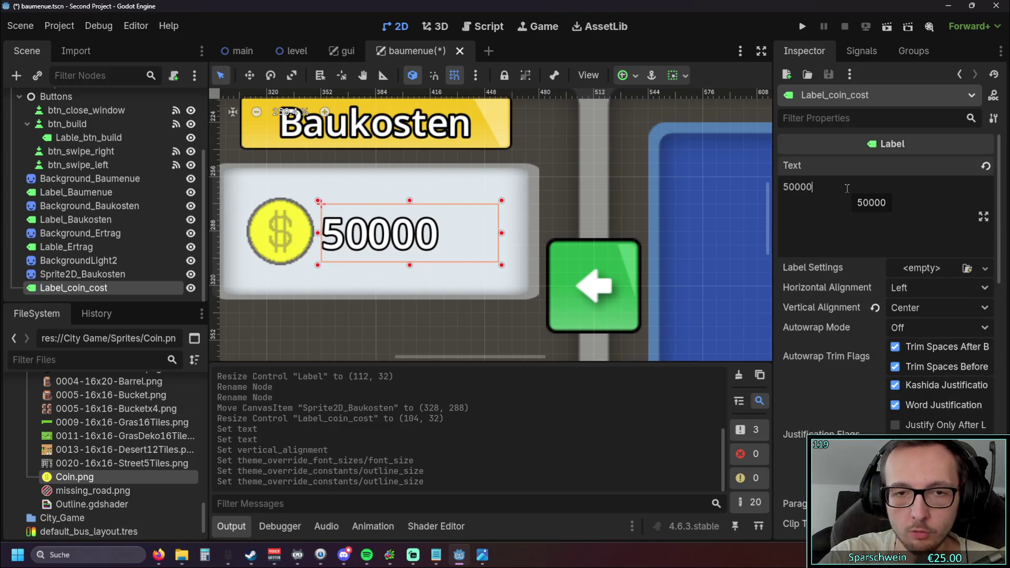
text(00000)
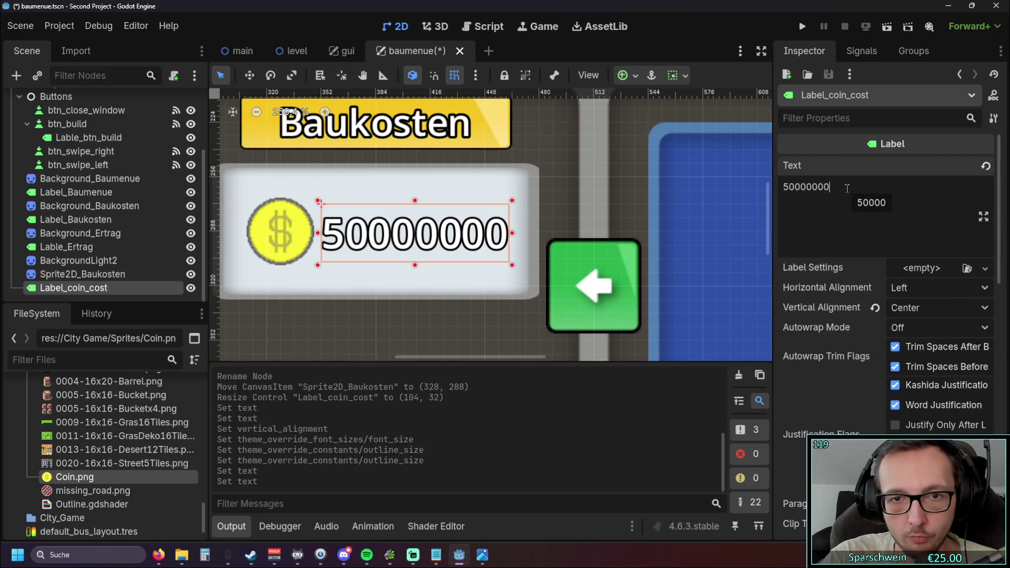
key(BackSpace)
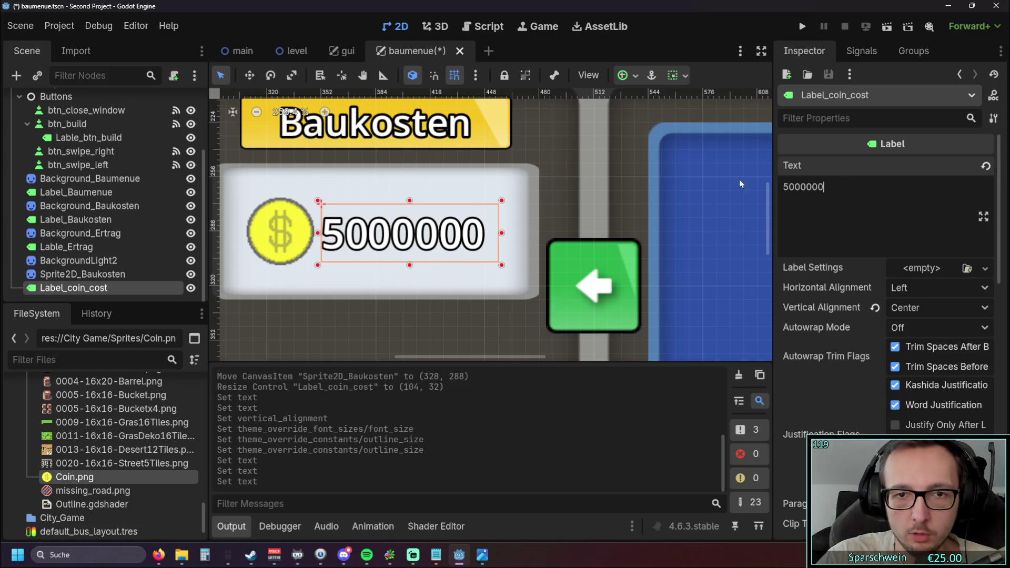
drag(507, 233, 510, 232)
click(832, 184)
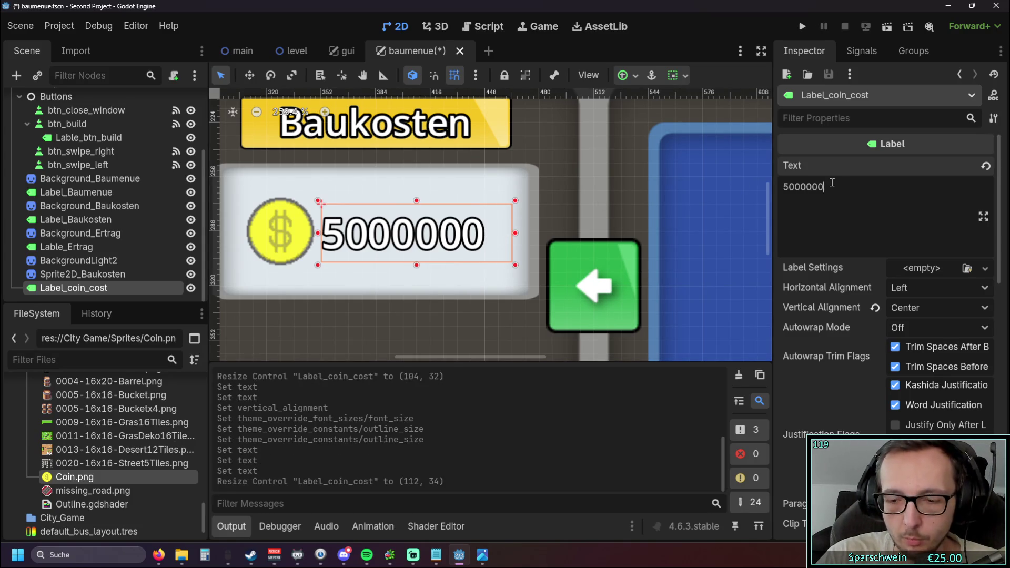
text(0)
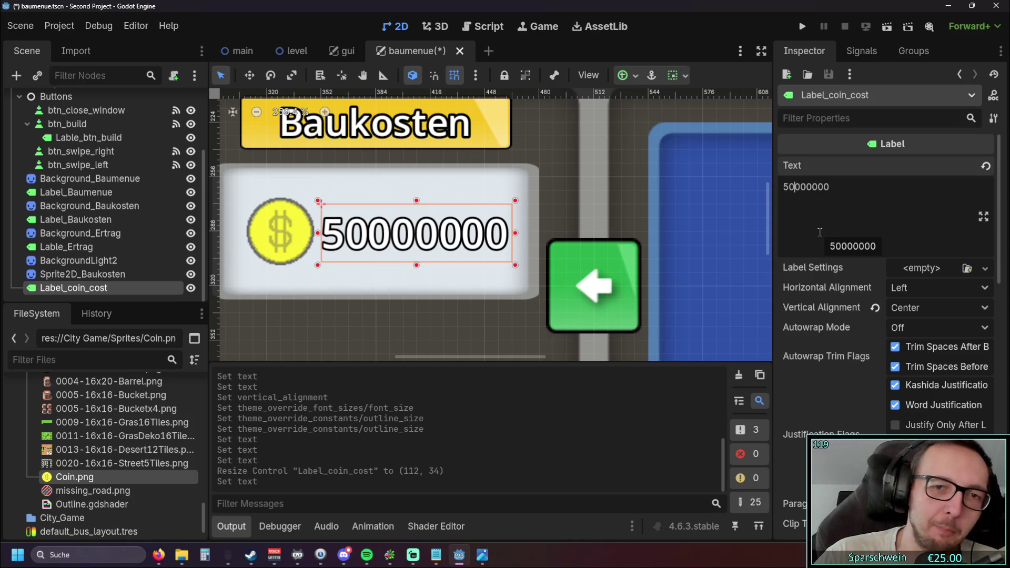
- Select all of the 50000000 cost text and delete it, leaving the label empty
drag(291, 235, 337, 233)
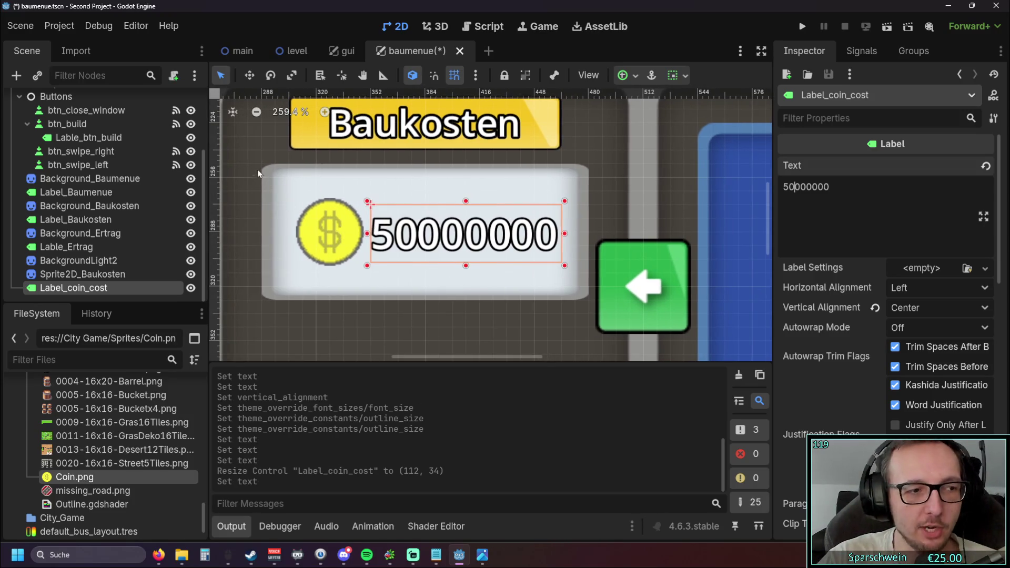
click(256, 174)
scroll(406, 223, down, 6)
scroll(406, 223, up, 3)
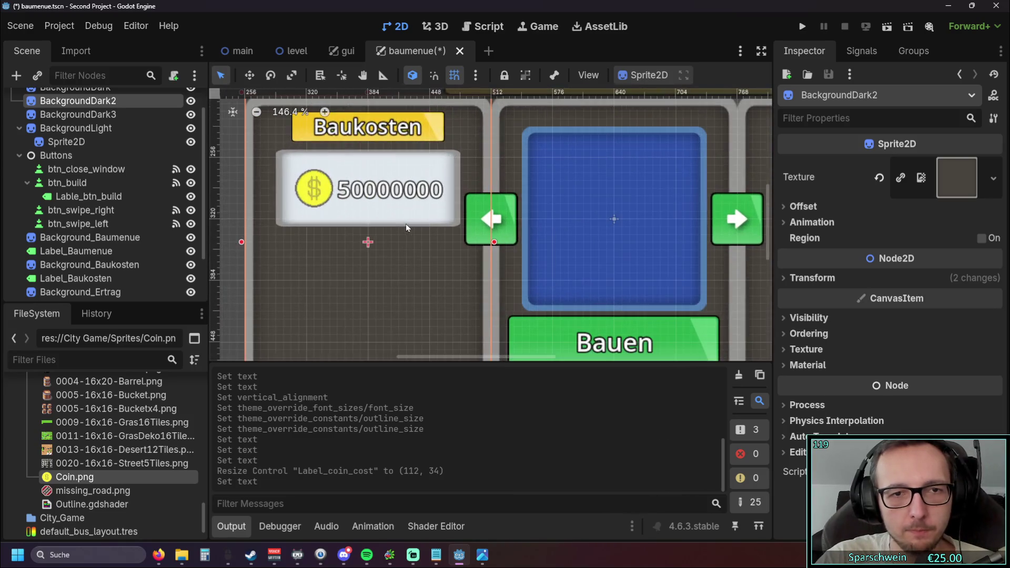
click(394, 196)
drag(830, 186, 772, 191)
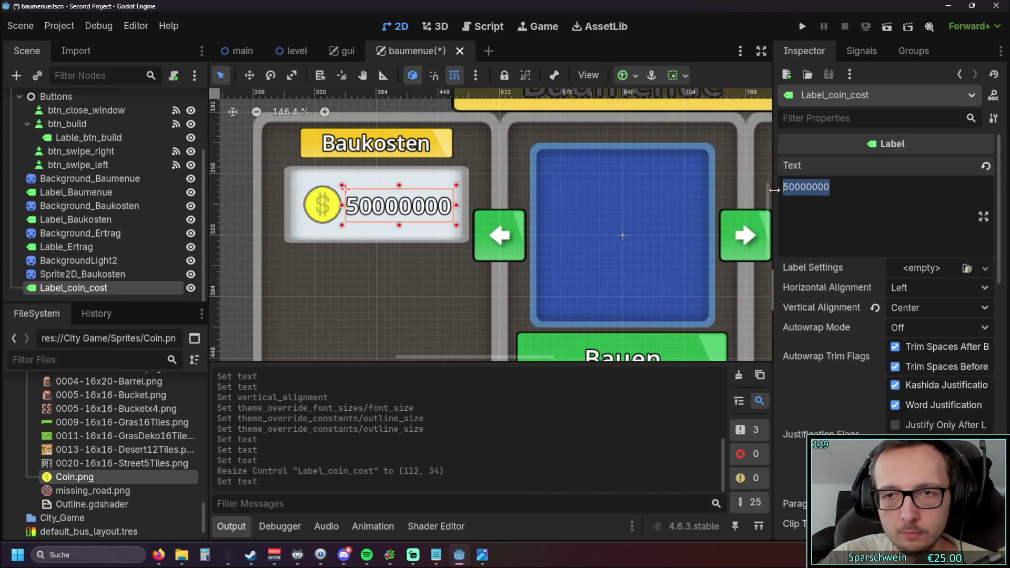
key(BackSpace)
scroll(525, 190, down, 5)
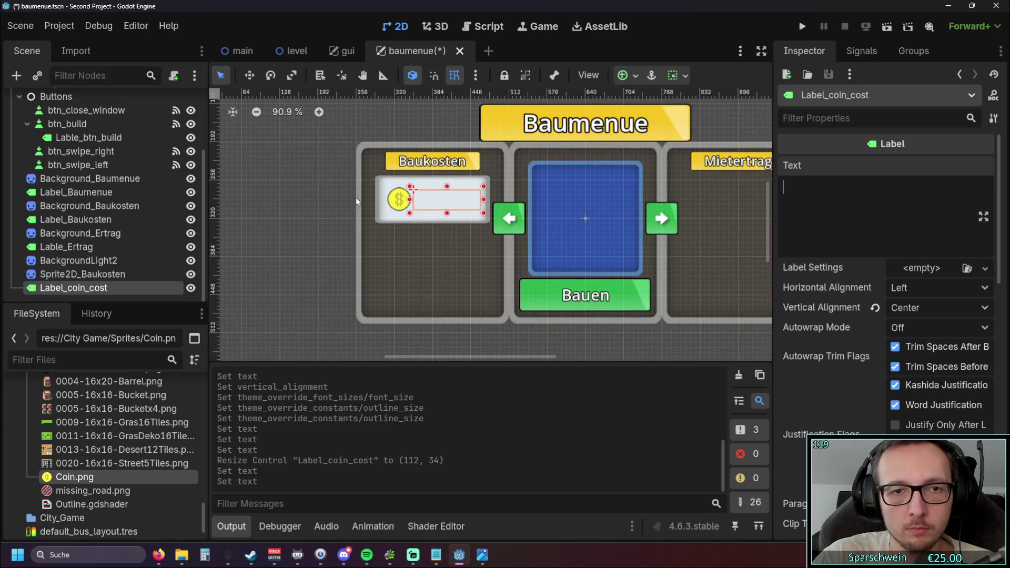
- Enter null as the cost label's text and preview it on the canvas
click(138, 284)
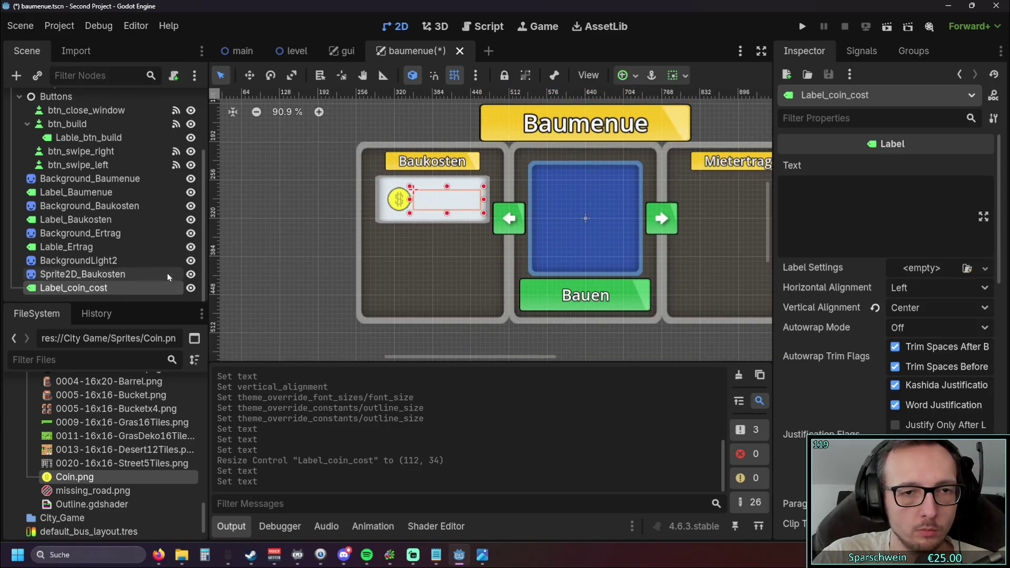
click(866, 205)
text(null)
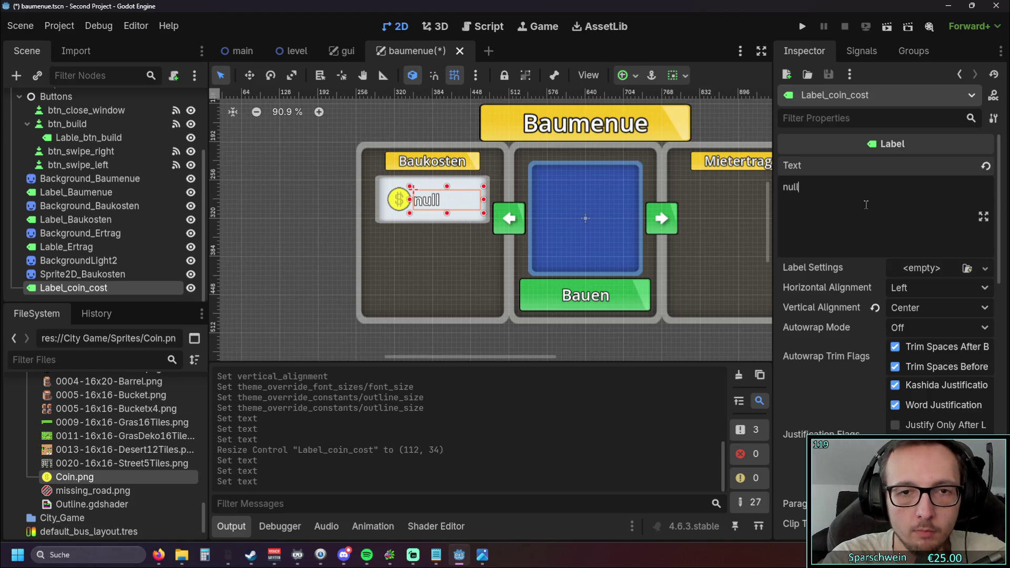
click(293, 226)
scroll(294, 225, up, 6)
scroll(388, 210, down, 2)
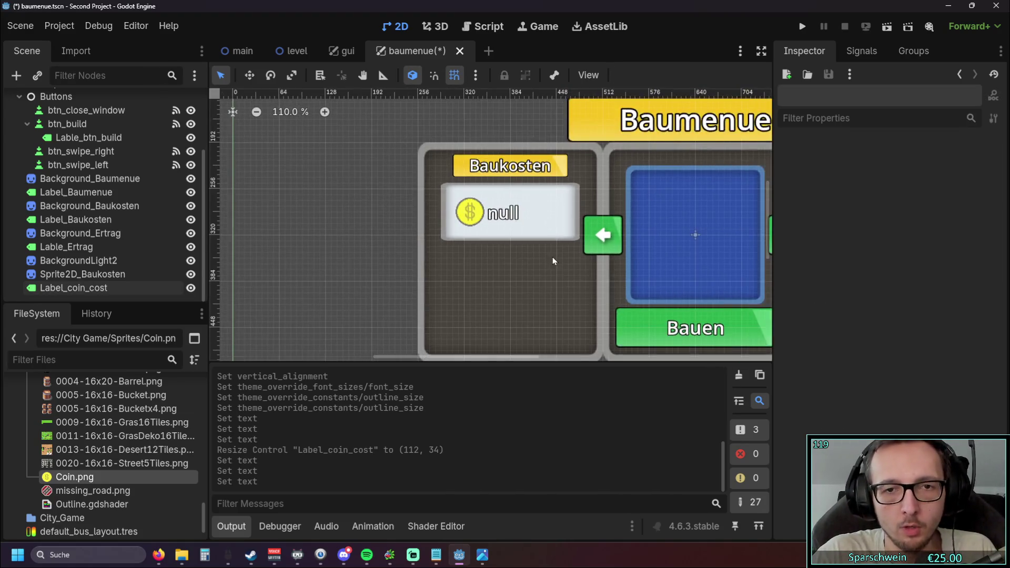
scroll(549, 254, down, 2)
- Replace the null text with 0 and preview the label
click(371, 199)
click(817, 183)
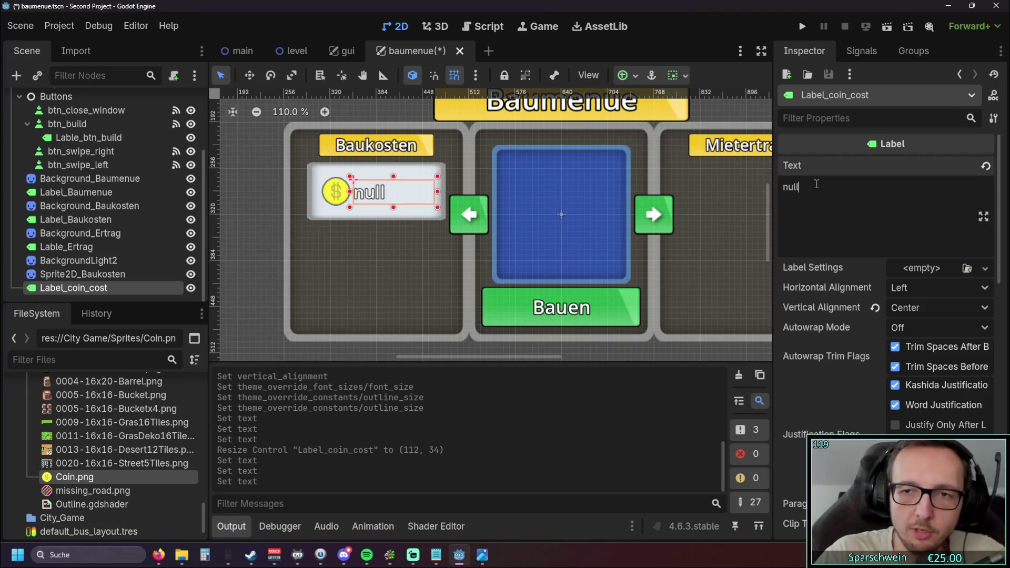
key(BackSpace)
key(BackSpace)
key(BackSpace)
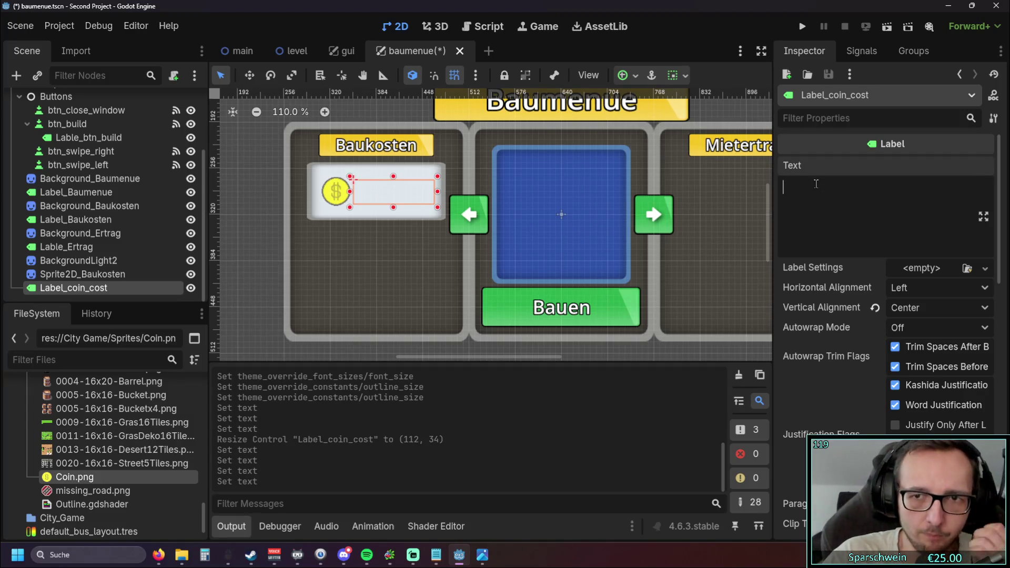
text(0)
click(237, 220)
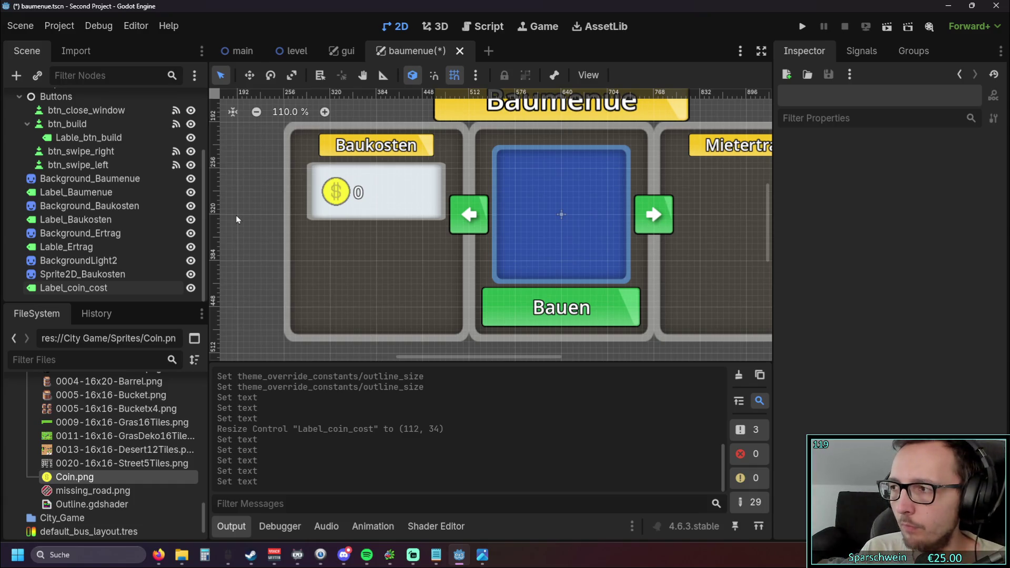
- Append 12345 so the cost label reads 012345
click(363, 199)
click(812, 188)
text(12345)
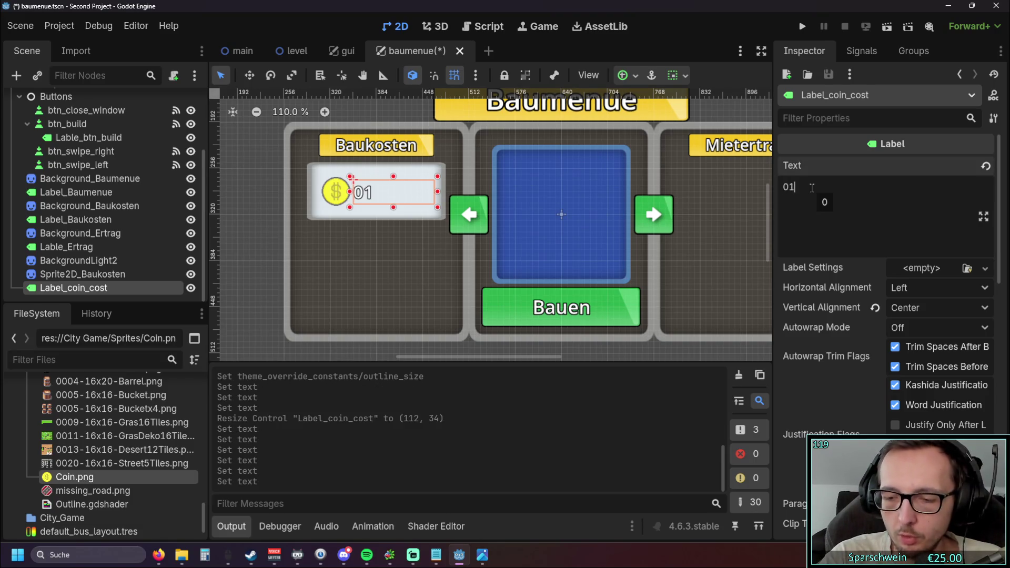
click(242, 203)
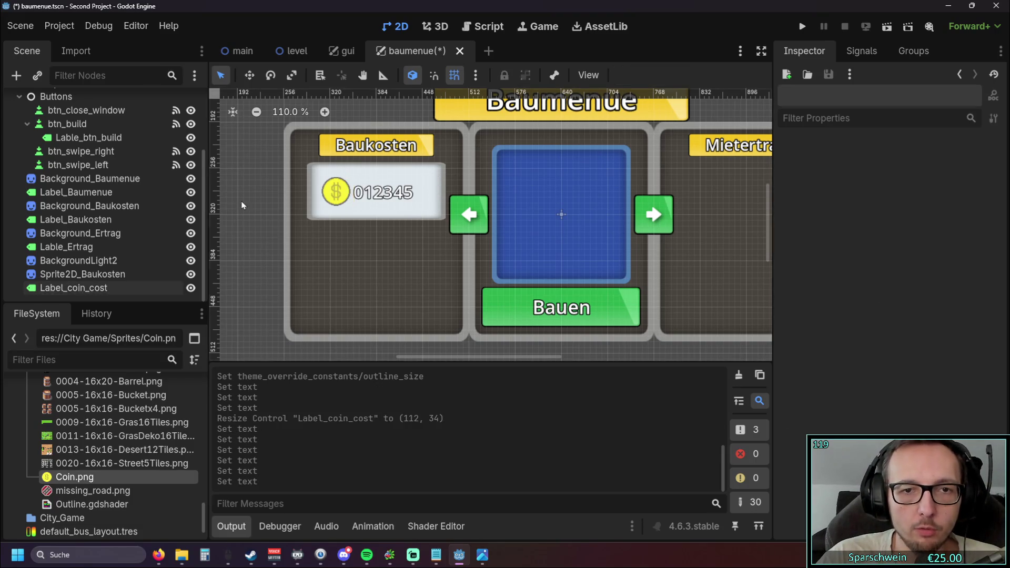
scroll(279, 206, down, 3)
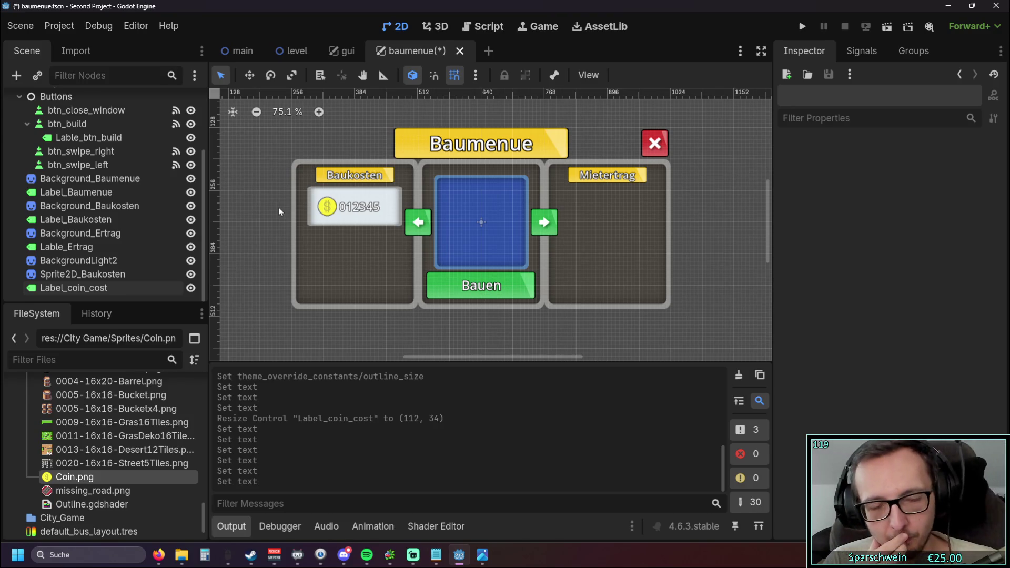
- Run the project, open the Baumenue in the game, and stop it with F8
click(802, 26)
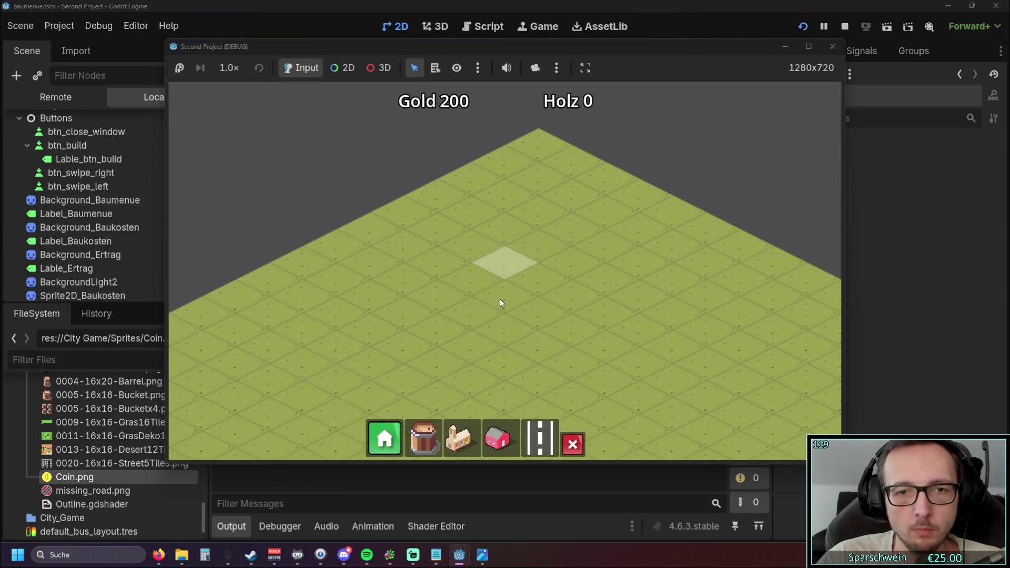
click(380, 437)
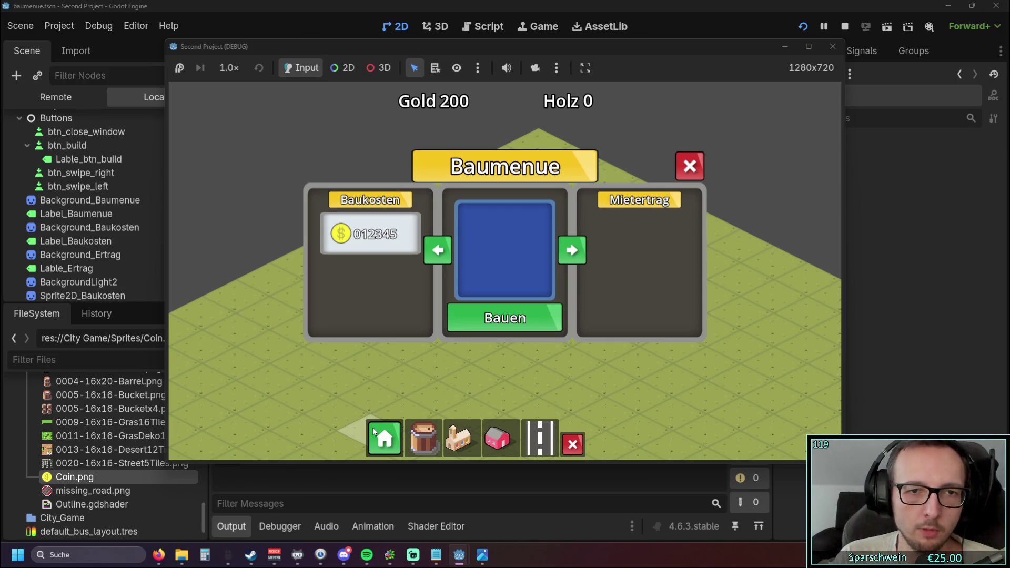
key(F8)
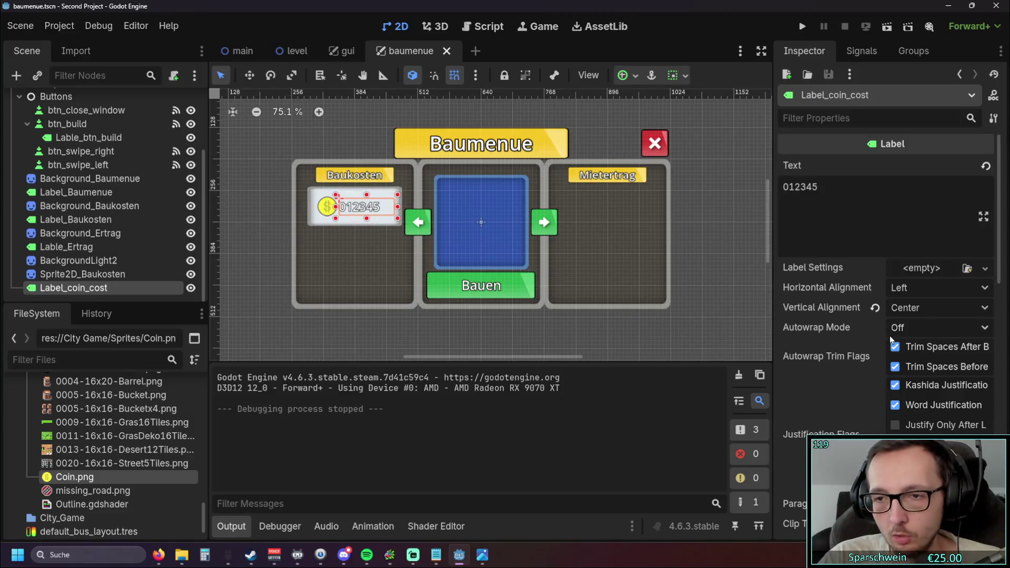
- Raise the cost label's outline size to 6 and launch the game again
scroll(895, 347, down, 10)
click(983, 276)
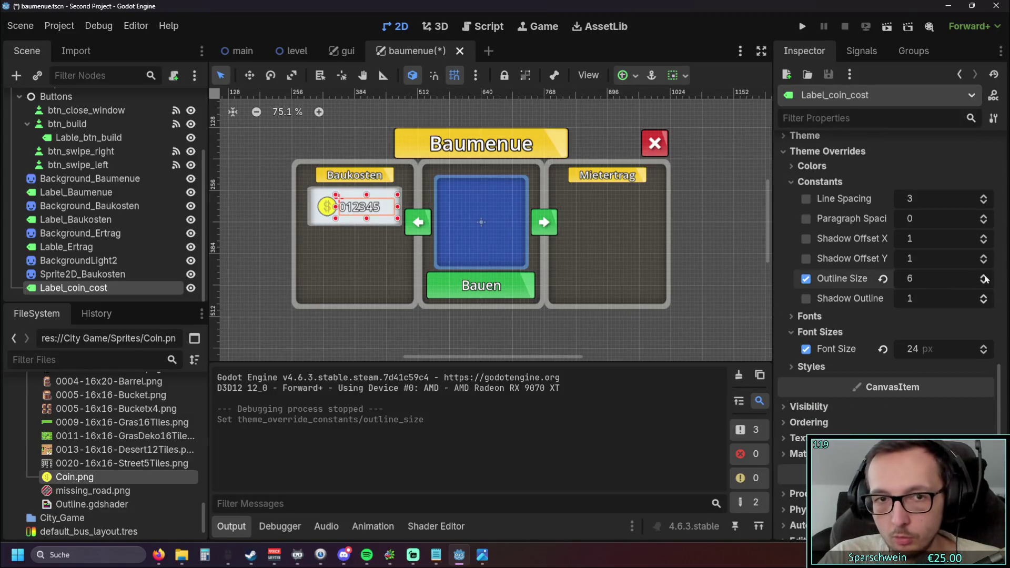
click(580, 348)
click(802, 27)
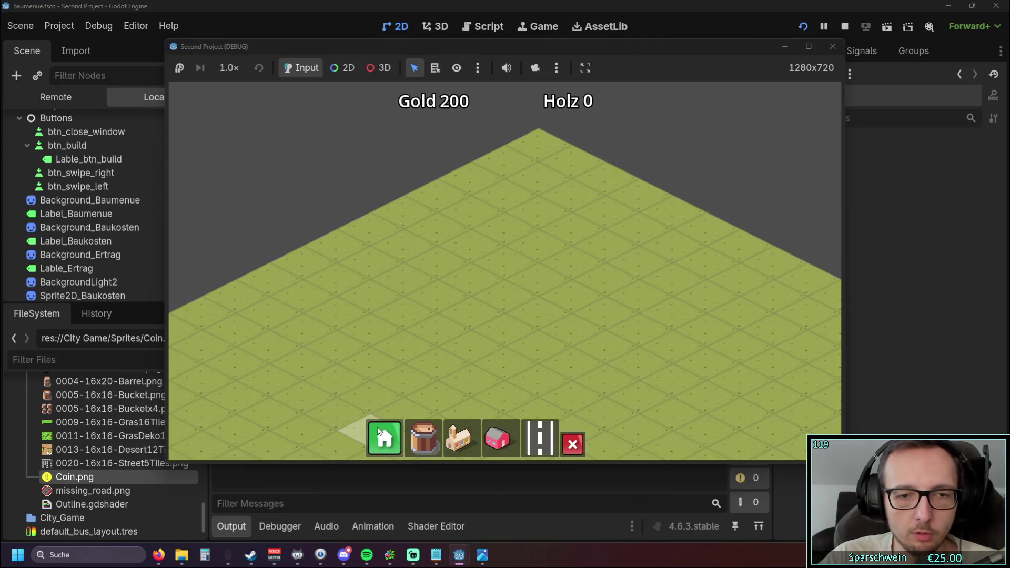
- Open the Baumenue with the outlined 012345 cost in the running game, then stop it
click(379, 432)
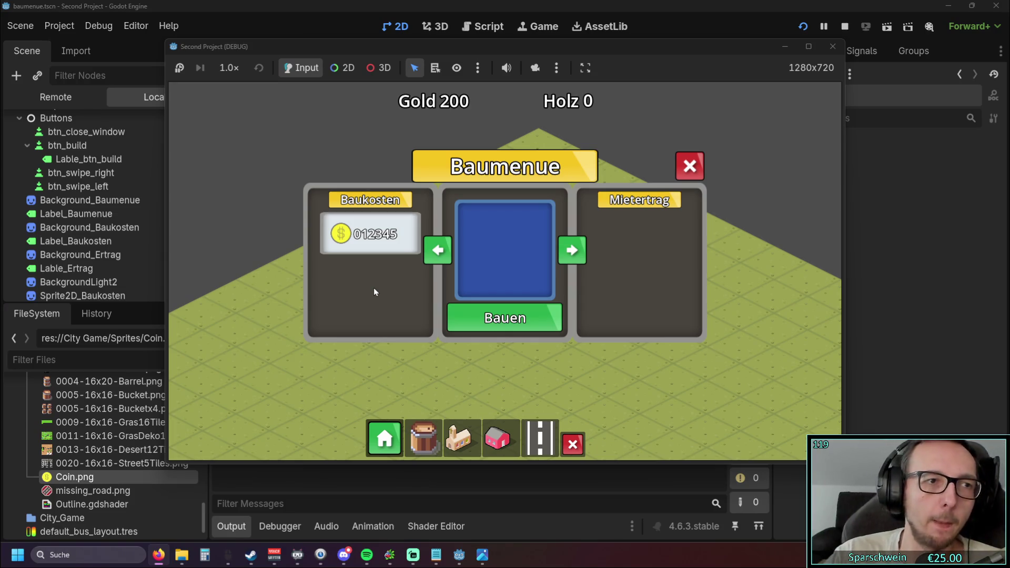
click(375, 291)
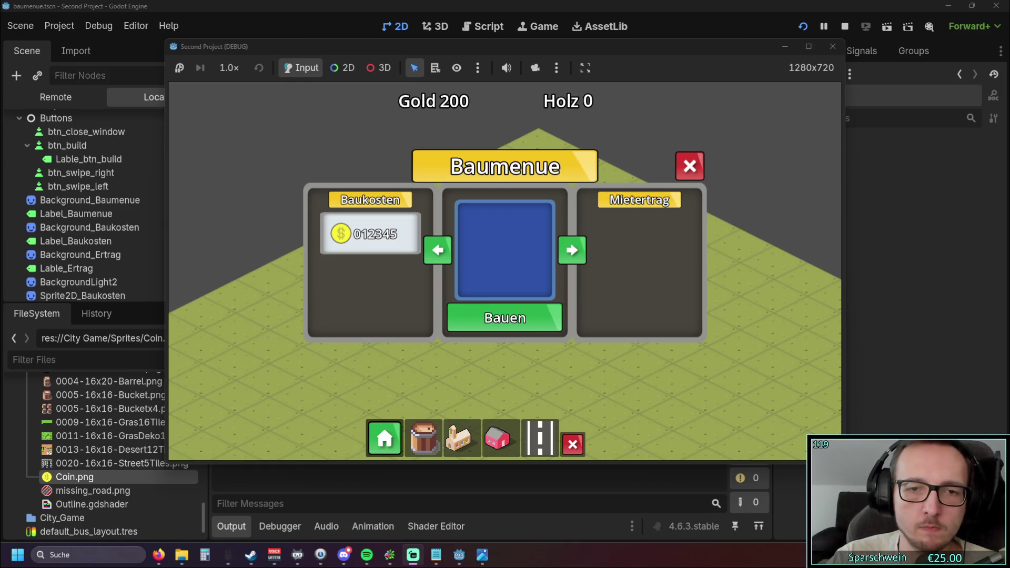
click(832, 47)
- Stretch the middle panel background down and hide the Bauen text label
scroll(505, 316, up, 3)
click(476, 306)
drag(475, 306, 473, 322)
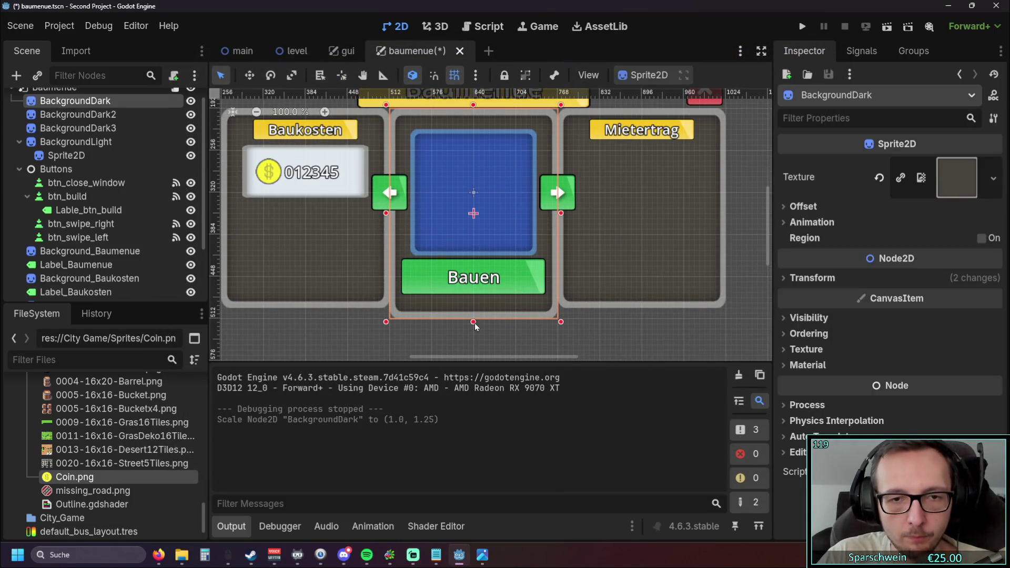
scroll(470, 311, up, 2)
click(446, 262)
drag(446, 262, 462, 277)
click(68, 196)
click(191, 210)
- Stretch the left and right panel backgrounds down to y scale 1.25
click(333, 242)
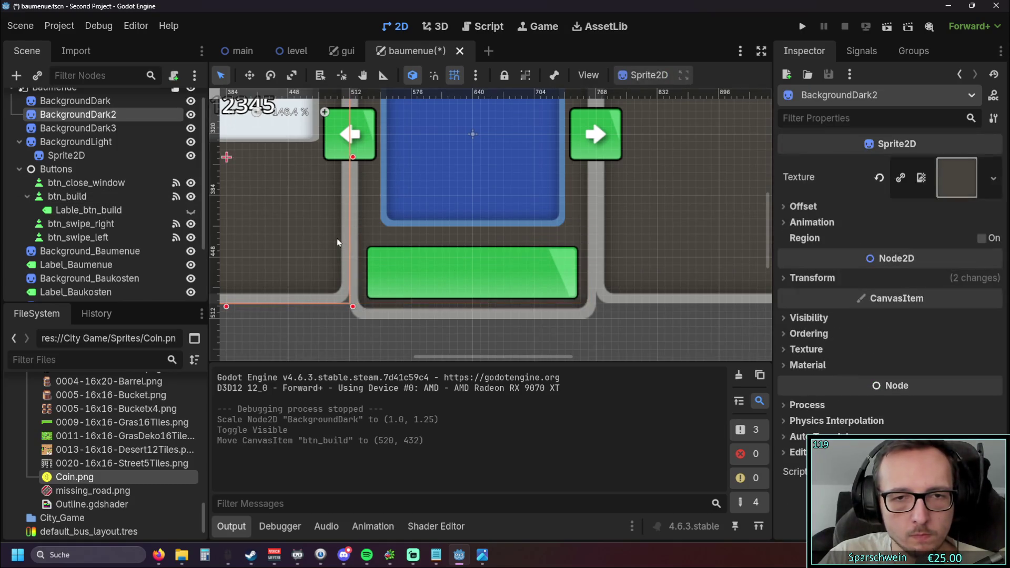
scroll(333, 243, down, 3)
scroll(431, 304, left, 5)
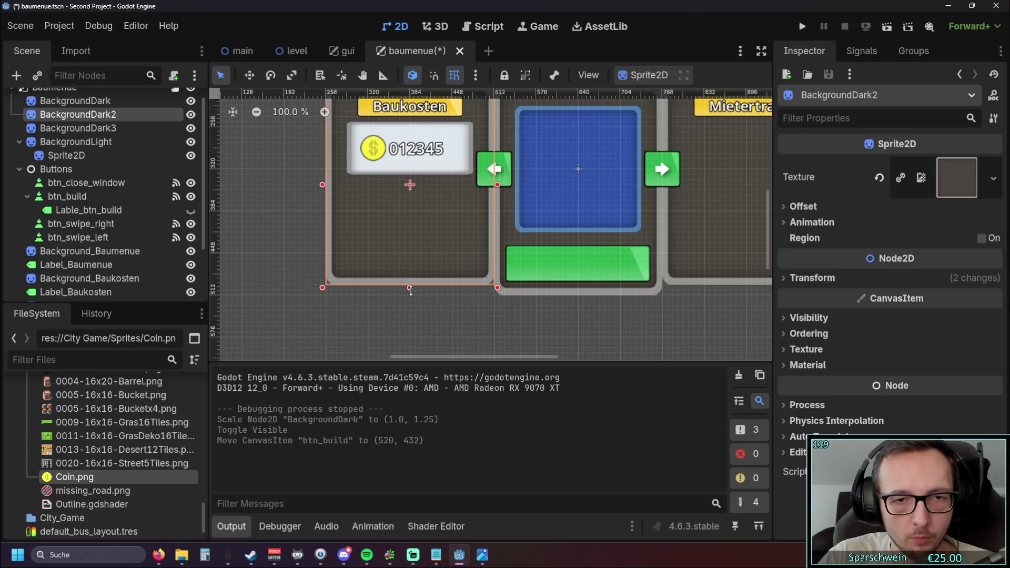
drag(410, 290, 410, 293)
click(411, 295)
scroll(616, 269, right, 3)
click(615, 269)
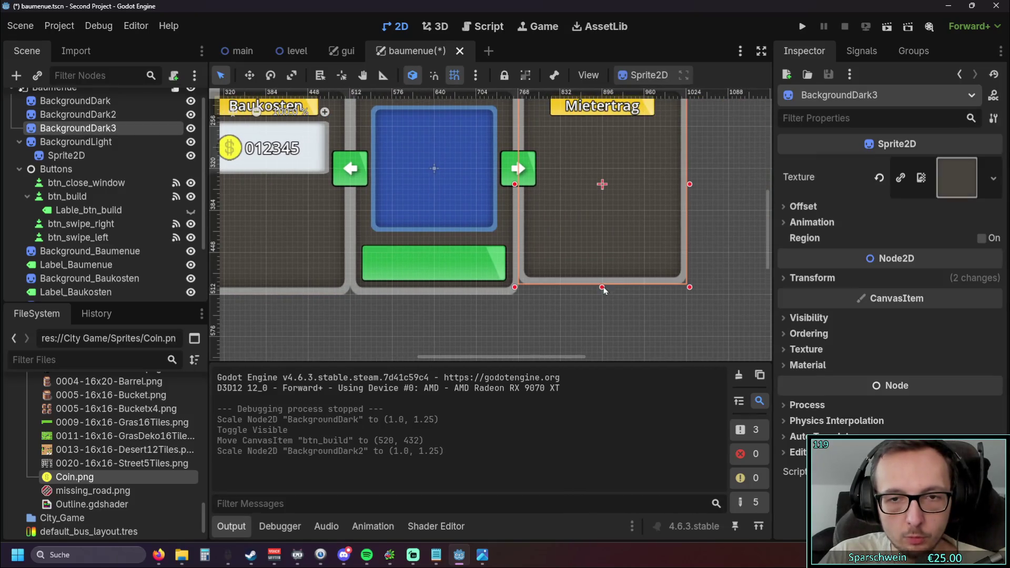
drag(602, 287, 595, 303)
click(595, 303)
- Save the scene and run the game
scroll(493, 306, down, 1)
scroll(497, 300, up, 2)
scroll(500, 294, left, 2)
click(802, 26)
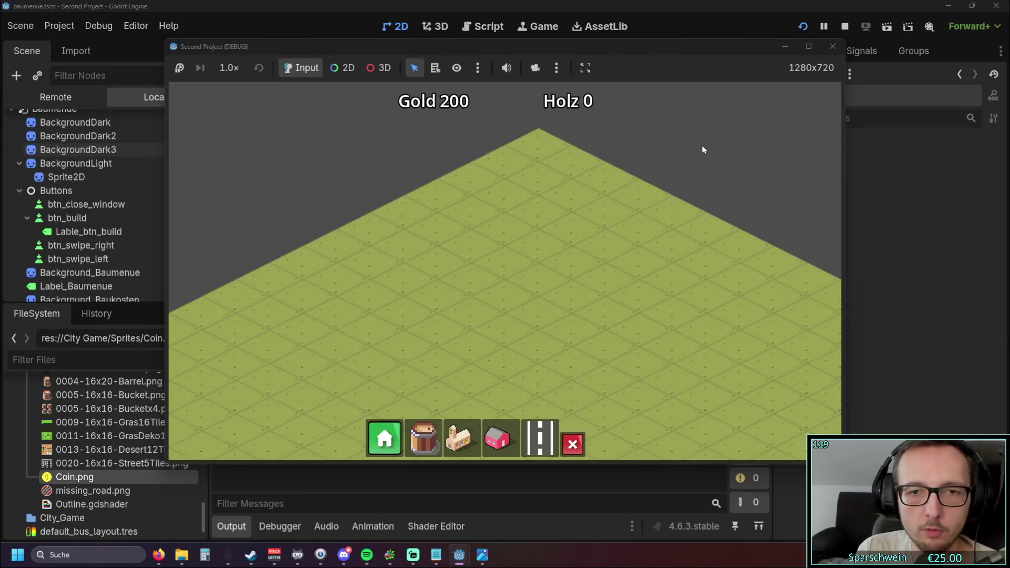
- Open the Baumenue in the game and make the Bauen text label visible again
click(380, 437)
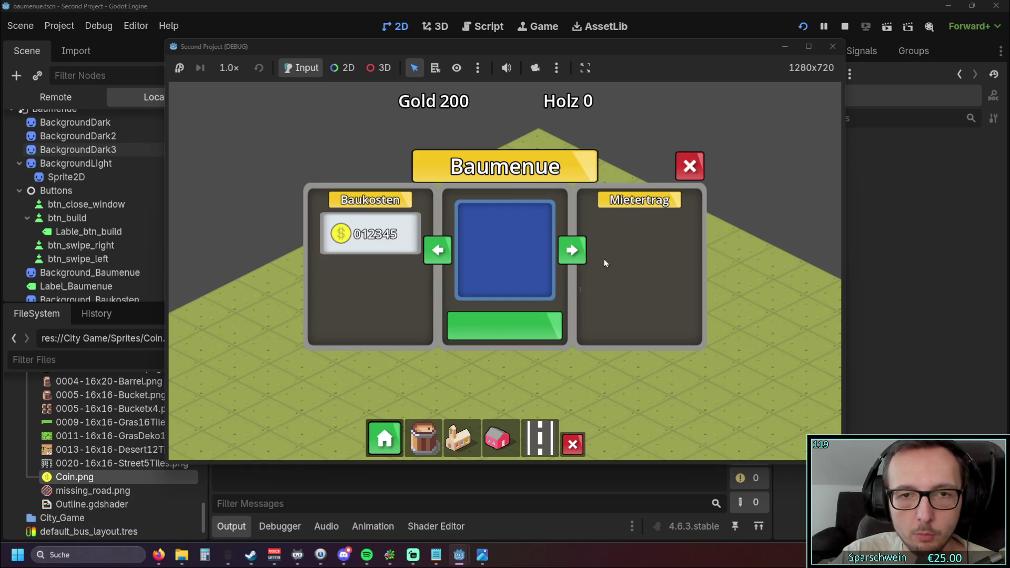
click(120, 233)
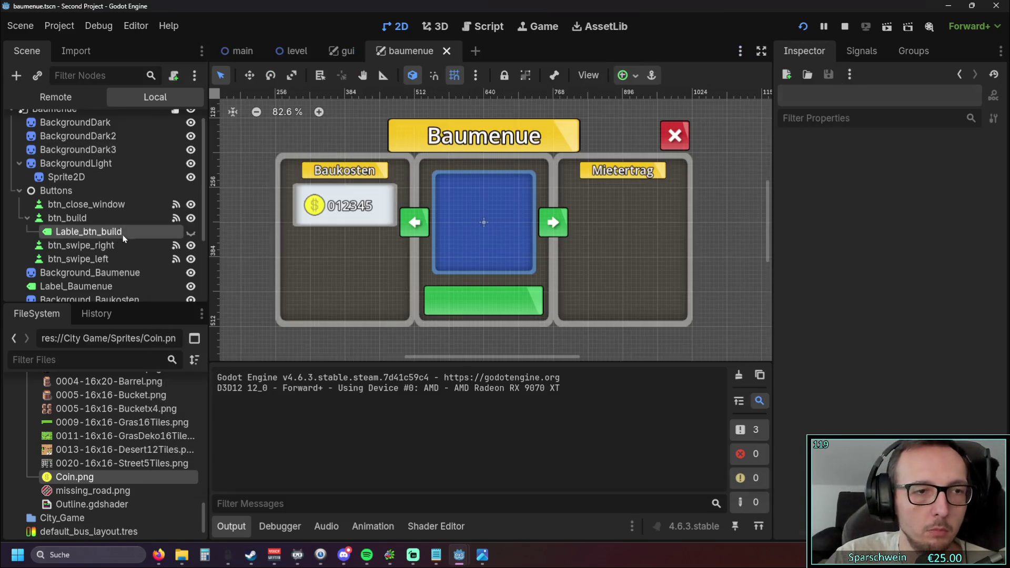
double_click(188, 234)
click(190, 233)
click(190, 232)
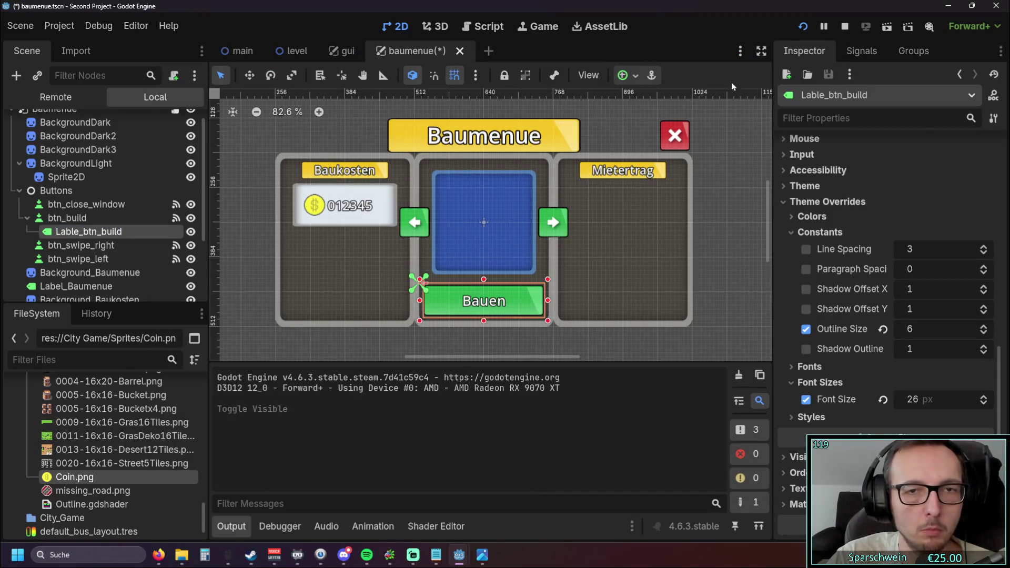
- Close the Baumenue panel in the running game and stop the test run
mouse_move(460, 555)
click(515, 498)
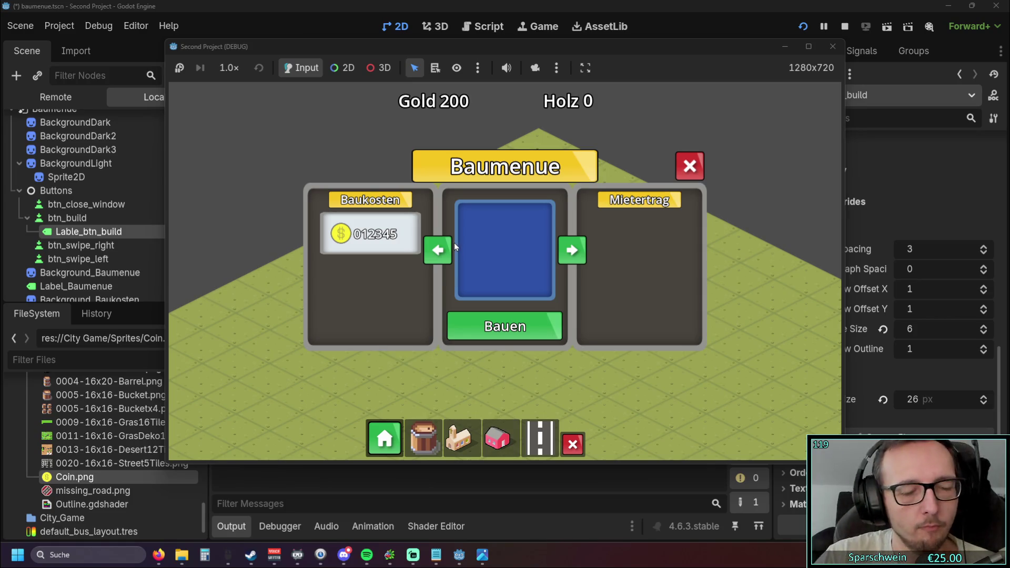
click(692, 166)
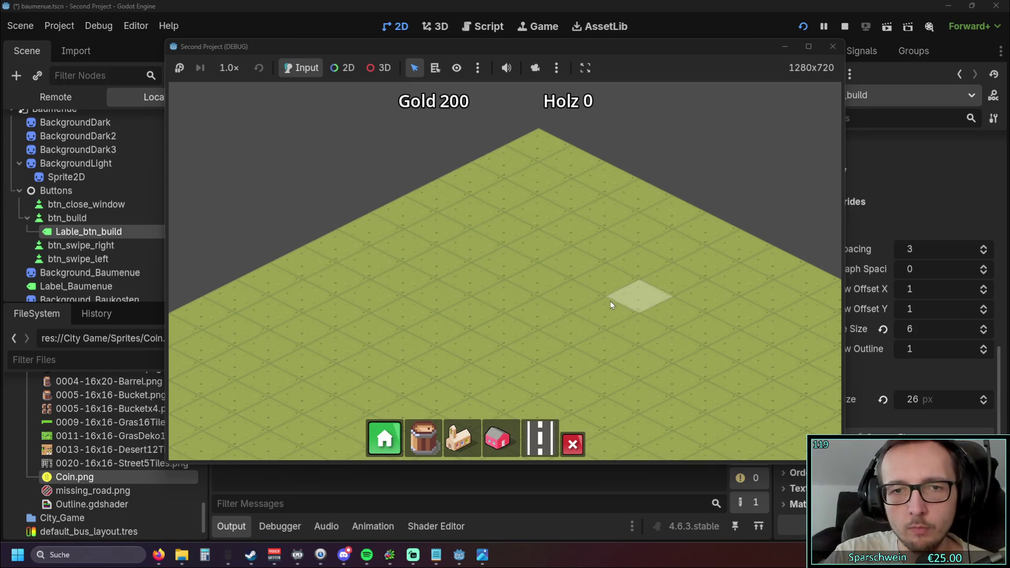
click(834, 47)
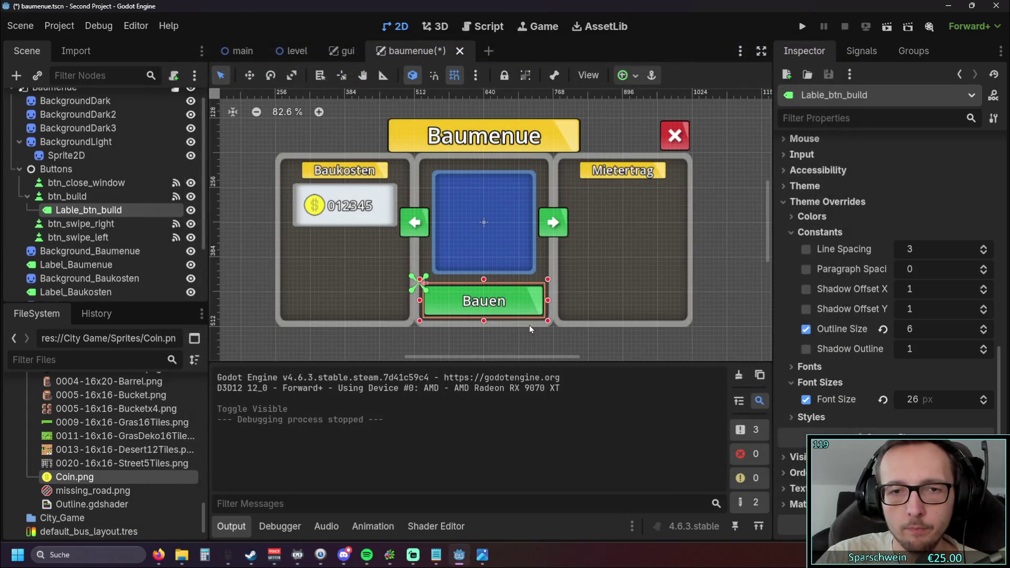
- Browse the panel backgrounds and Baukosten nodes in the Scene dock
click(493, 267)
scroll(492, 267, up, 4)
click(305, 289)
scroll(131, 237, down, 3)
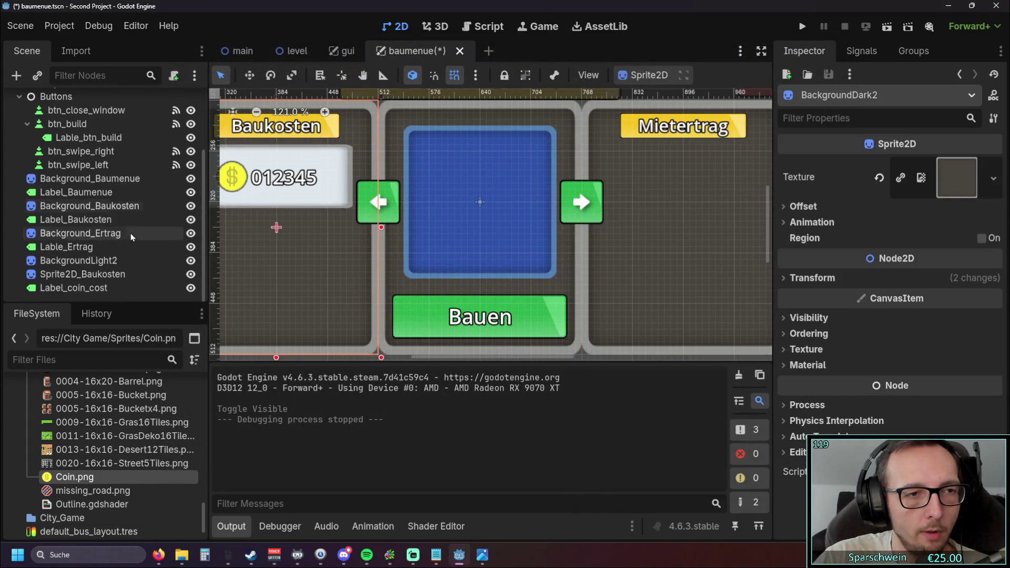
right_click(80, 297)
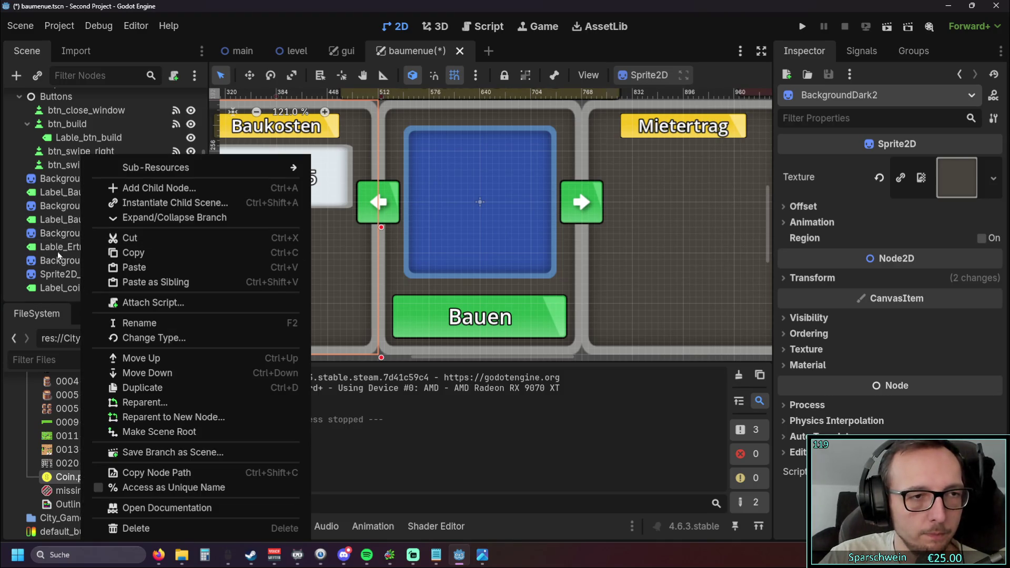
click(58, 258)
click(58, 233)
scroll(58, 233, up, 2)
click(83, 231)
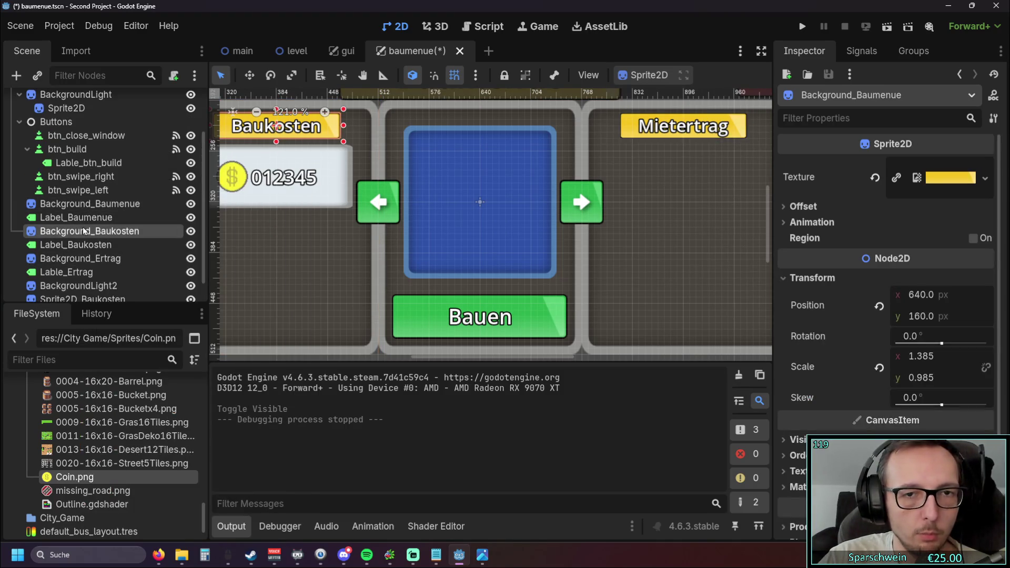
click(82, 245)
scroll(82, 251, down, 2)
- Choose to add a new child node under Label_coin_cost from its context menu
right_click(64, 299)
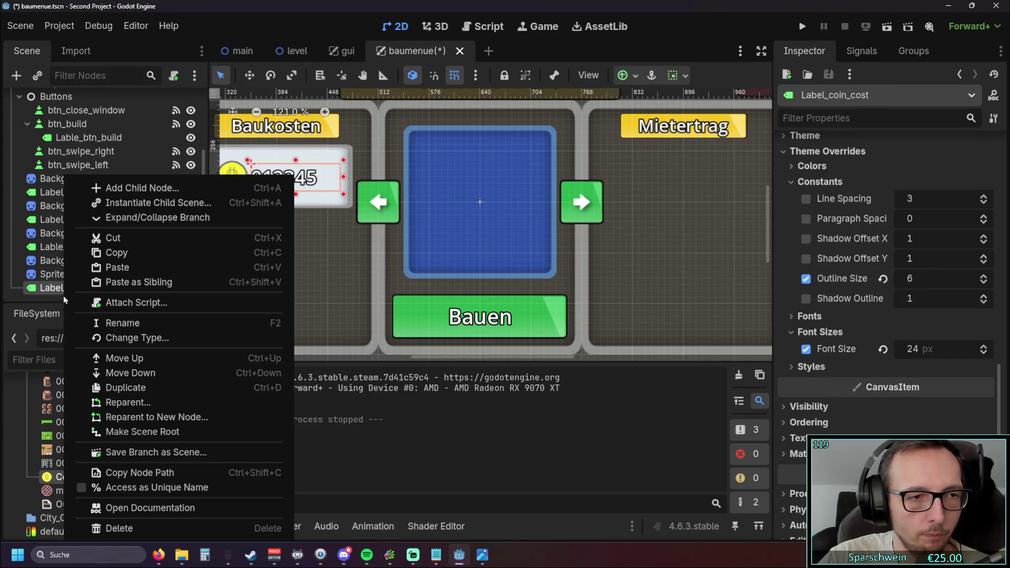
click(14, 294)
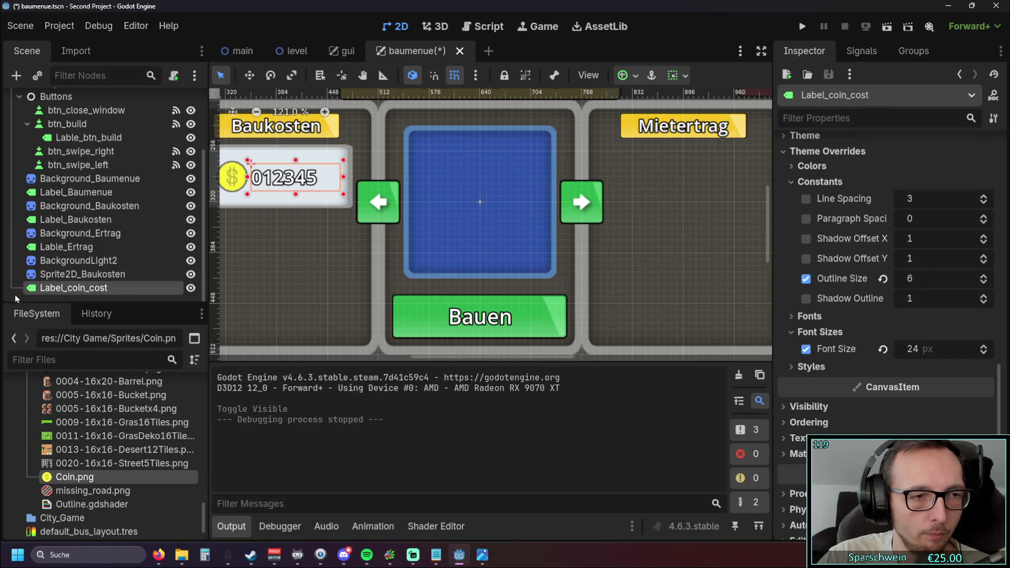
right_click(14, 294)
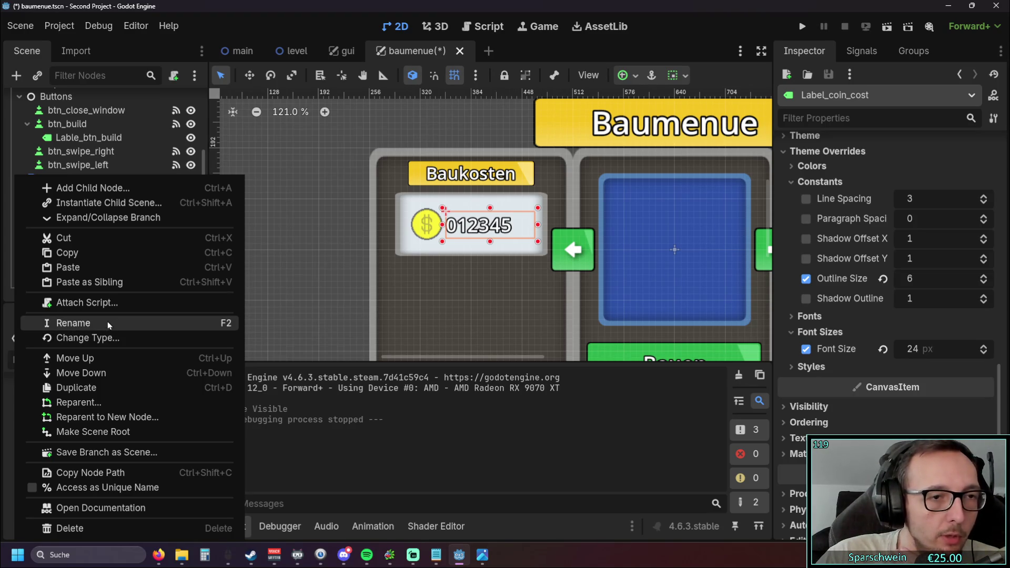
click(99, 189)
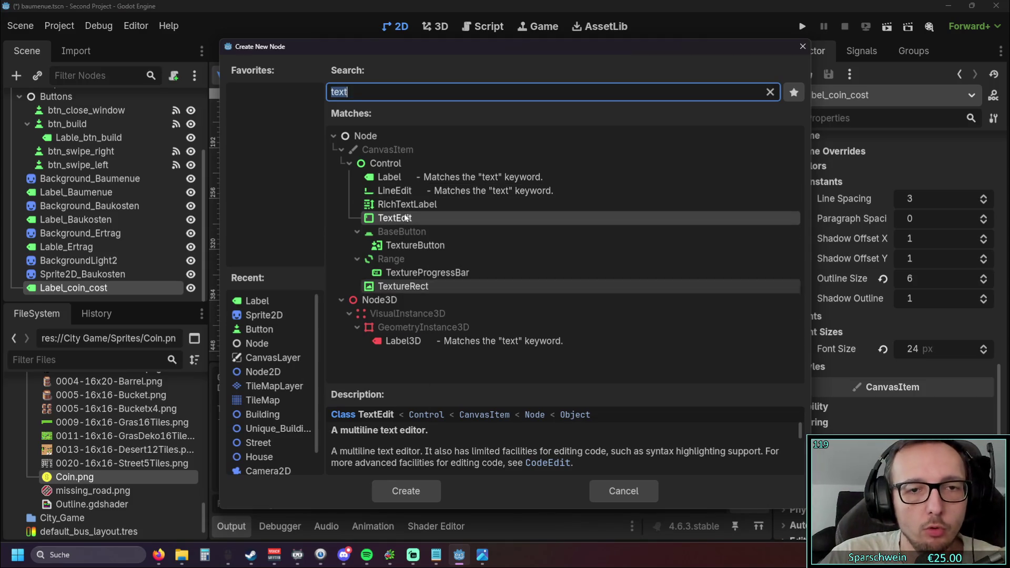
- Add a new Label node and move it above Label_coin_cost in the scene tree
click(386, 163)
click(385, 94)
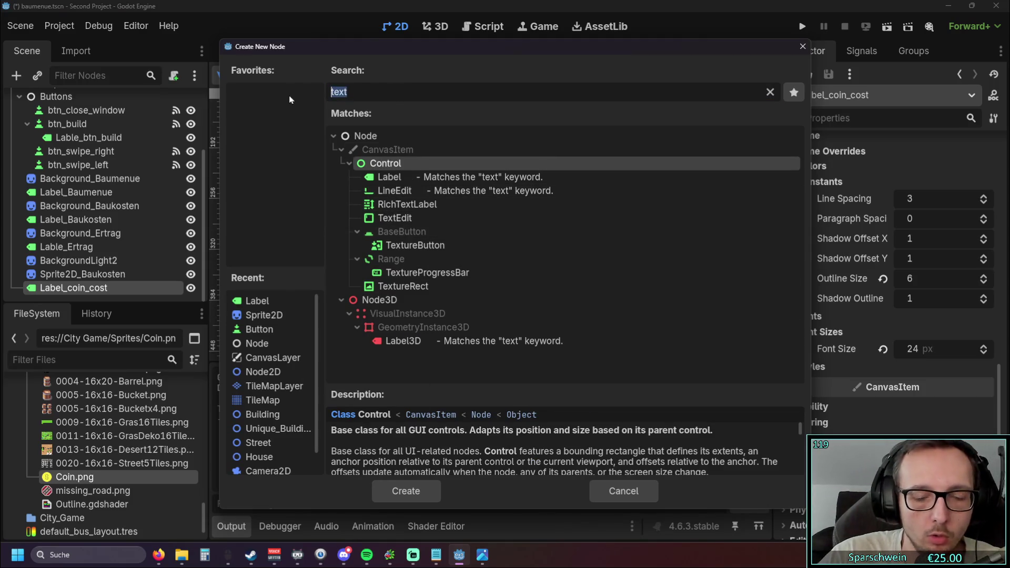
double_click(400, 177)
drag(74, 292, 55, 270)
- Rename the new label to Label_building_size
double_click(79, 274)
text(Label_)
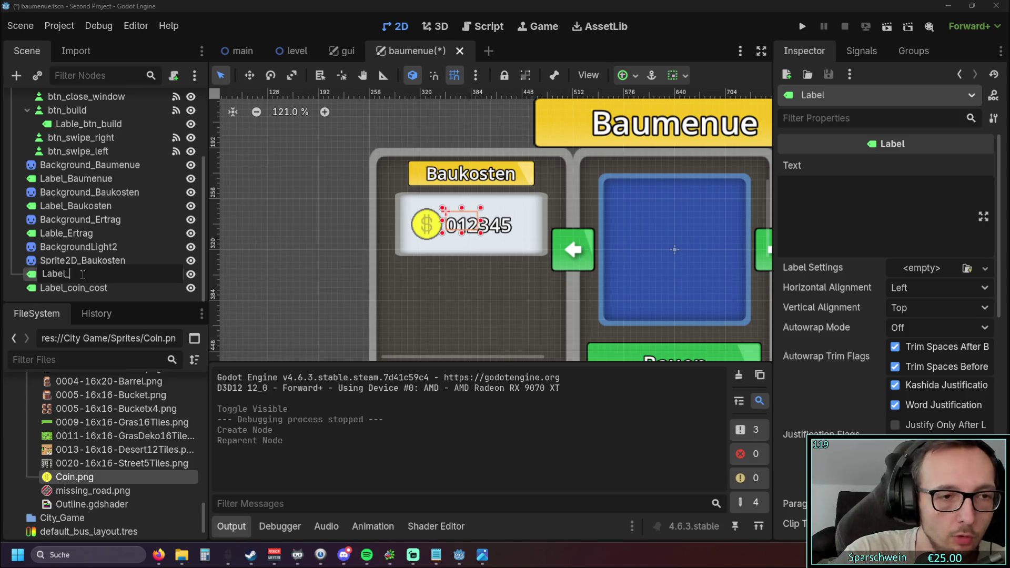
text(building)
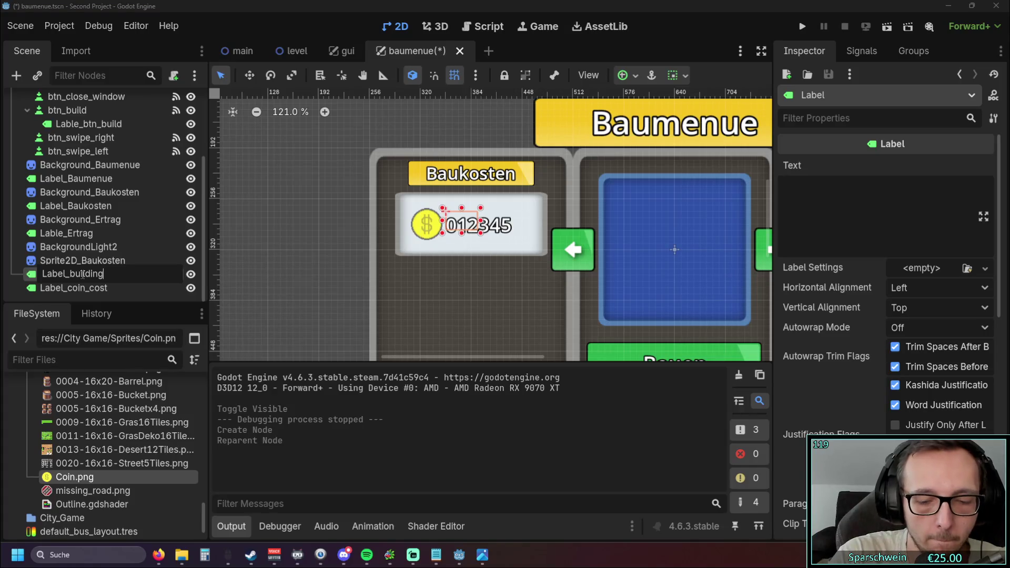
text(size)
key(BackSpace)
key(BackSpace)
key(BackSpace)
text(size)
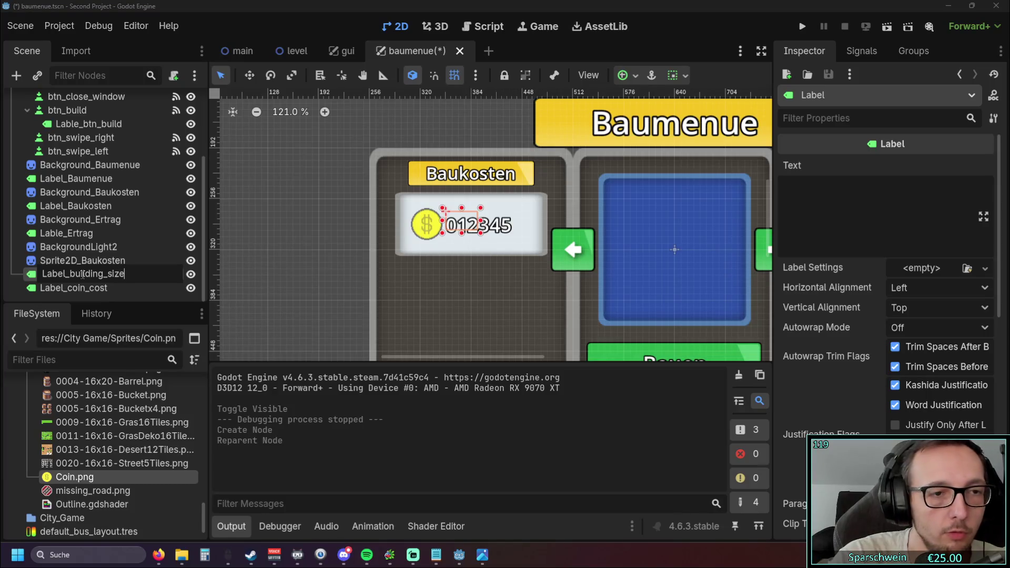
key(Return)
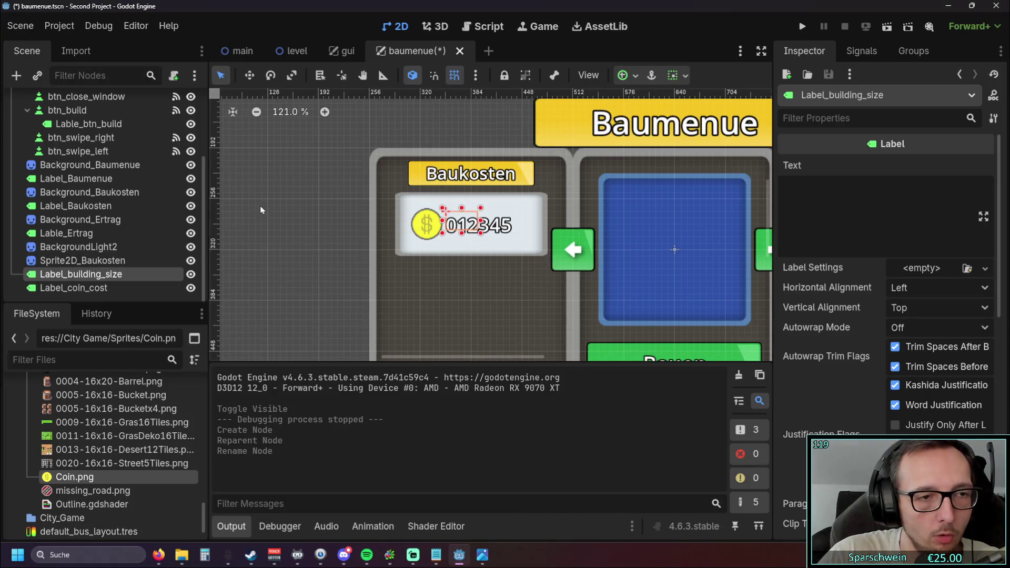
- Set the new label's text to 10x10
click(803, 186)
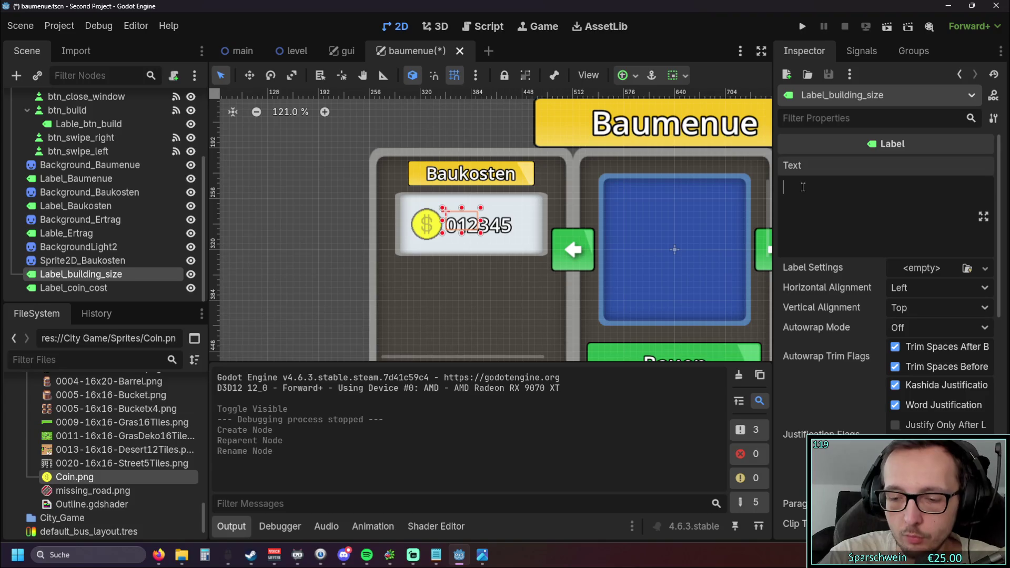
text(size)
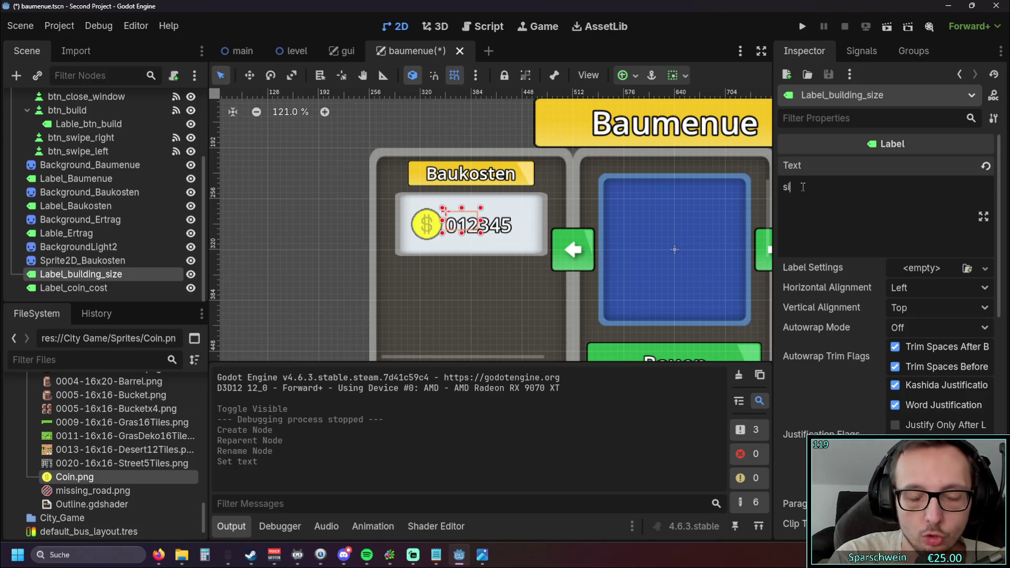
key(BackSpace)
key(BackSpace)
key(BackSpace)
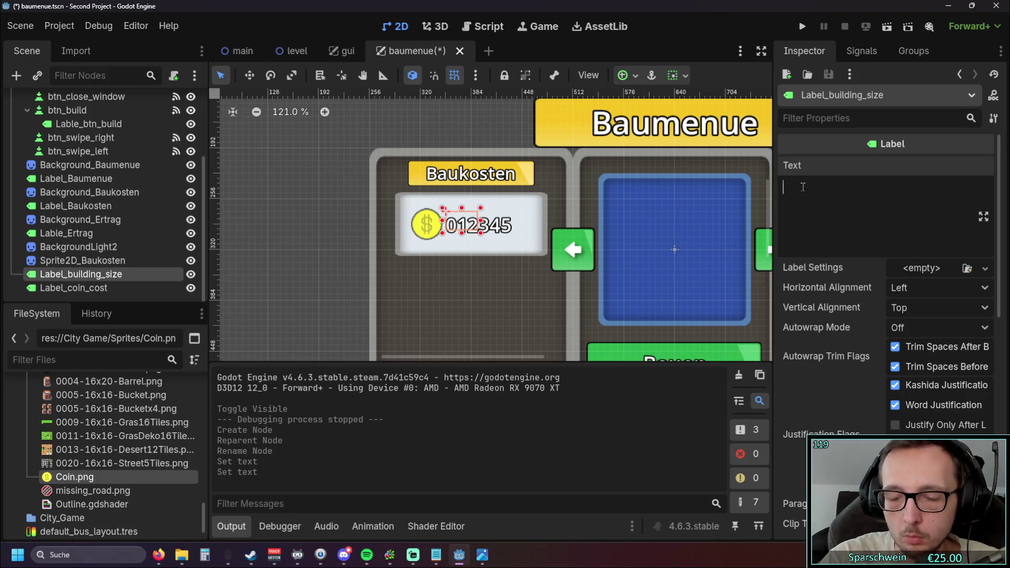
text(10x10)
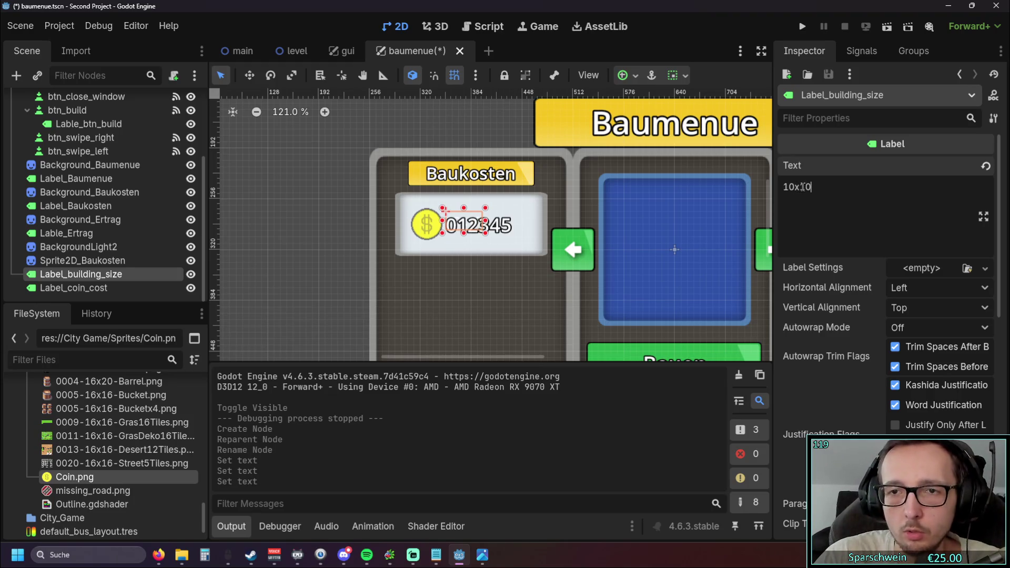
- Move the coin cost label next to the coin icon
mouse_move(466, 224)
mouse_down()
mouse_move(500, 263)
mouse_move(476, 244)
mouse_move(470, 263)
mouse_move(467, 227)
mouse_move(650, 287)
mouse_up()
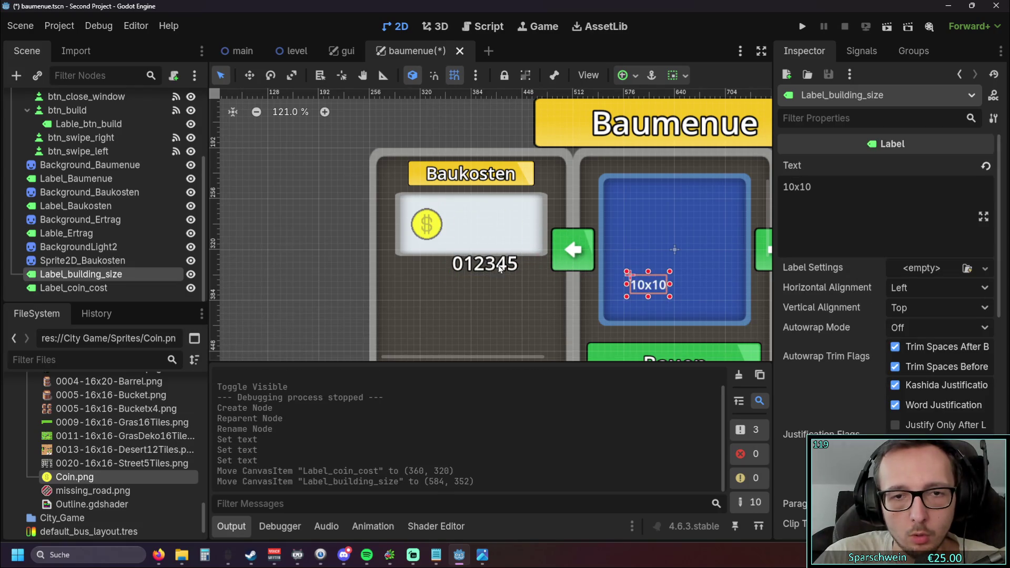
click(488, 268)
mouse_move(488, 268)
mouse_down()
mouse_move(474, 231)
mouse_move(505, 262)
mouse_up()
- Give the 10x10 label a font size override of 16 and nudge it lower in the blue square
click(525, 306)
scroll(495, 249, up, 2)
scroll(441, 277, up, 3)
scroll(927, 352, down, 5)
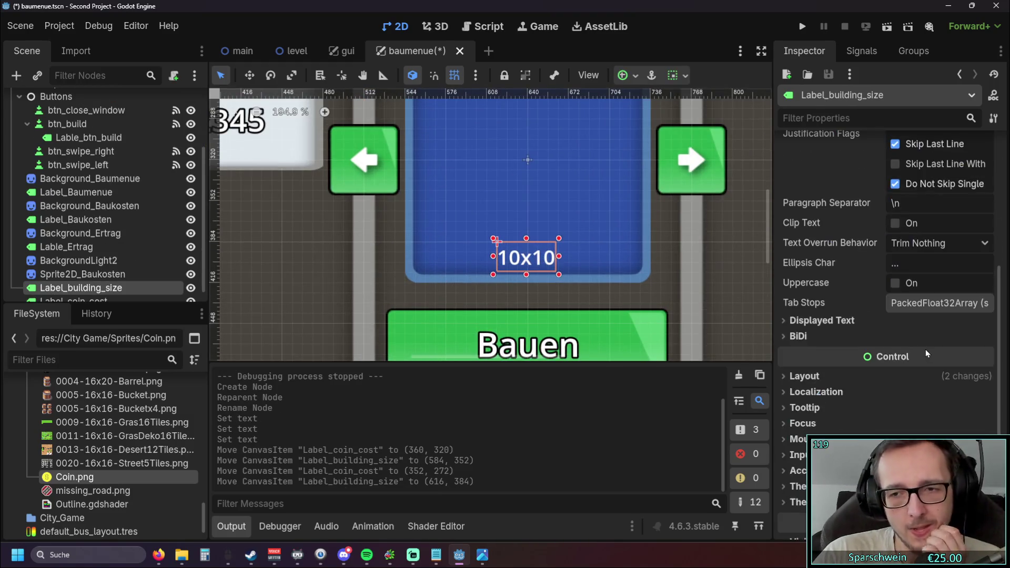
scroll(849, 275, down, 4)
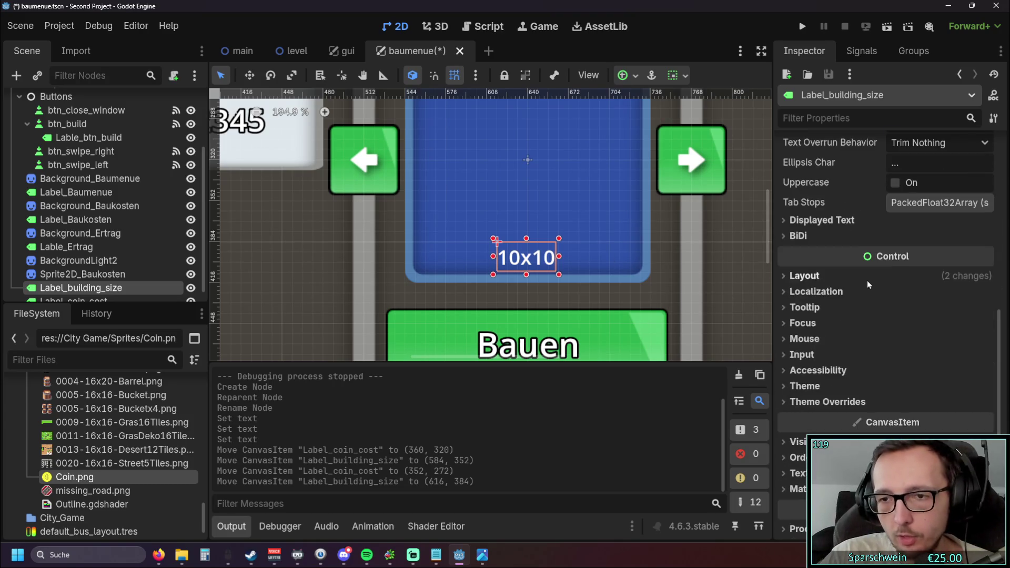
click(781, 387)
click(782, 387)
click(784, 402)
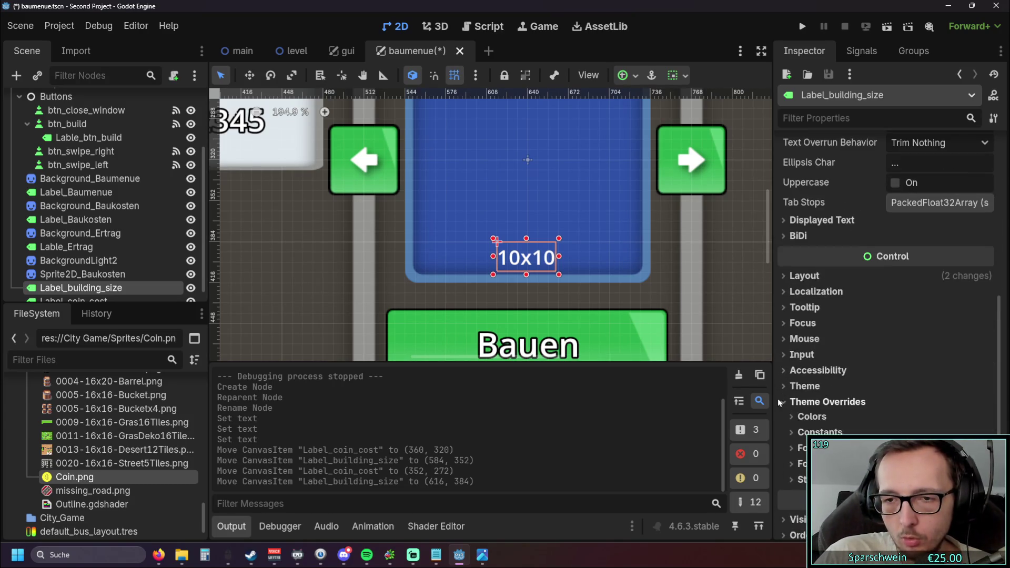
scroll(789, 316, down, 5)
click(791, 286)
click(791, 272)
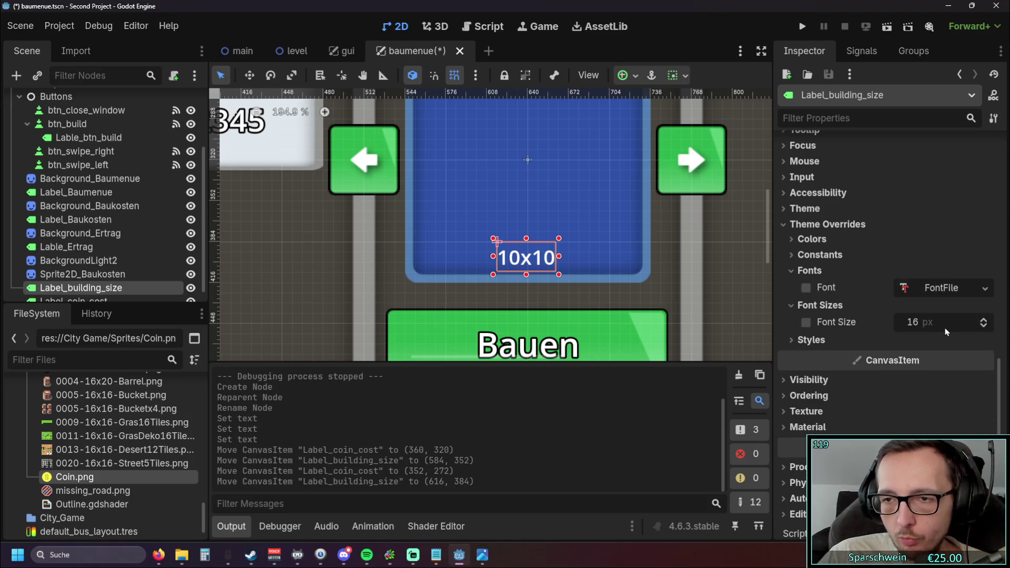
click(984, 327)
click(984, 326)
click(984, 326)
click(984, 326)
click(984, 318)
click(984, 319)
click(984, 319)
click(984, 319)
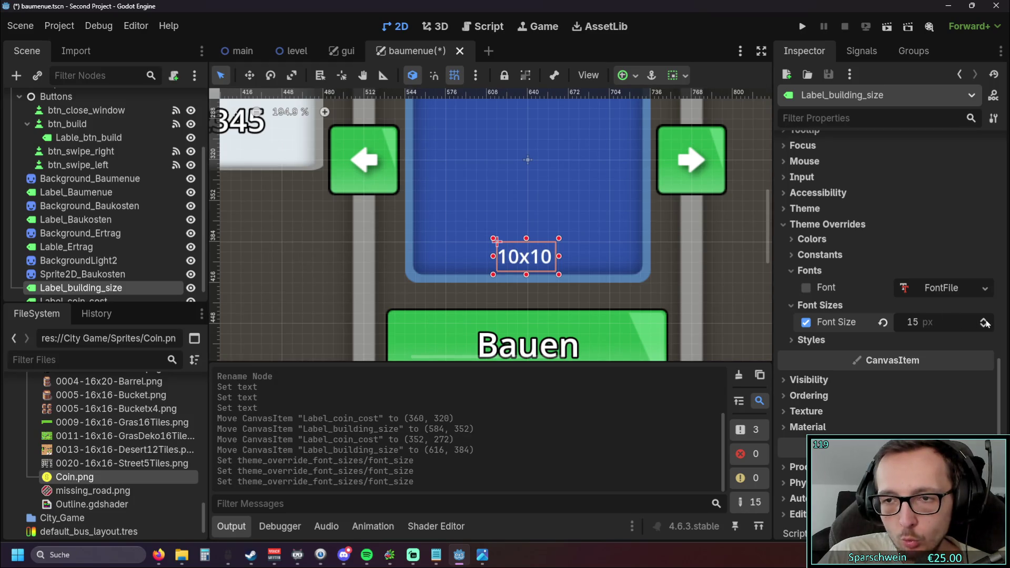
mouse_move(536, 248)
mouse_down()
mouse_move(536, 258)
mouse_move(537, 248)
mouse_up()
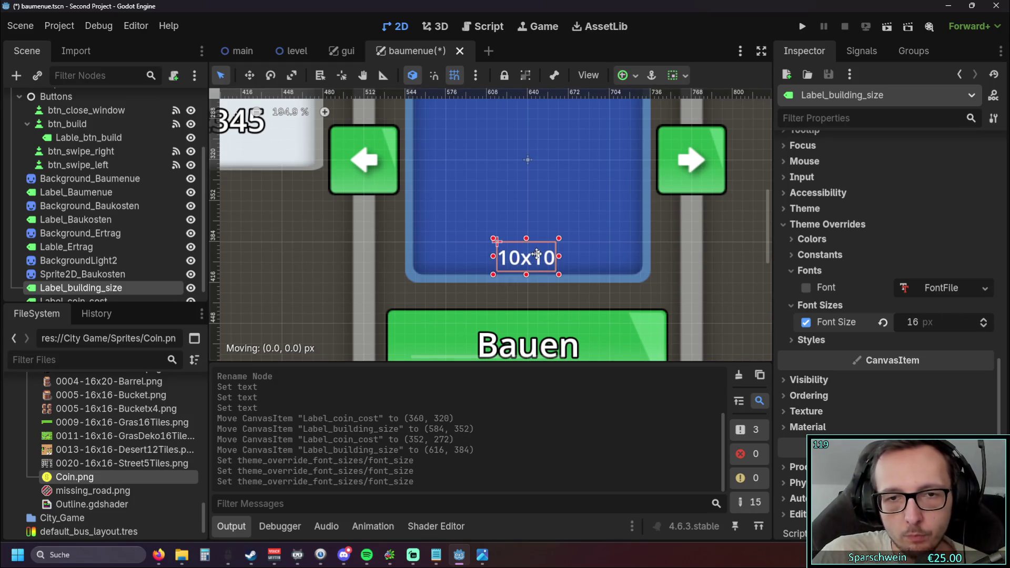
- Set the 10x10 label's outline size constant override to 6
click(800, 341)
click(800, 341)
click(793, 241)
click(791, 245)
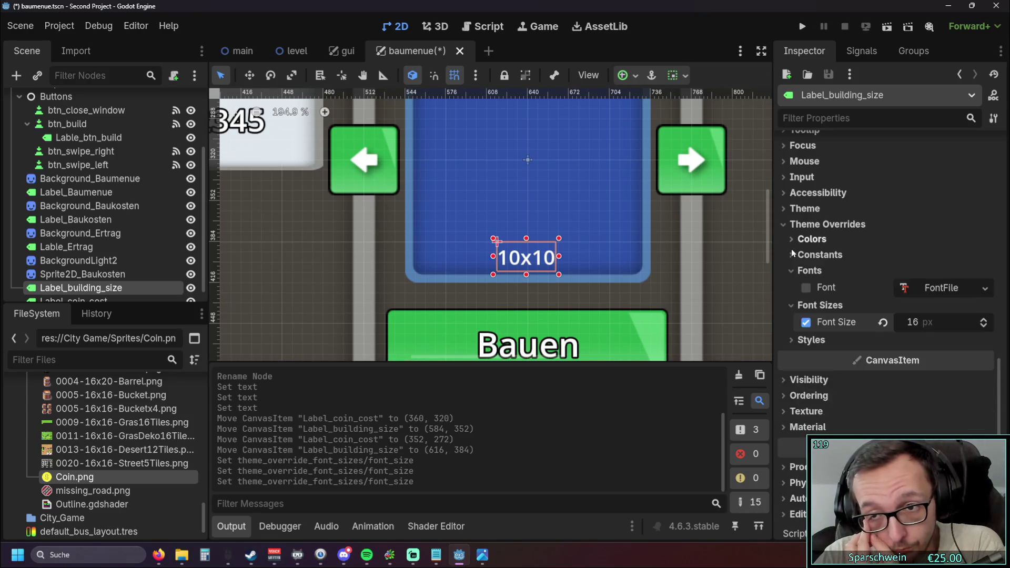
click(793, 254)
click(983, 352)
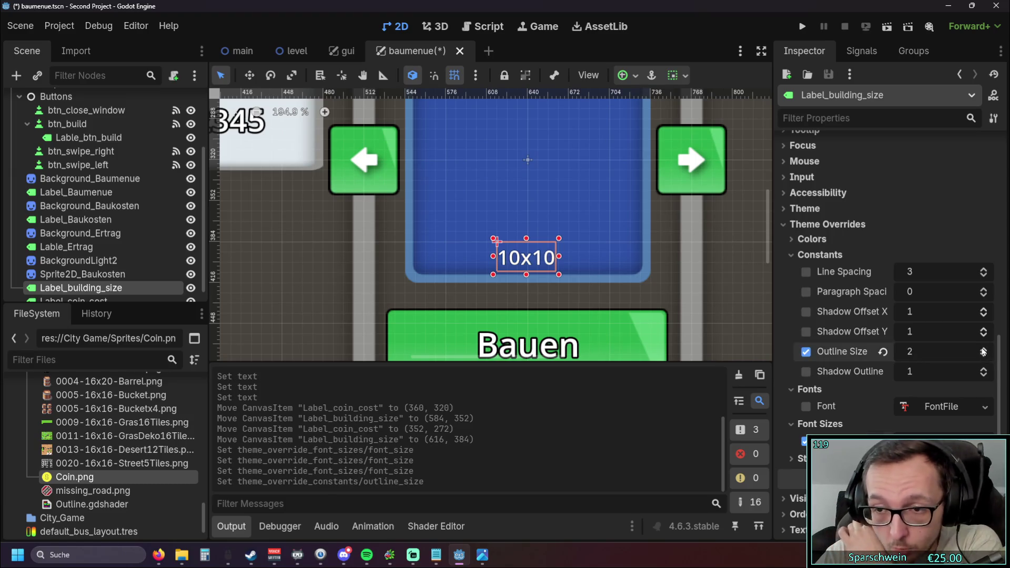
click(551, 289)
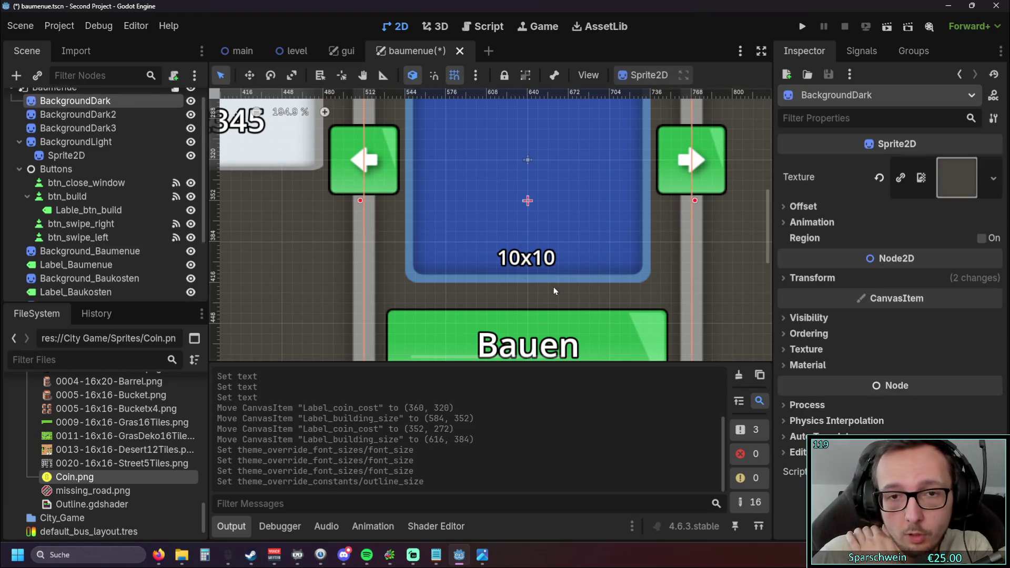
- Widen the 10x10 label's box to the right
scroll(550, 288, down, 5)
click(537, 277)
click(541, 278)
scroll(541, 278, up, 1)
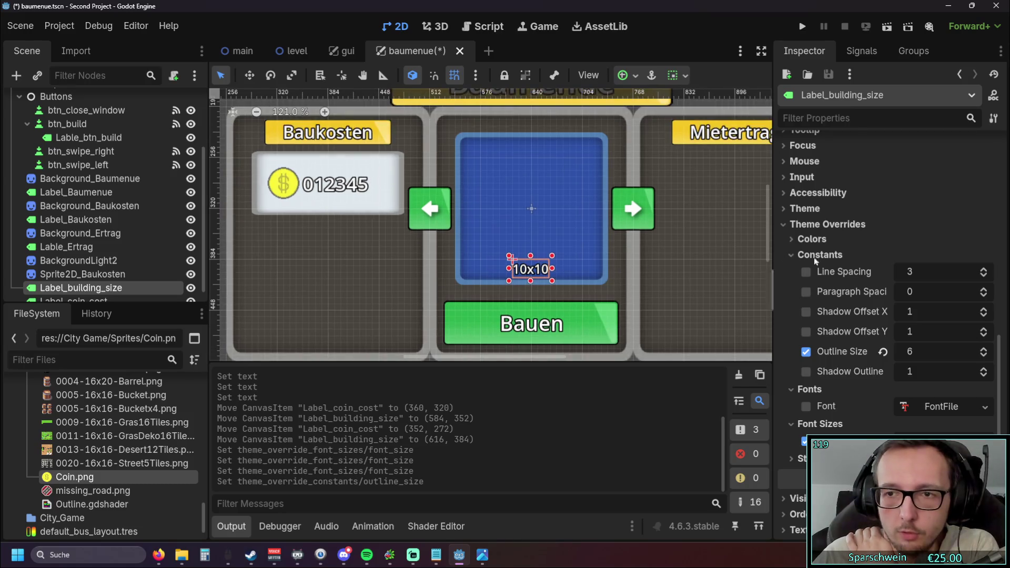
scroll(856, 255, up, 10)
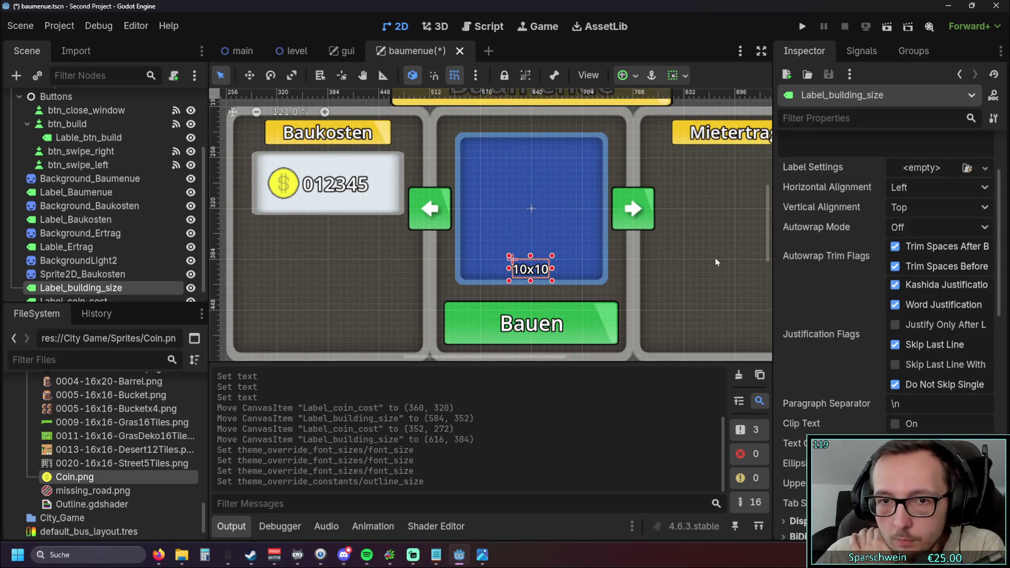
scroll(558, 266, up, 5)
drag(541, 274, 553, 273)
- Extend the size label's box left and center its text horizontally and vertically
mouse_move(475, 274)
mouse_down()
mouse_move(454, 274)
mouse_move(501, 294)
mouse_up()
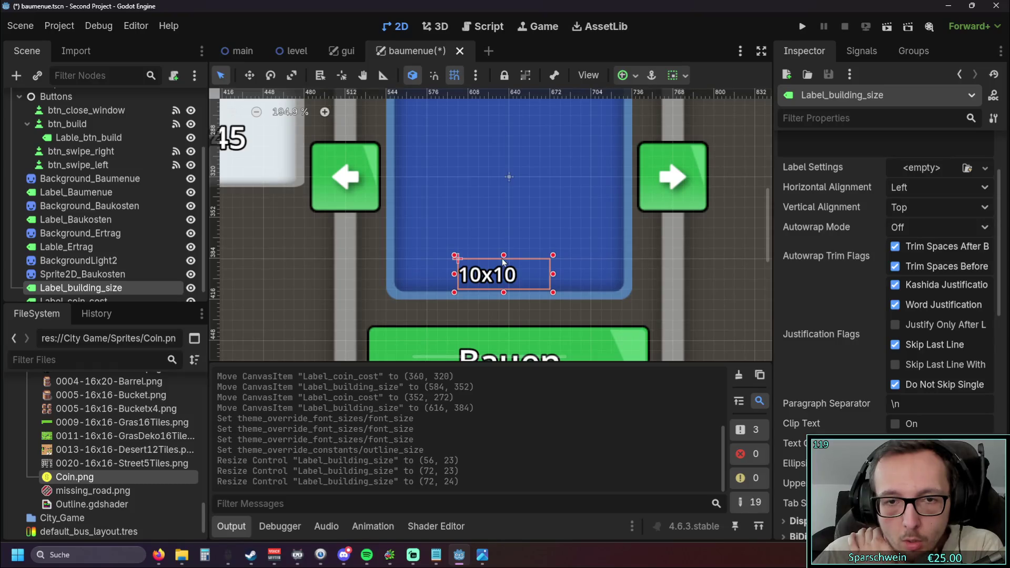
click(937, 189)
click(926, 224)
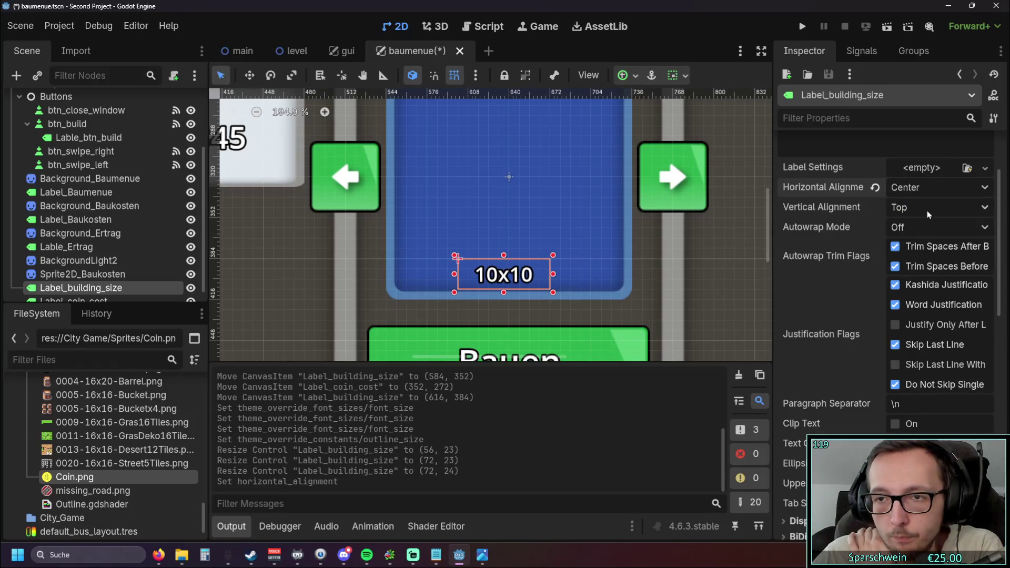
click(927, 208)
click(927, 244)
click(297, 291)
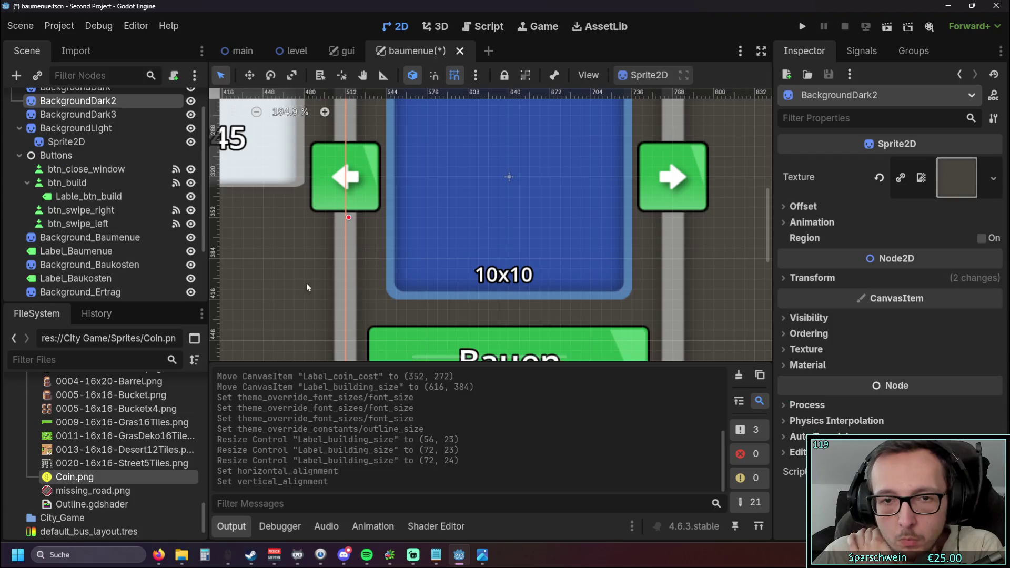
scroll(298, 291, down, 5)
scroll(298, 291, down, 3)
click(246, 290)
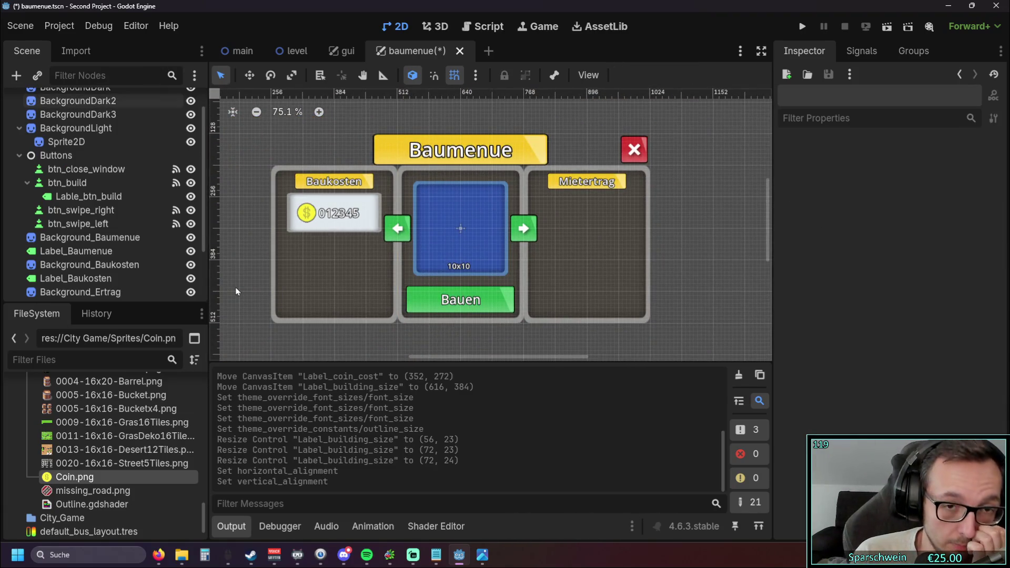
- Change the size label's text from 10x10 to 100x100
click(458, 266)
scroll(818, 251, up, 3)
click(797, 189)
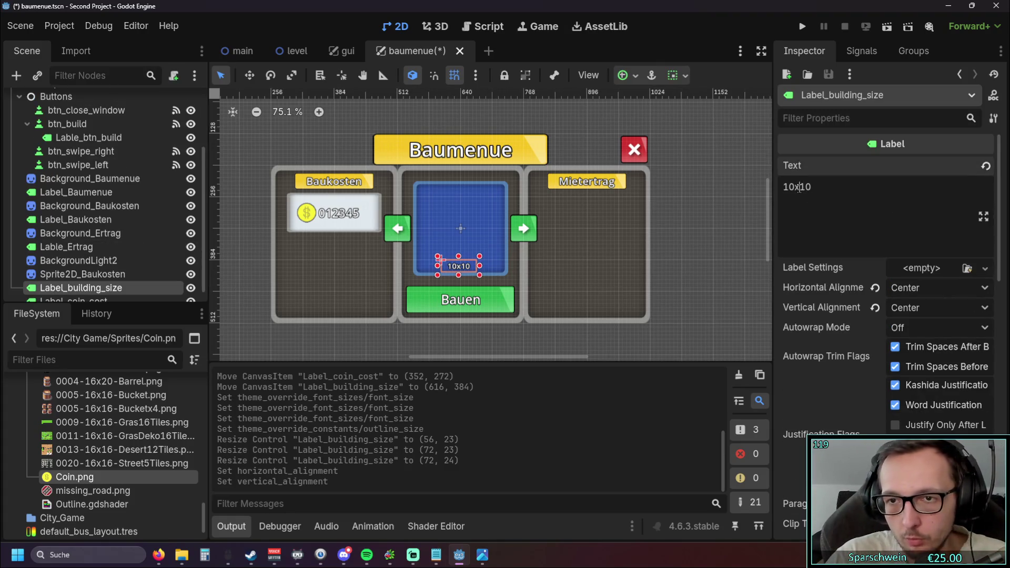
text(0)
click(826, 188)
text(0)
click(689, 262)
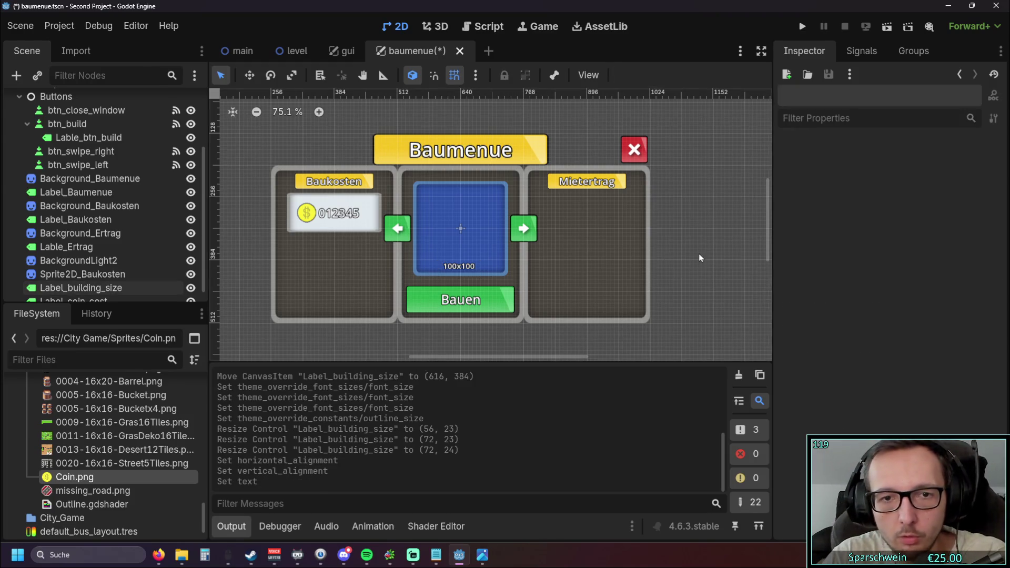
- Widen the 100x100 label's box to the right and re-centre the view on the Baumenue
scroll(695, 266, up, 2)
click(437, 264)
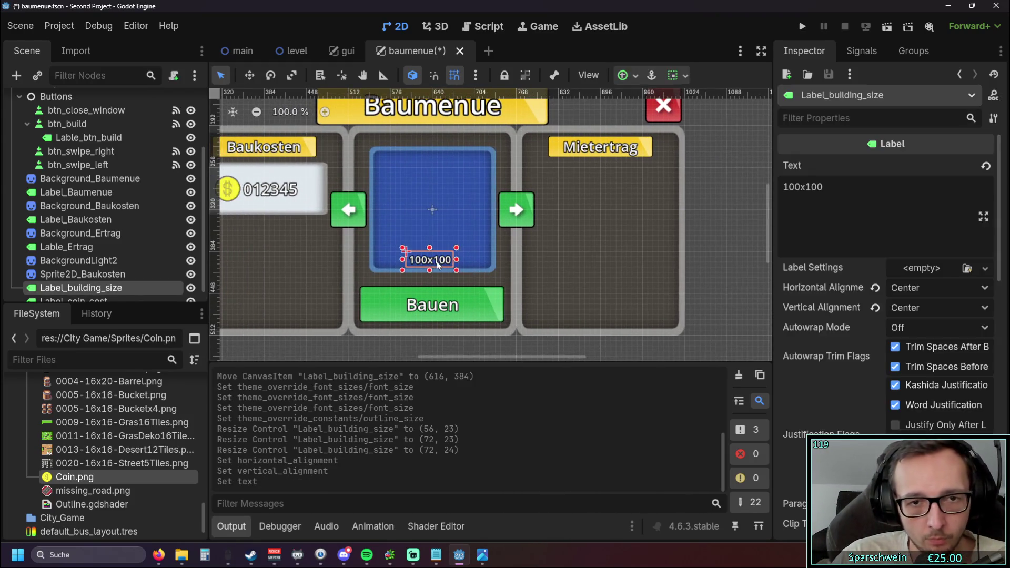
scroll(431, 266, up, 5)
scroll(431, 266, up, 2)
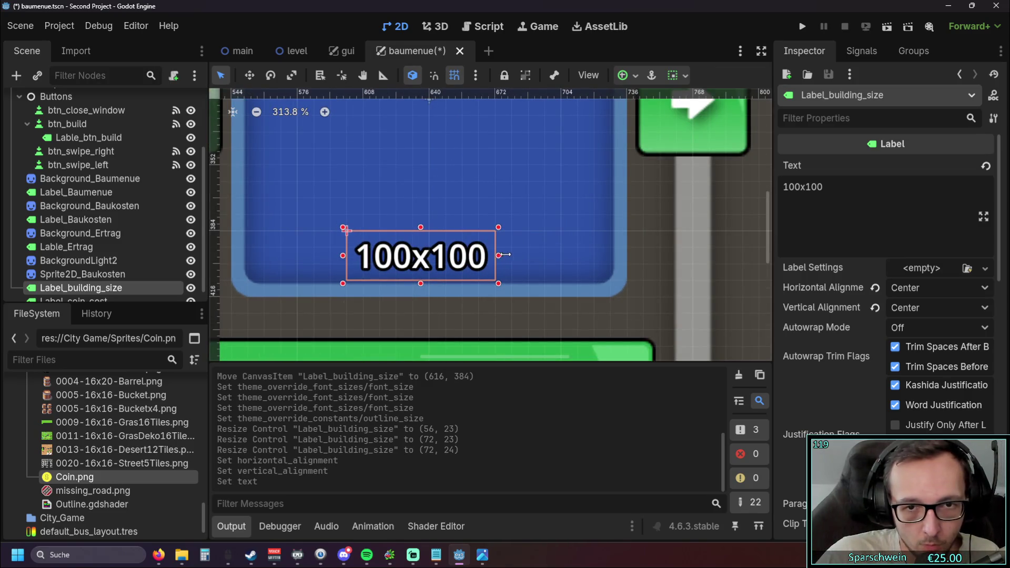
drag(492, 256, 515, 256)
scroll(737, 248, down, 3)
click(732, 261)
scroll(732, 261, down, 3)
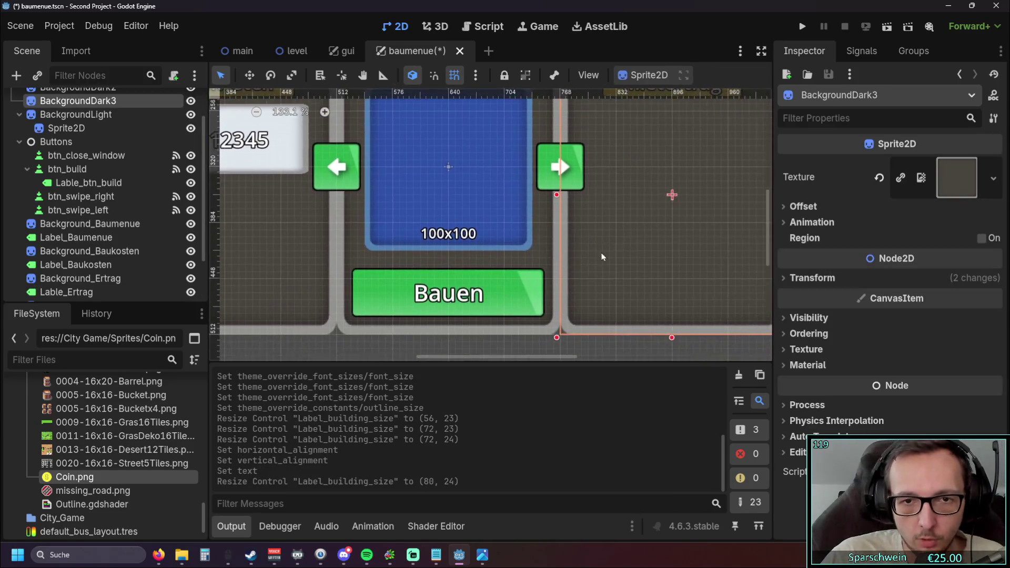
click(494, 329)
drag(492, 326, 454, 330)
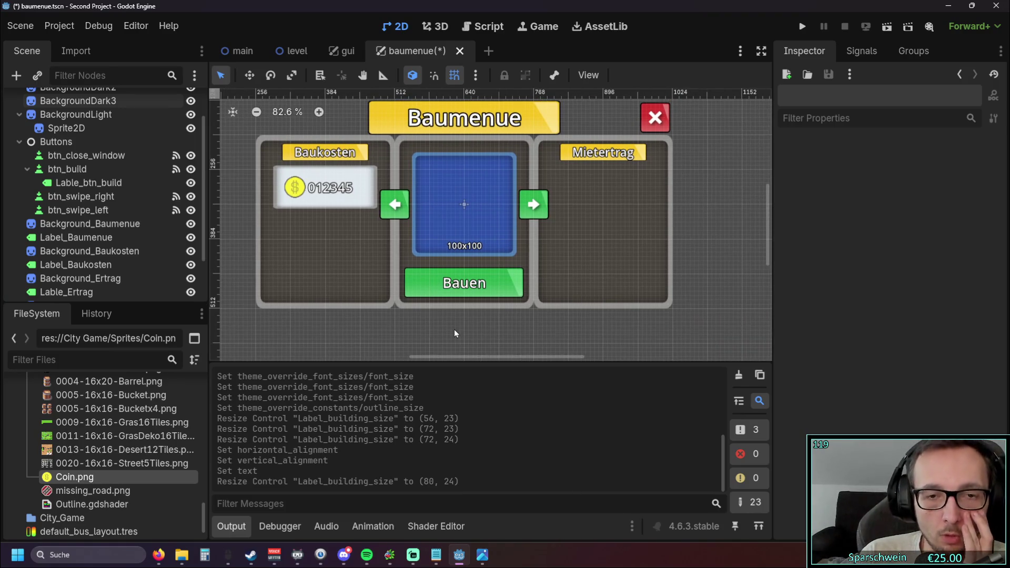
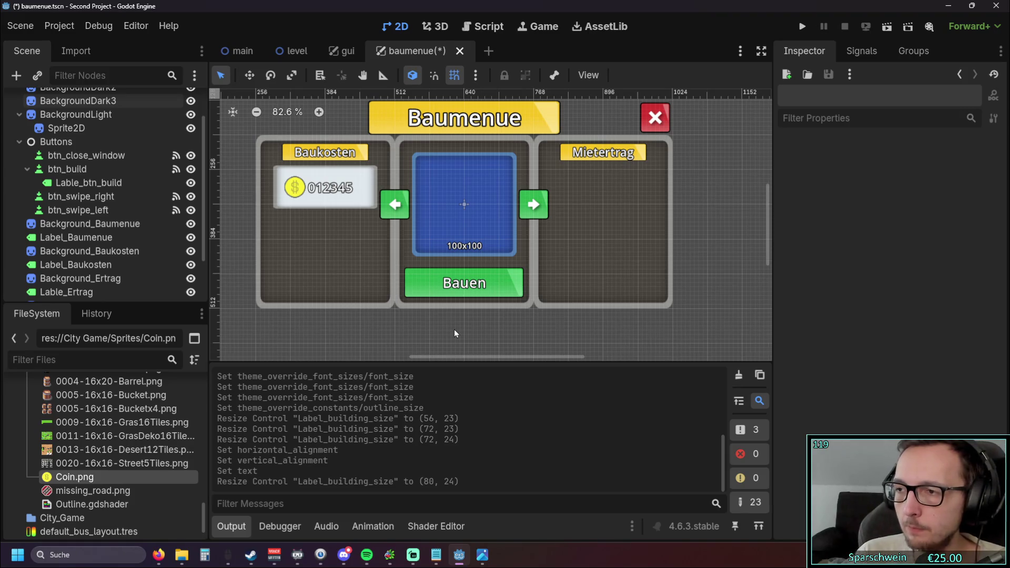
- Zoom the canvas in and out over the Baumenue panel, then bring up the Notepad to-do list
scroll(455, 333, up, 4)
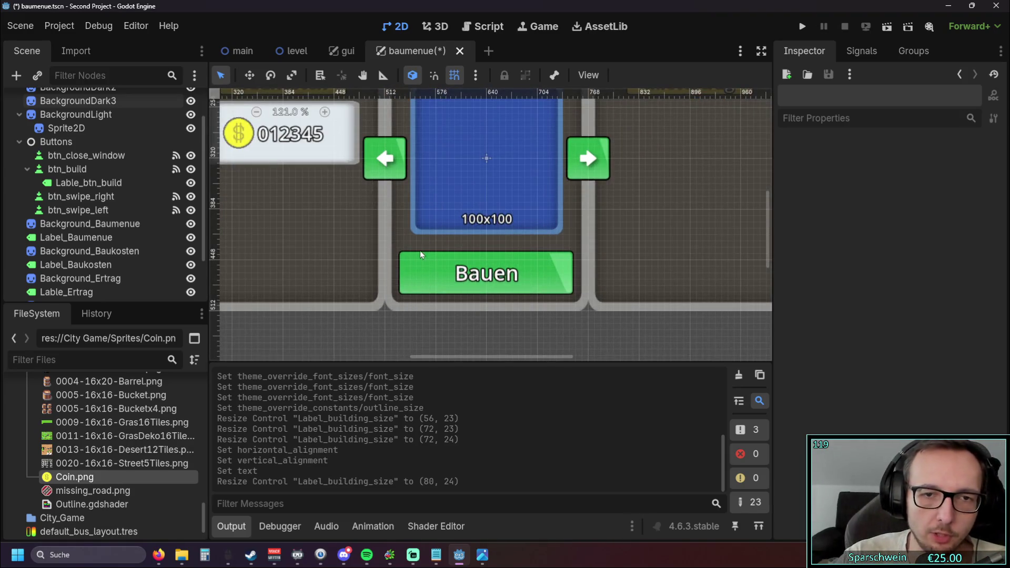
scroll(457, 311, down, 4)
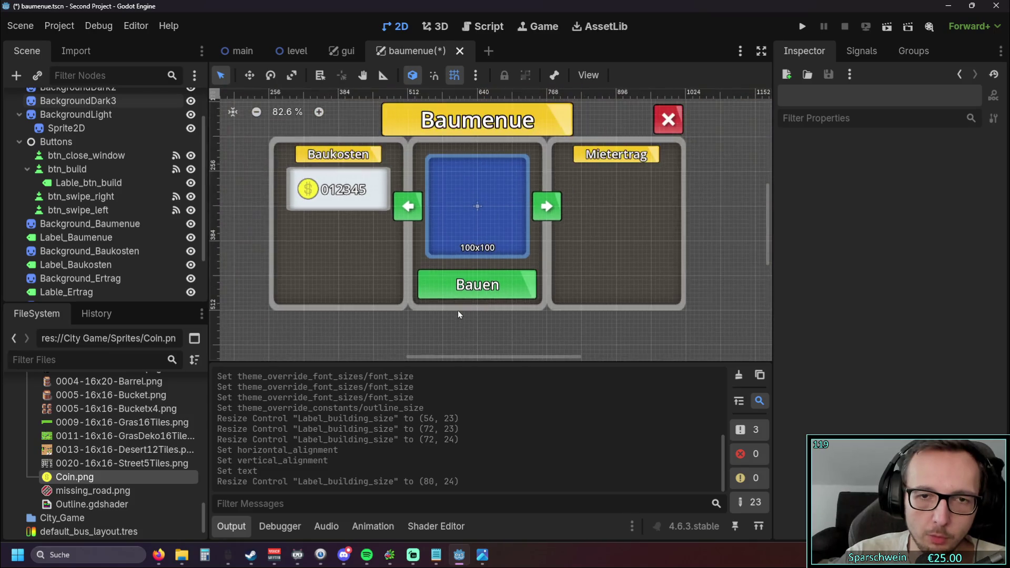
scroll(435, 334, down, 2)
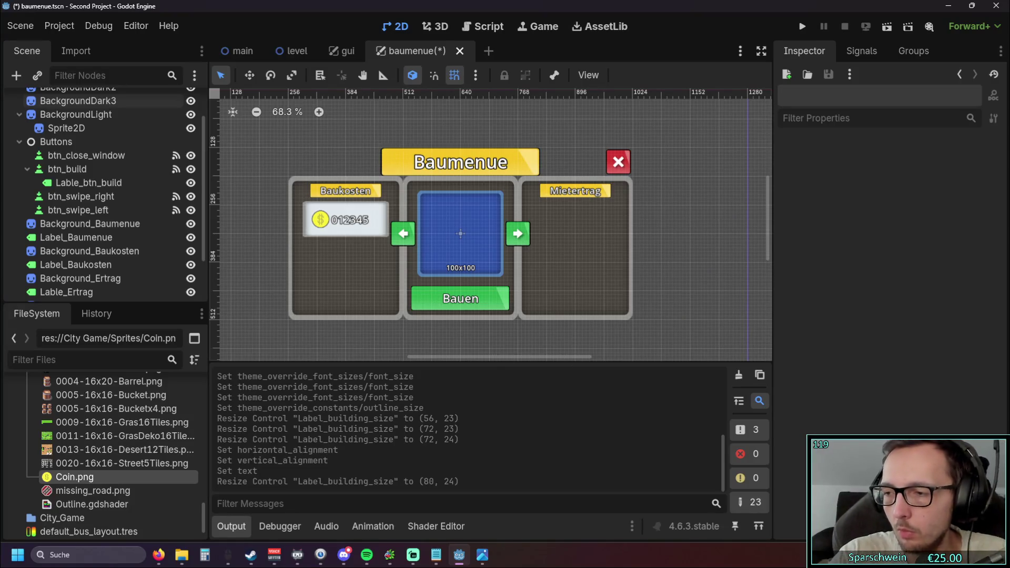
key(alt+Tab)
scroll(293, 253, up, 5)
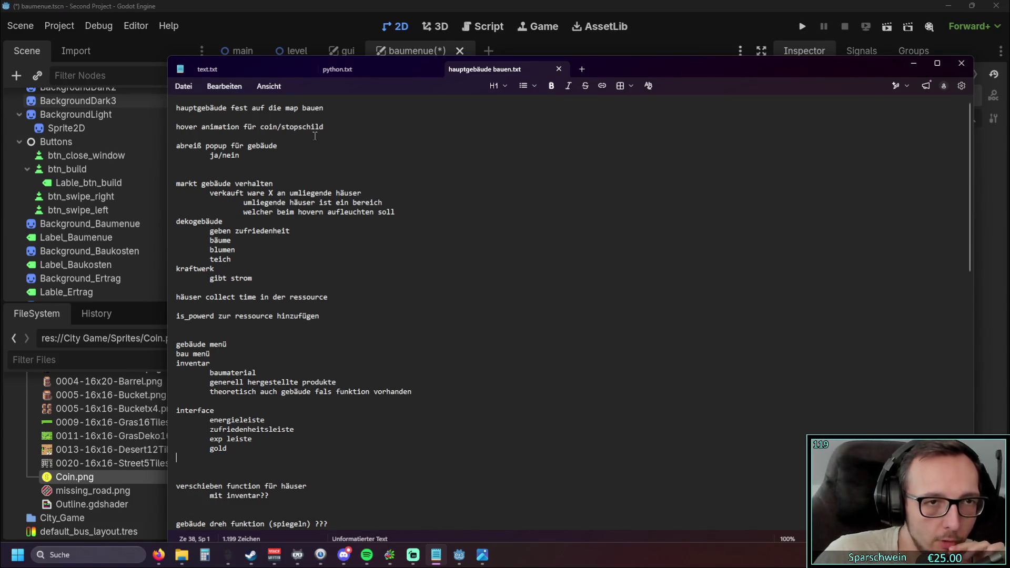
- Add the to-do line 'baugenehmigungen nutzen' below 'ja/nein' and minimize Notepad
click(271, 162)
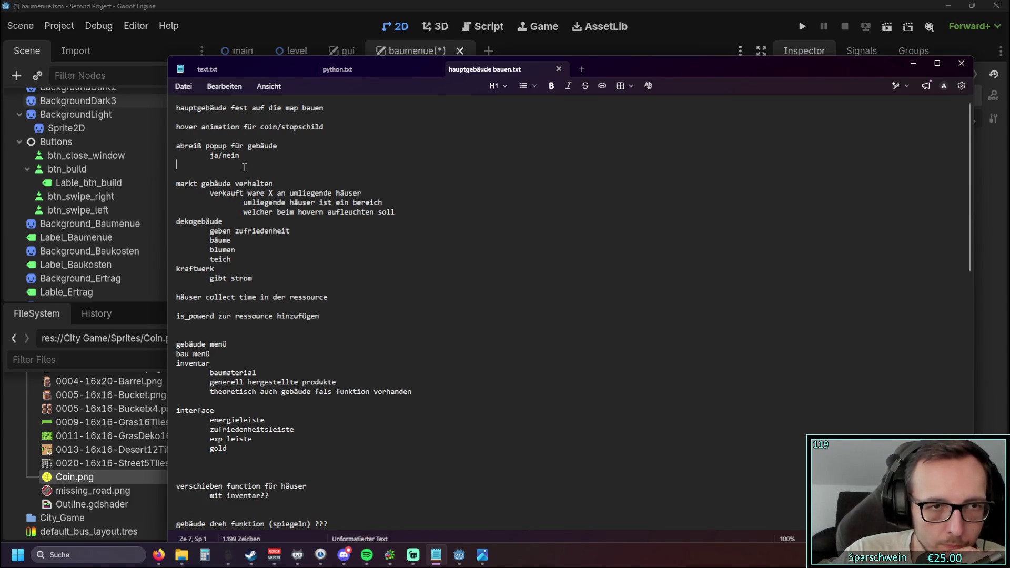
key(Return)
text(b)
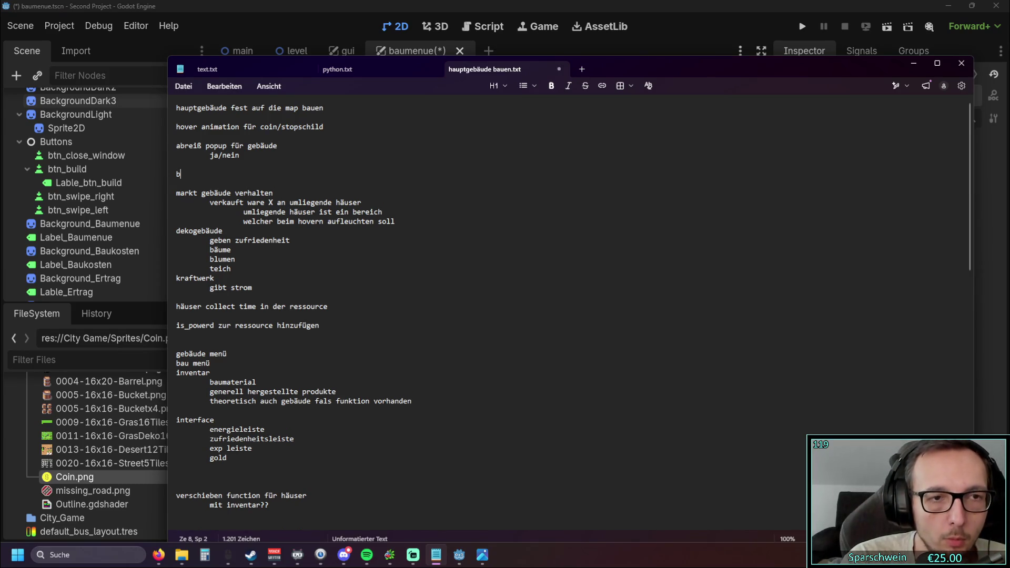
text(augenehmigungen)
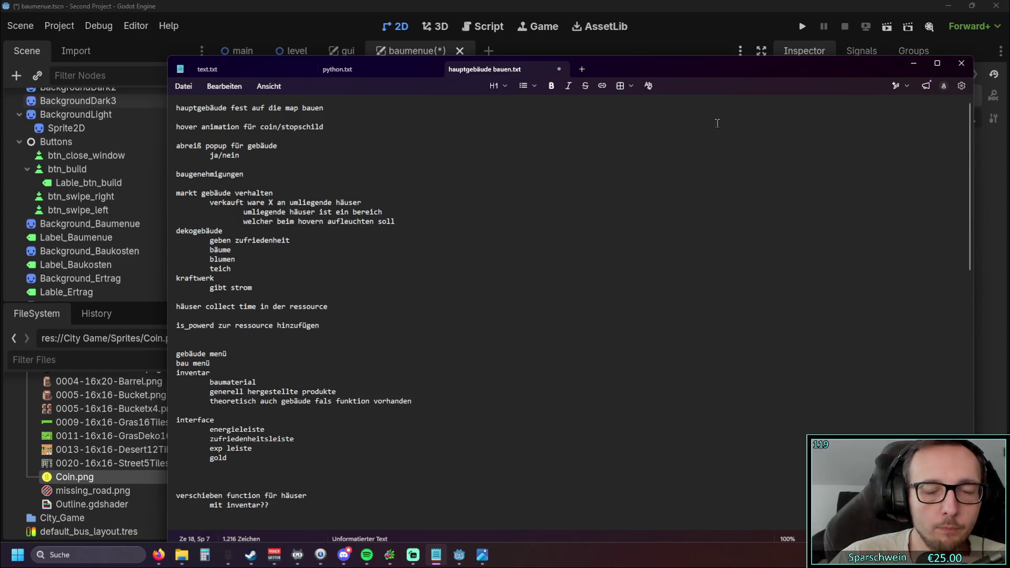
text( im)
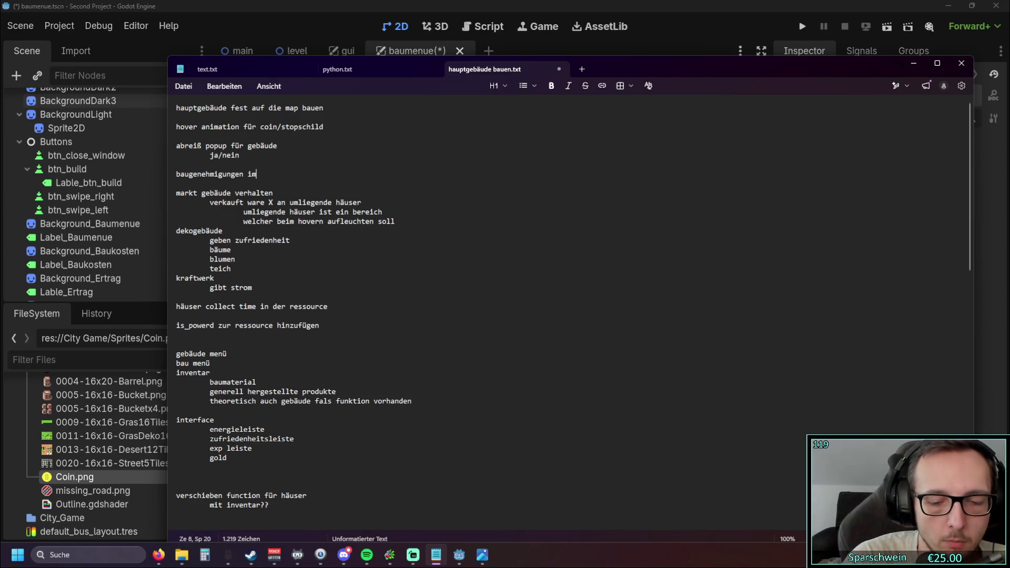
key(BackSpace)
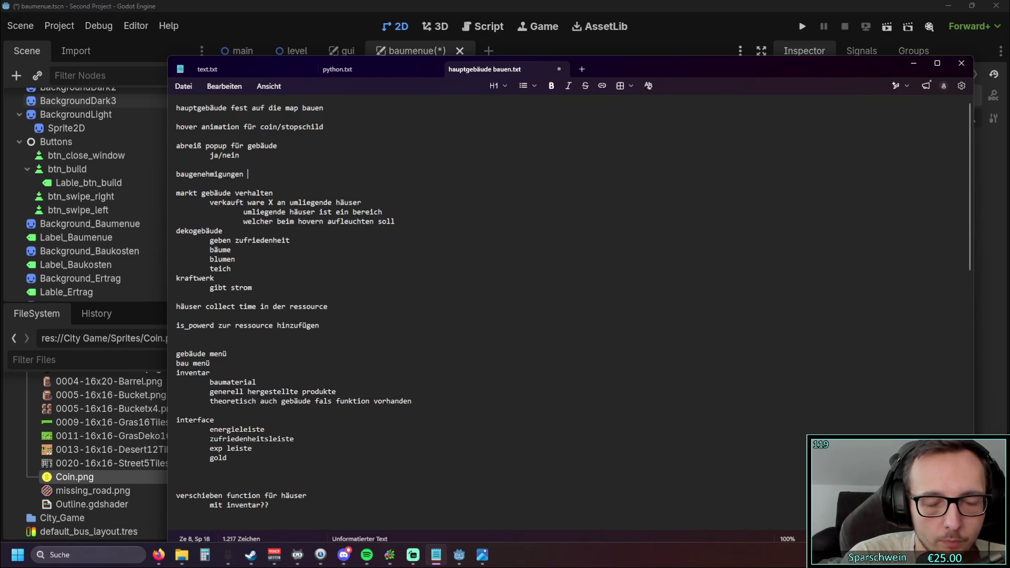
text(nutzen)
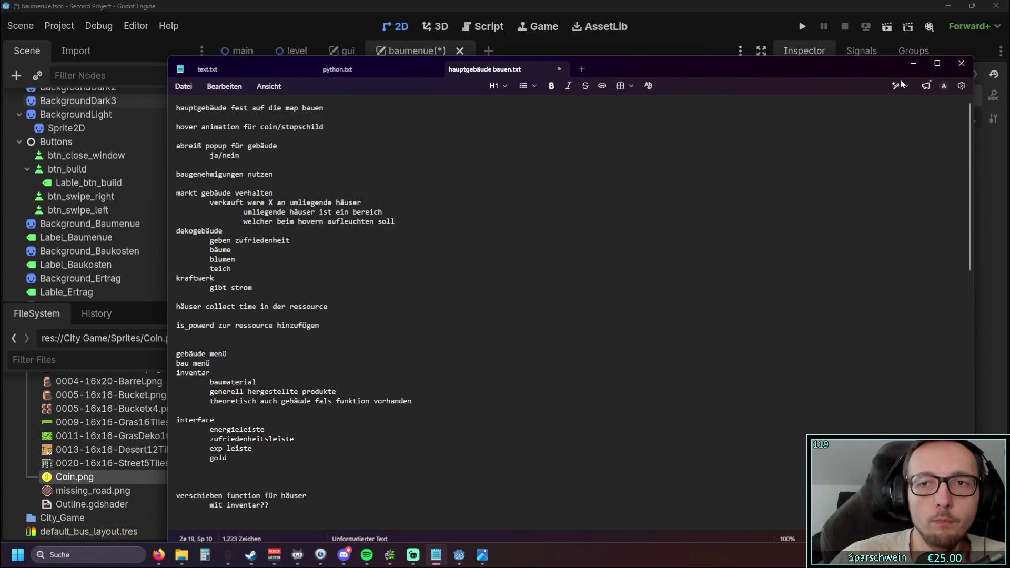
click(908, 71)
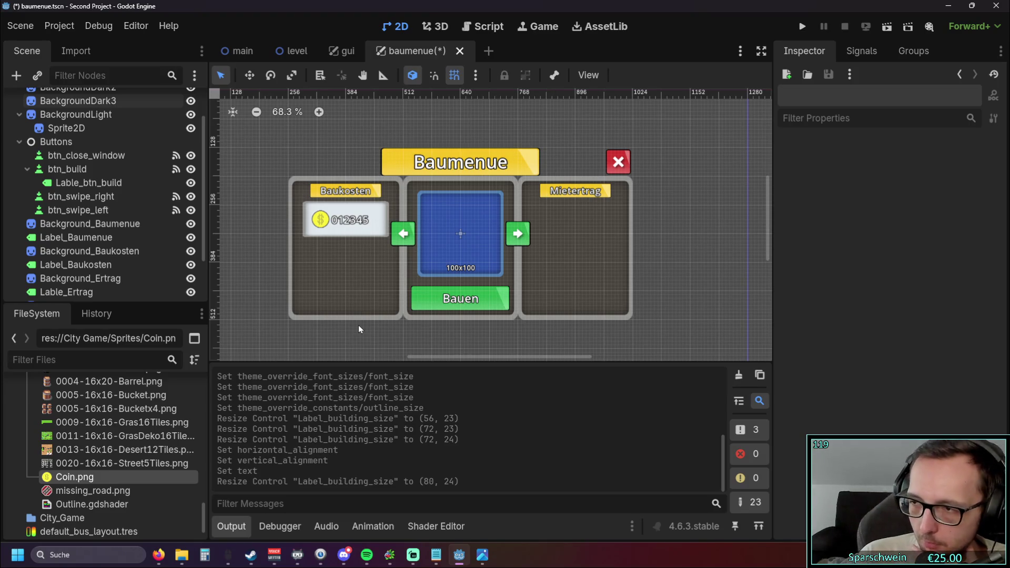
- Paste the copied white box as a child of BackgroundLight2
scroll(126, 432, up, 10)
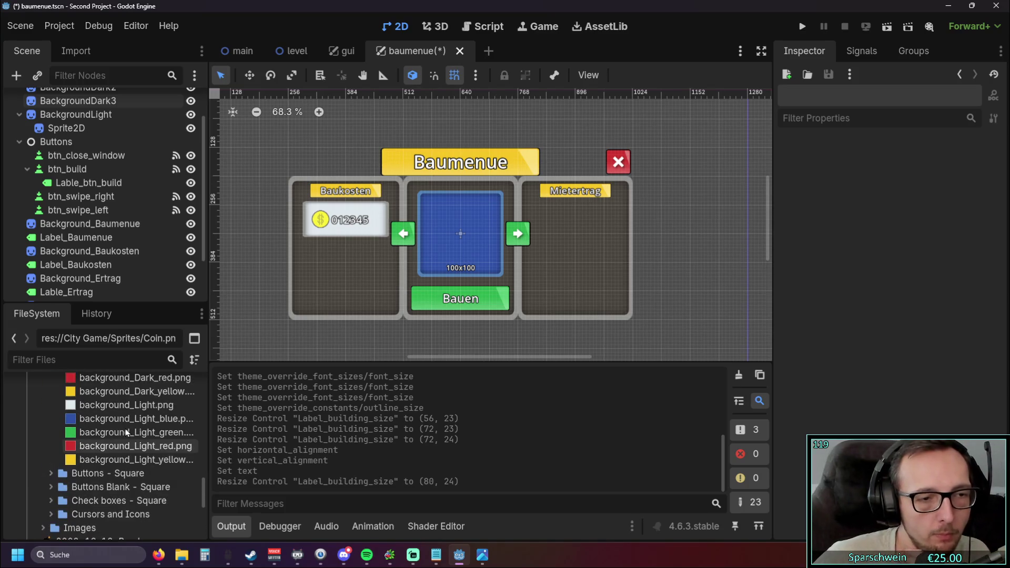
scroll(125, 428, up, 10)
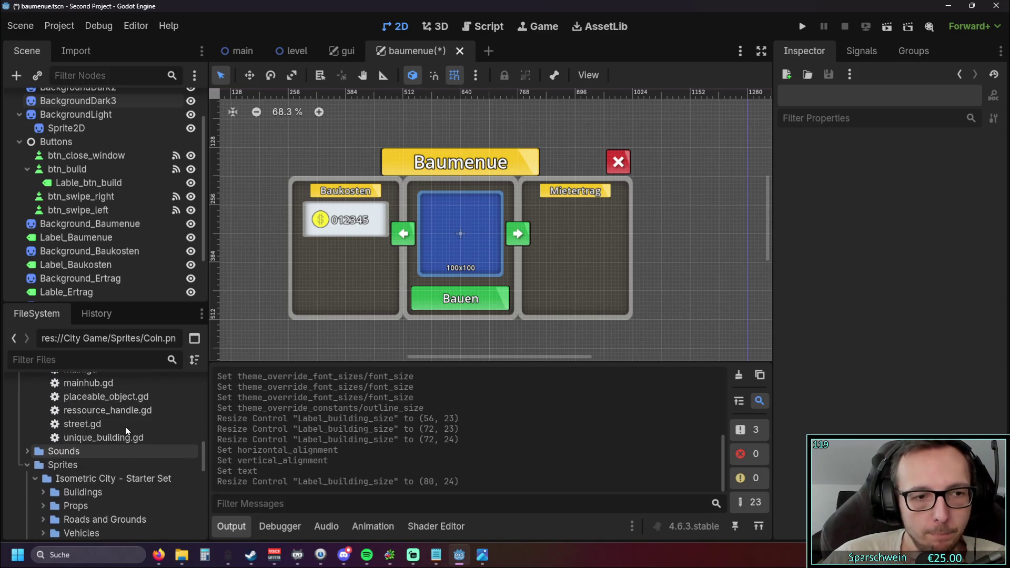
scroll(120, 425, up, 3)
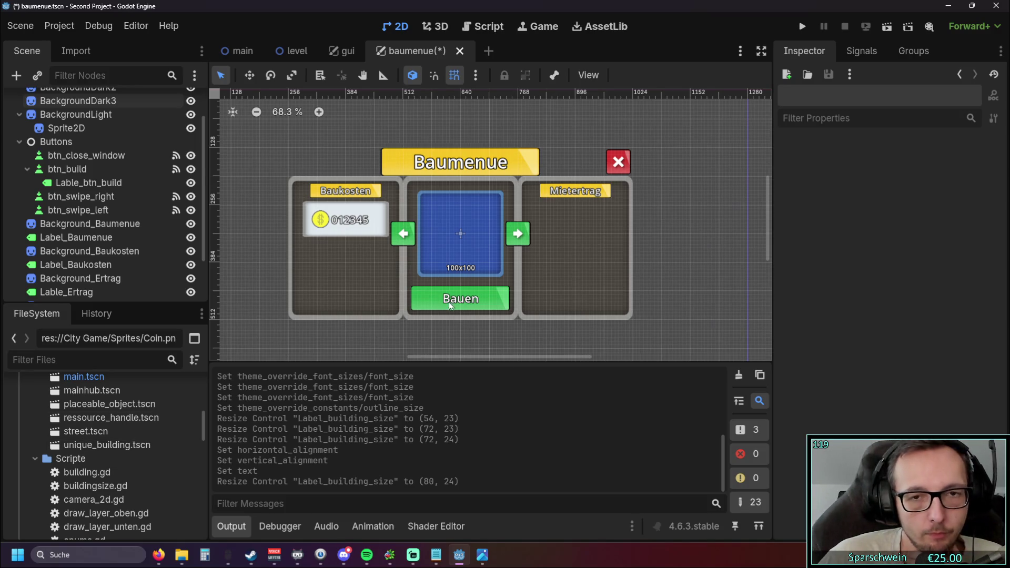
click(339, 228)
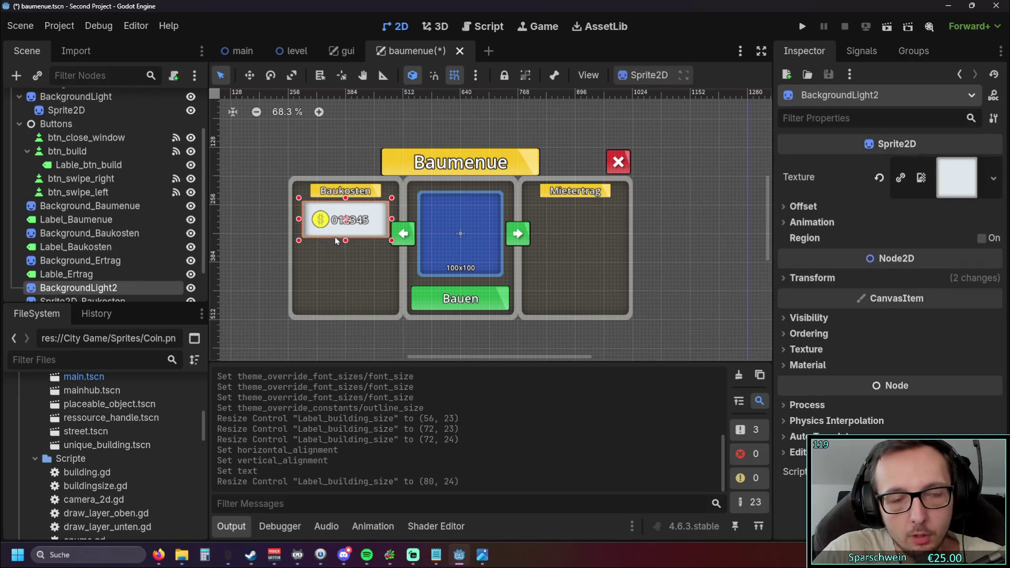
key(ctrl+v)
scroll(488, 256, up, 2)
- Drag the pasted white box past the coin box into the Mietertrag panel
mouse_move(442, 257)
mouse_down()
mouse_move(342, 262)
mouse_move(427, 188)
mouse_move(258, 217)
mouse_up()
scroll(258, 217, up, 3)
mouse_move(569, 202)
mouse_down()
mouse_move(414, 151)
mouse_move(389, 228)
mouse_up()
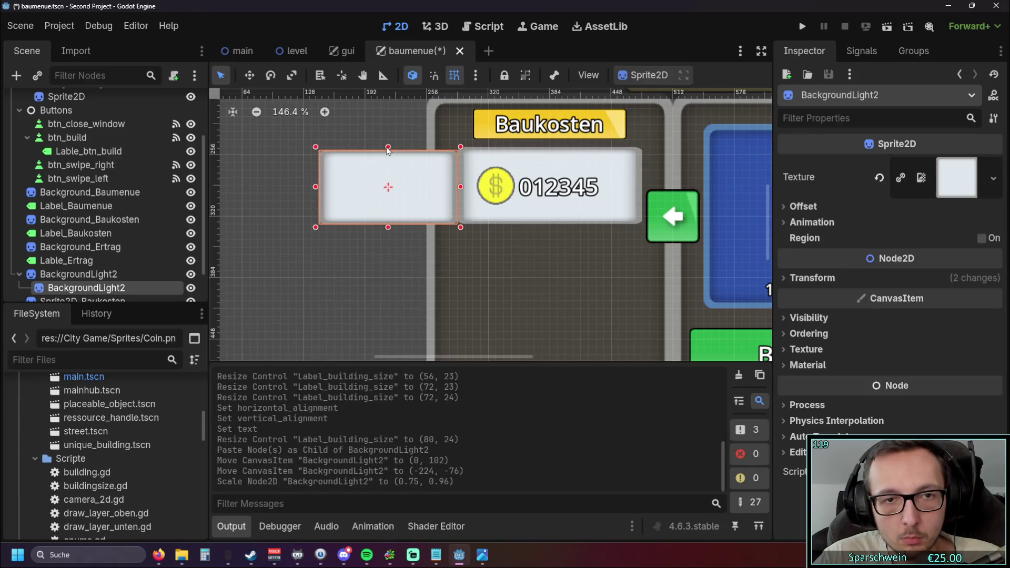
drag(387, 148, 388, 145)
mouse_move(397, 192)
mouse_down()
mouse_move(552, 255)
mouse_move(531, 271)
mouse_move(640, 258)
mouse_up()
scroll(378, 235, down, 4)
mouse_move(338, 248)
mouse_down()
mouse_move(685, 205)
mouse_move(506, 190)
mouse_move(437, 201)
mouse_move(642, 209)
mouse_move(676, 221)
mouse_move(665, 198)
mouse_up()
scroll(676, 221, up, 3)
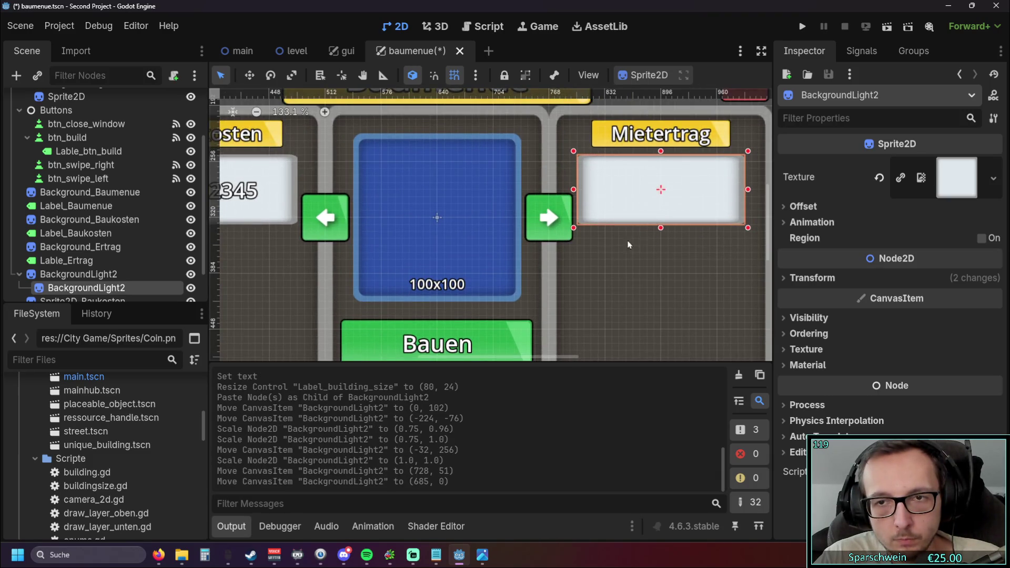
scroll(492, 259, down, 3)
mouse_move(492, 259)
mouse_down()
mouse_move(638, 265)
mouse_move(435, 269)
mouse_up()
scroll(436, 268, up, 2)
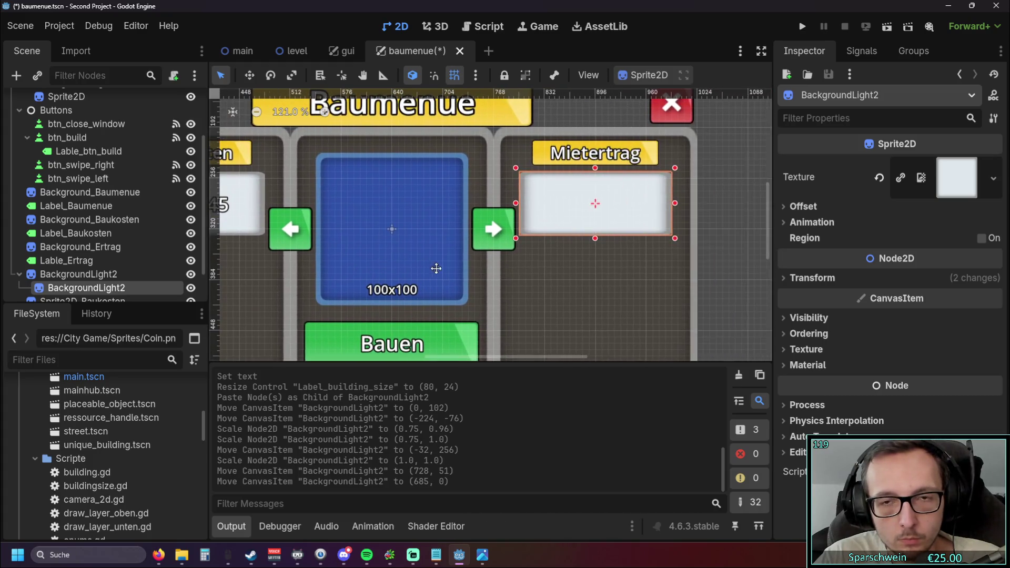
click(736, 222)
- Stretch the pasted white box taller inside the Mietertrag panel
drag(732, 228, 699, 229)
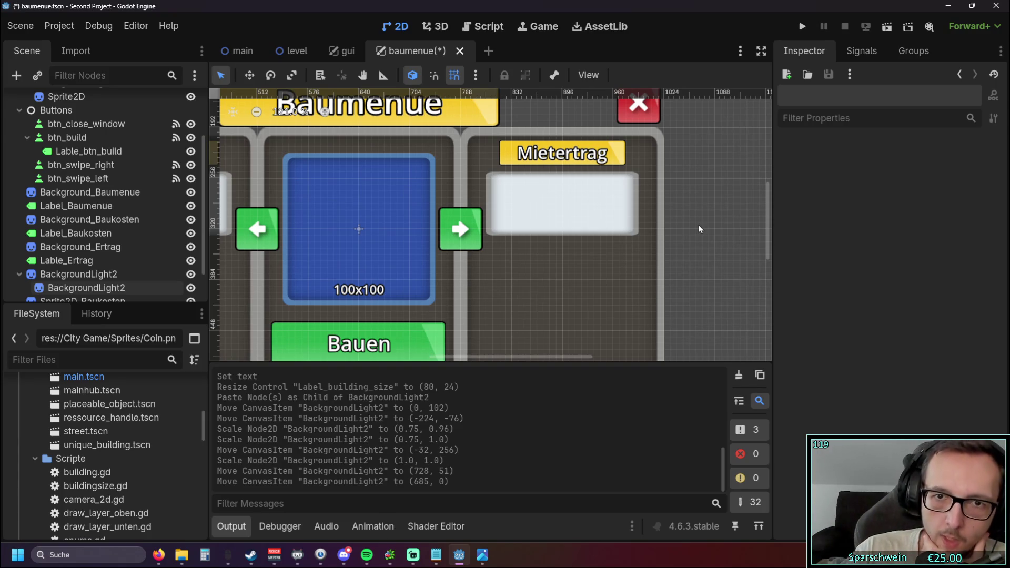
scroll(699, 229, left, 6)
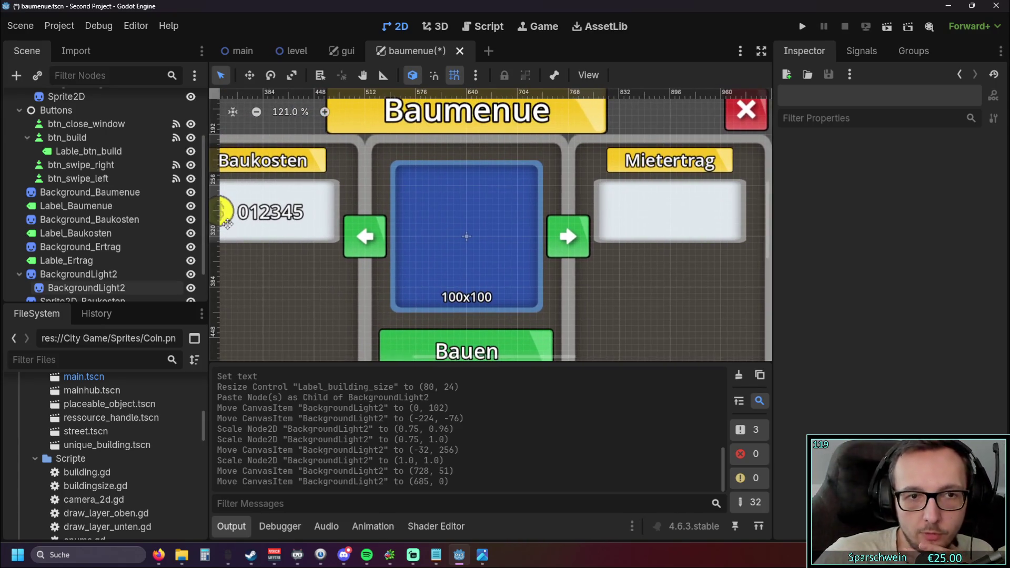
scroll(231, 227, left, 2)
scroll(252, 235, left, 2)
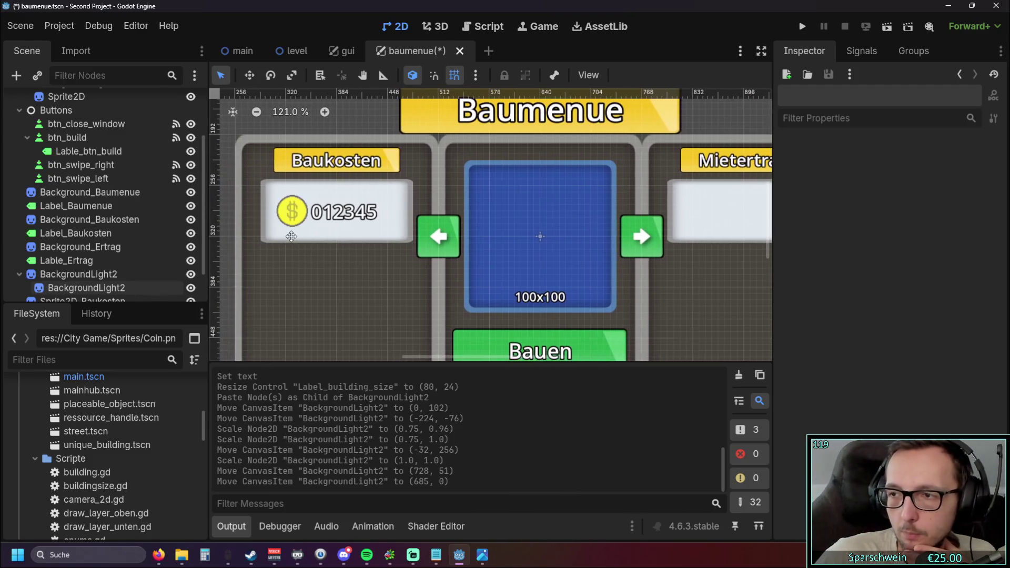
scroll(291, 237, up, 2)
scroll(474, 237, right, 3)
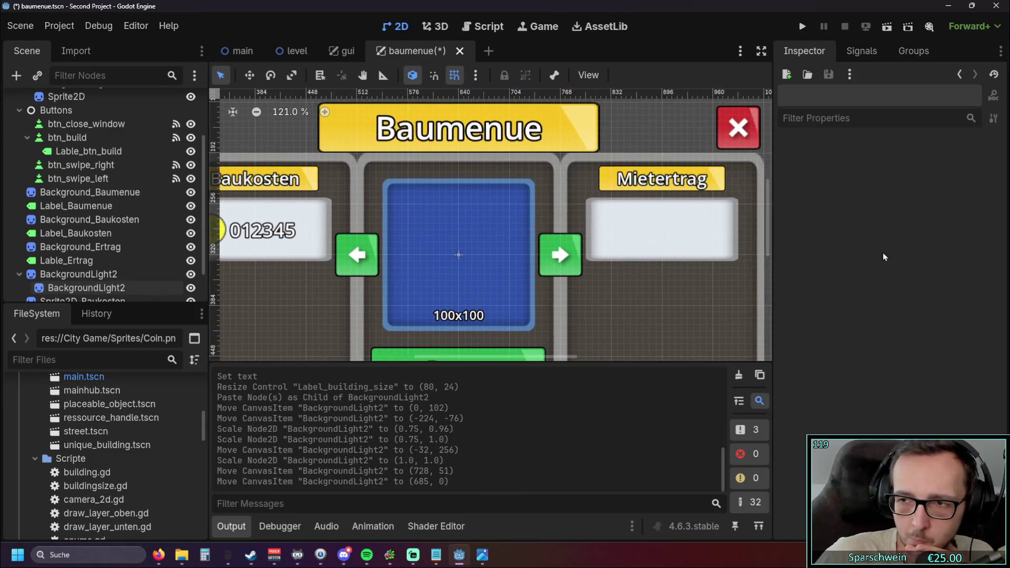
scroll(652, 282, right, 2)
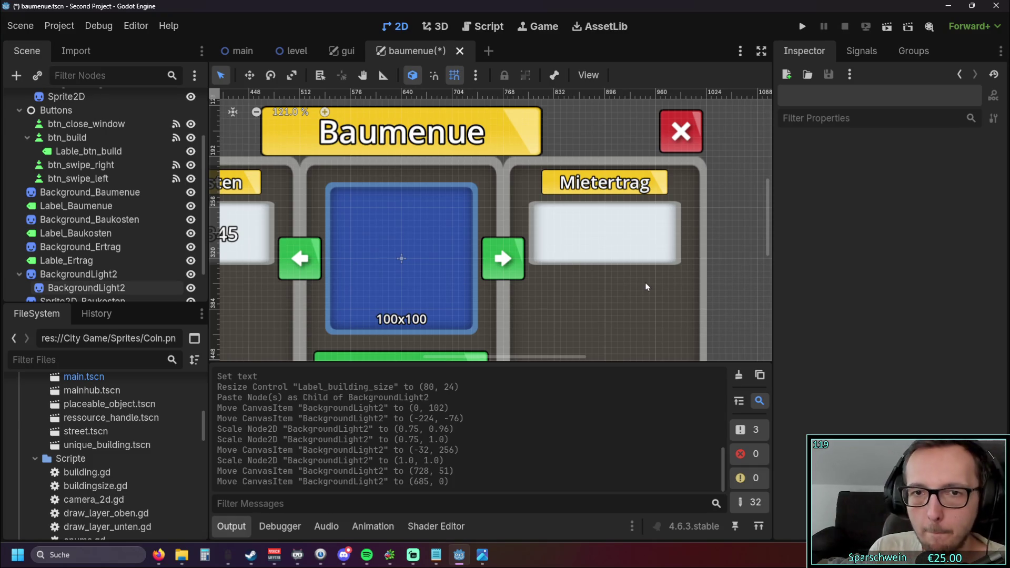
scroll(636, 285, up, 2)
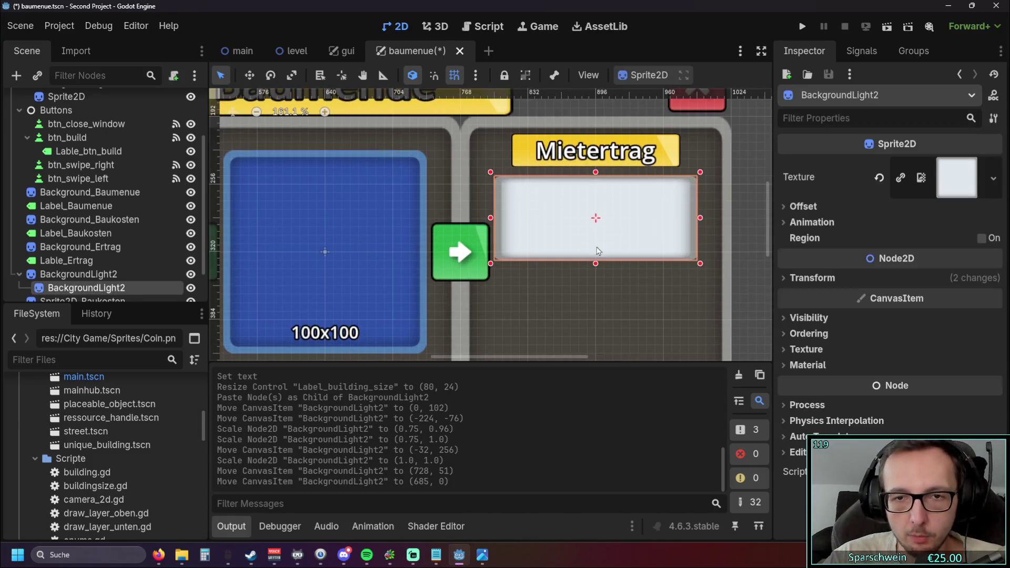
mouse_move(596, 273)
mouse_down()
mouse_move(584, 308)
mouse_move(581, 276)
mouse_up()
scroll(547, 313, down, 4)
- Select and frame the Mietertrag panel background, then select the Baukosten coin icon
scroll(581, 308, up, 1)
click(581, 309)
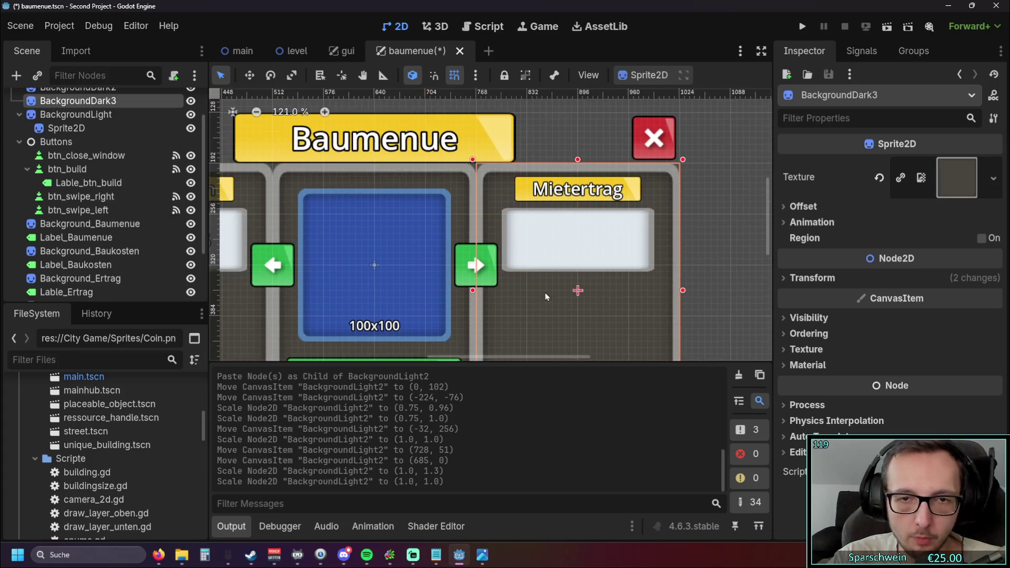
key(f)
scroll(474, 269, down, 3)
click(292, 232)
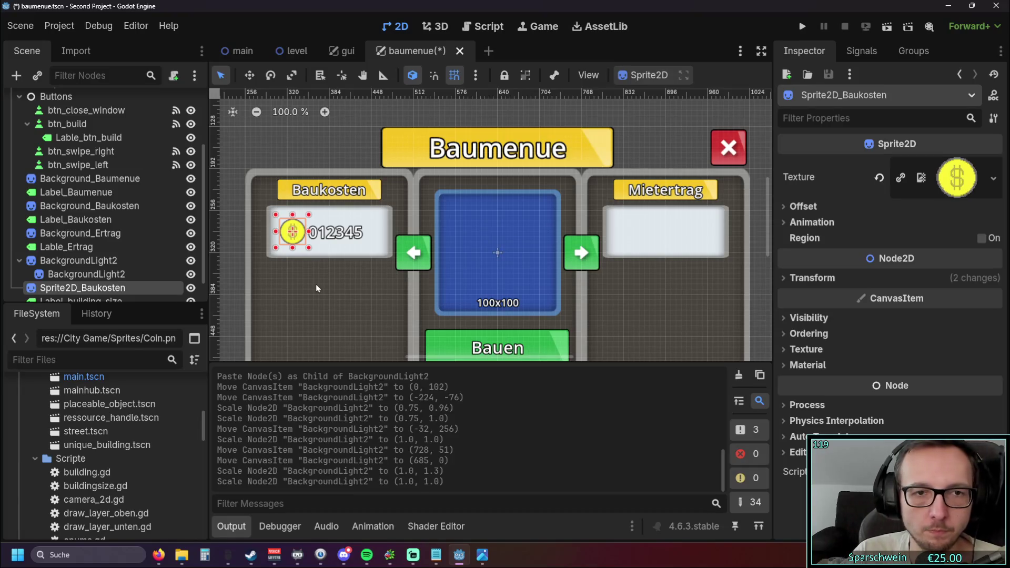
click(339, 131)
- Inspect the Sprite2D_Baukosten, Baukosten panel background and Label_coin_cost nodes
scroll(340, 131, up, 1)
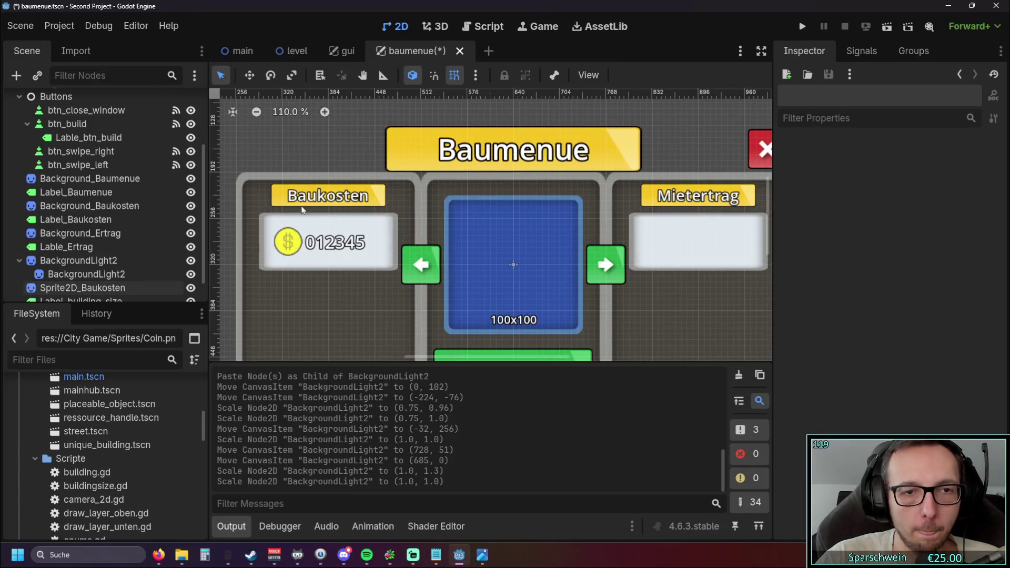
click(288, 242)
scroll(113, 240, down, 1)
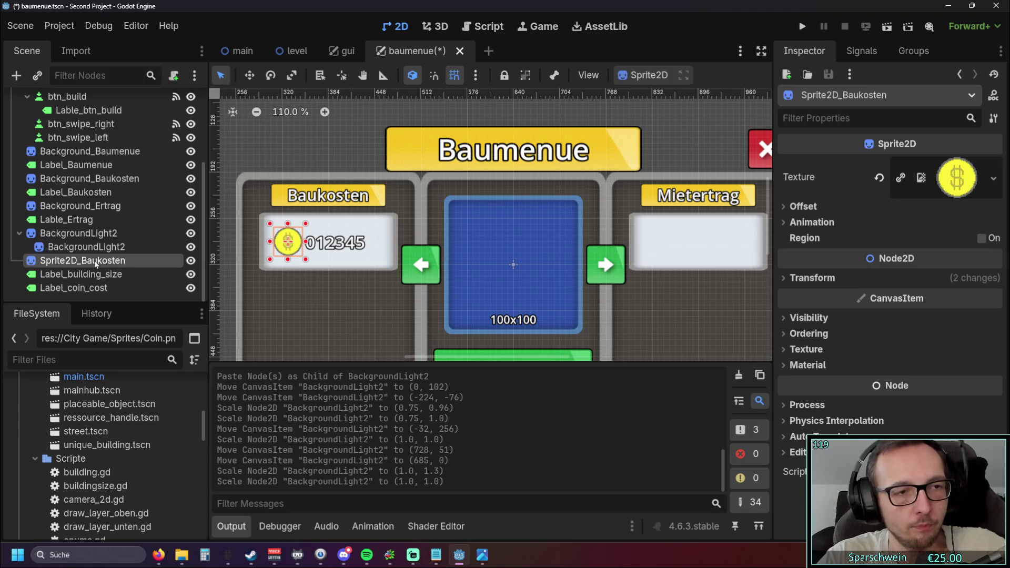
click(310, 295)
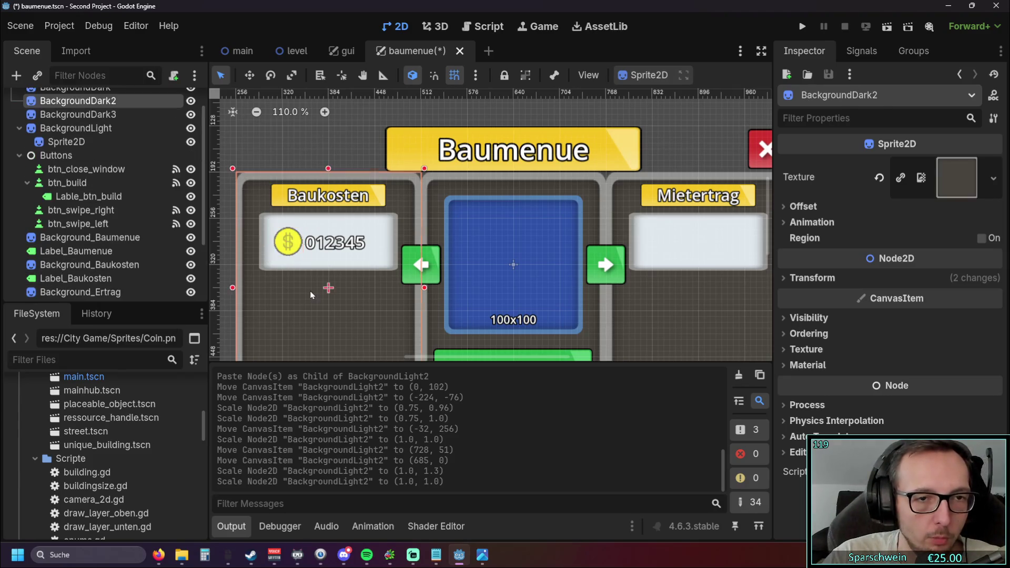
scroll(105, 211, down, 4)
click(79, 288)
click(128, 259)
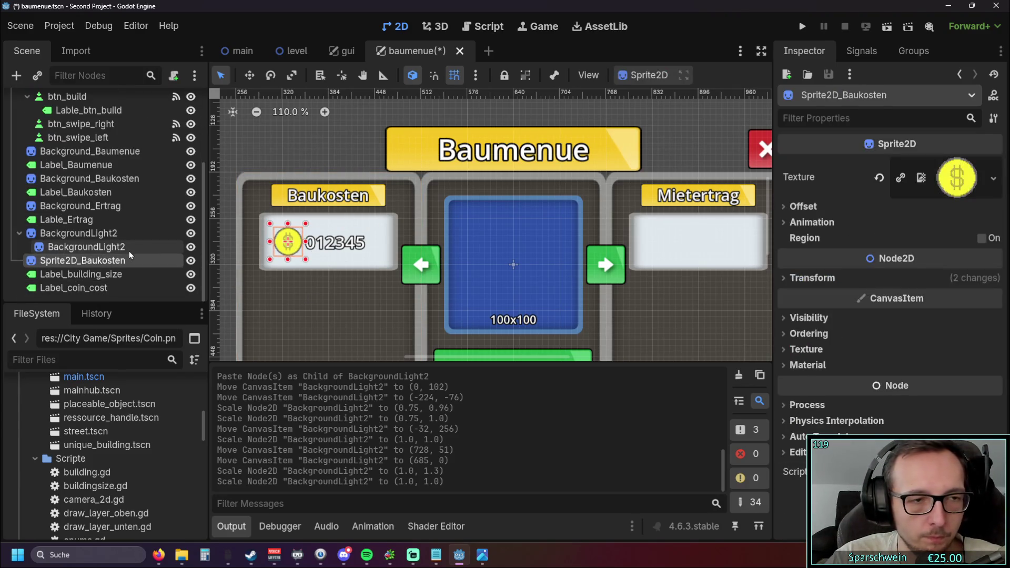
- Drag Coin.png onto the canvas to add a Coin sprite above the Baukosten panel
scroll(87, 447, down, 10)
scroll(87, 449, down, 10)
mouse_move(81, 455)
mouse_down()
mouse_move(307, 122)
mouse_move(294, 144)
mouse_up()
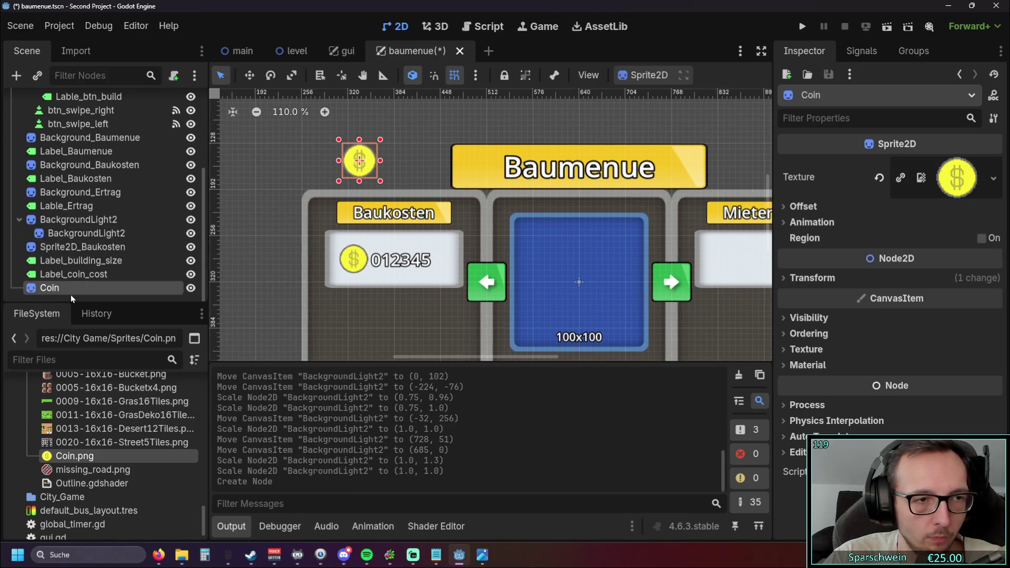
- Rename the Coin node to Sprite2D_Ertrag
double_click(66, 293)
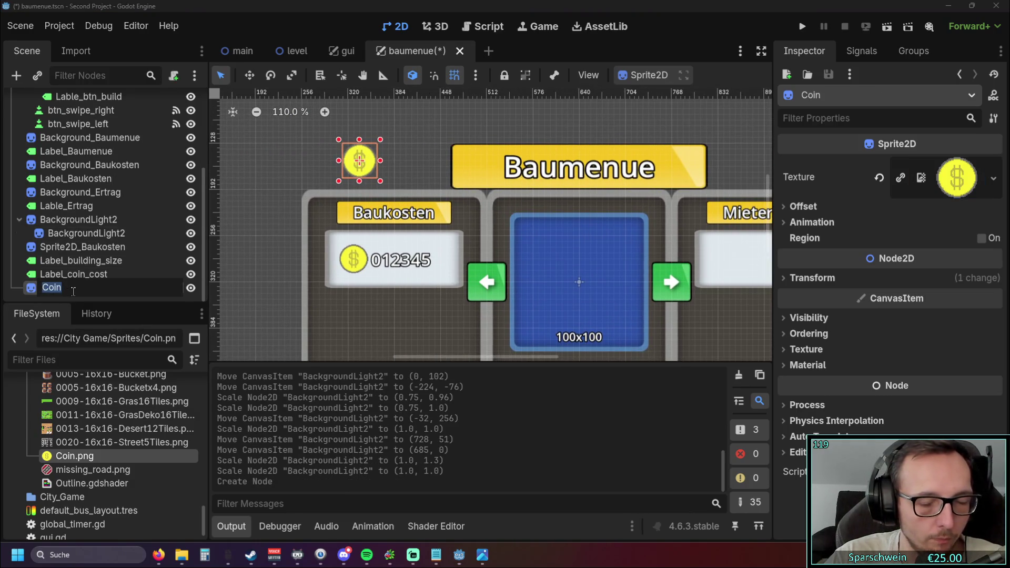
text(Sprite)
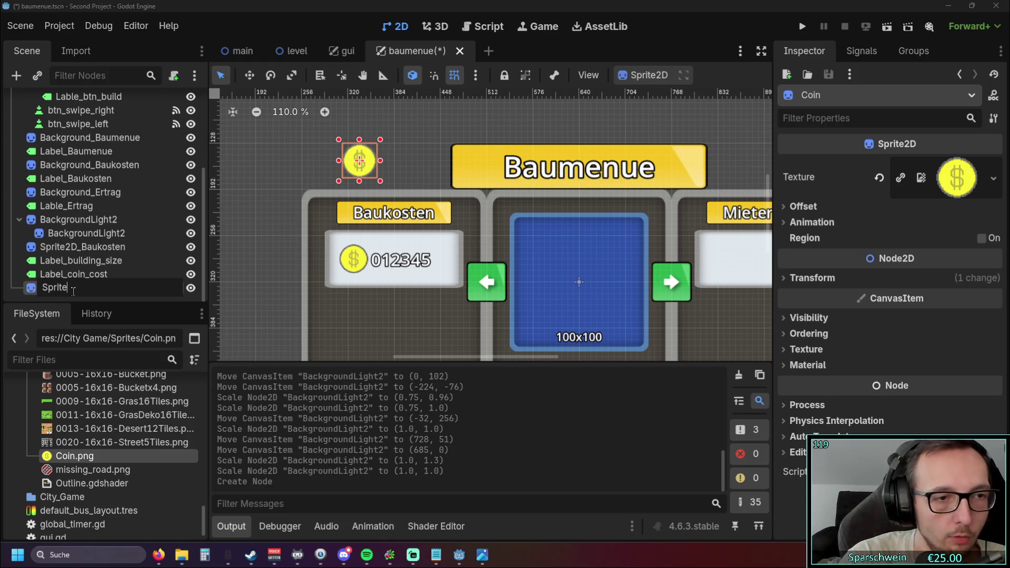
text(")
text(2D)
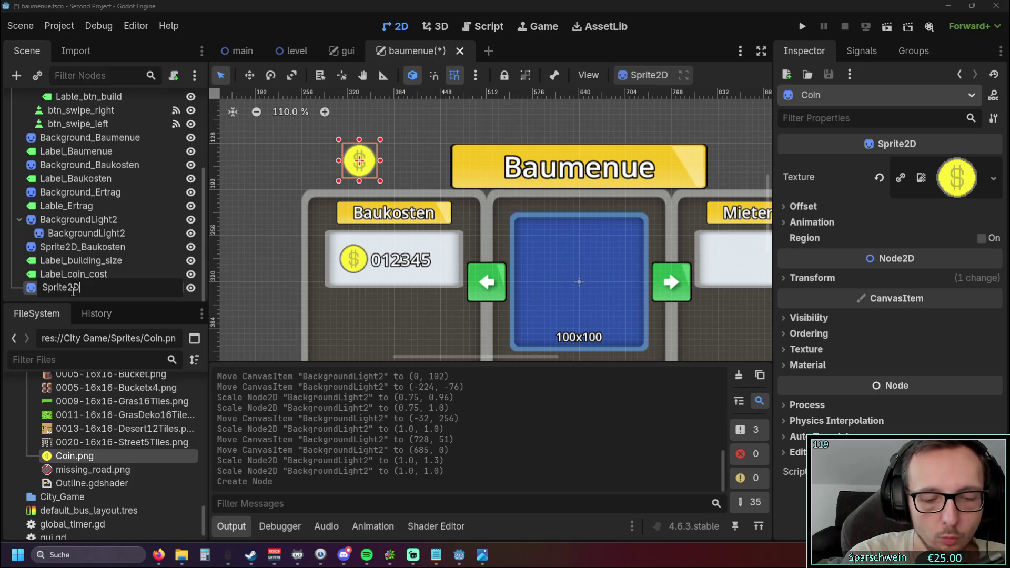
text(_Etrag)
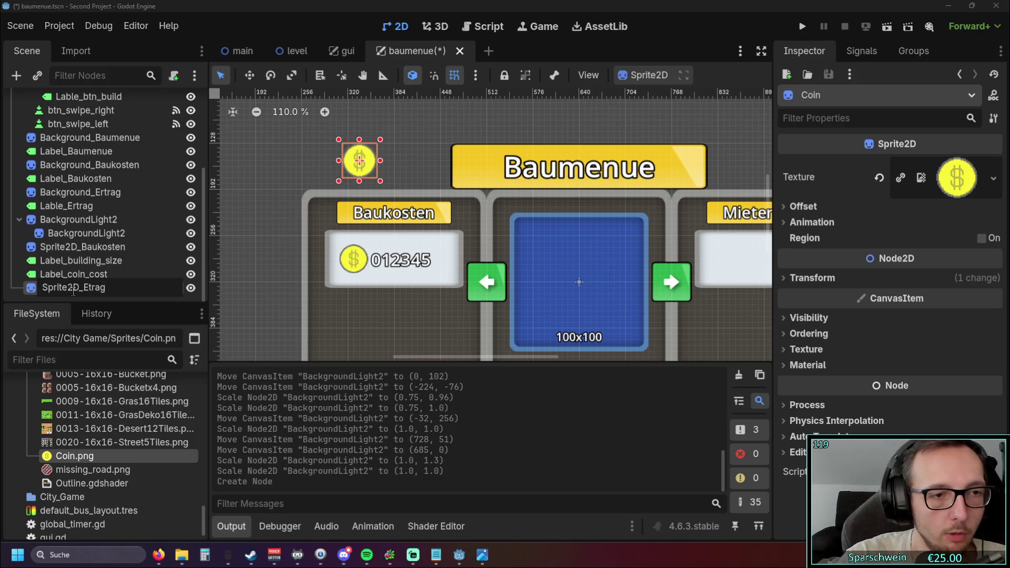
key(BackSpace)
key(BackSpace)
key(BackSpace)
key(BackSpace)
text(rtrag)
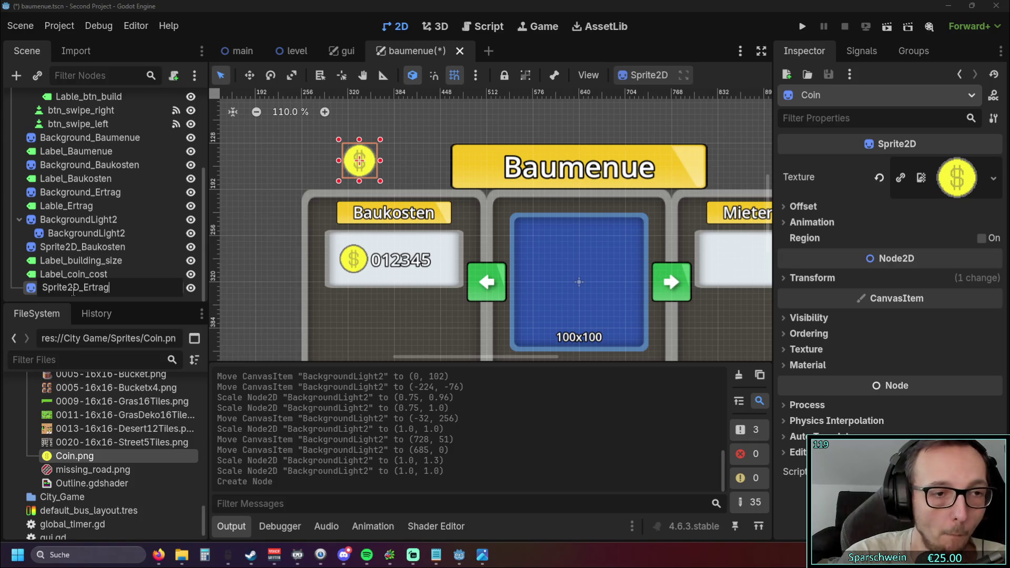
key(Return)
- Move the Sprite2D_Ertrag coin to the right end of the Mietertrag box
click(231, 223)
mouse_move(347, 164)
mouse_down()
mouse_move(369, 164)
mouse_move(347, 261)
mouse_move(353, 274)
mouse_move(359, 263)
mouse_move(659, 253)
mouse_move(288, 266)
mouse_up()
mouse_move(289, 266)
mouse_down()
mouse_move(386, 253)
mouse_move(287, 256)
mouse_move(735, 258)
mouse_up()
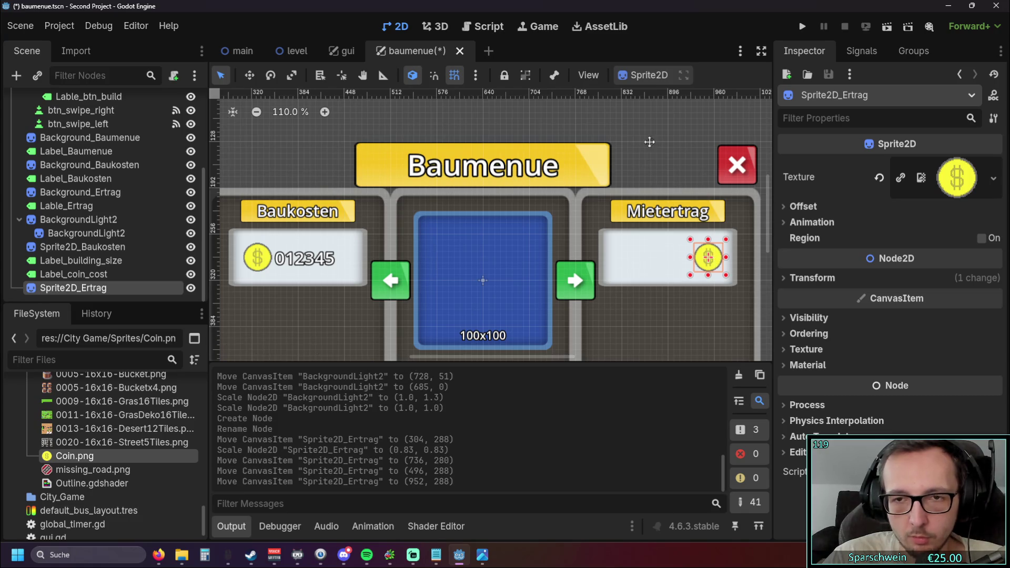
scroll(699, 145, left, 2)
scroll(356, 123, up, 4)
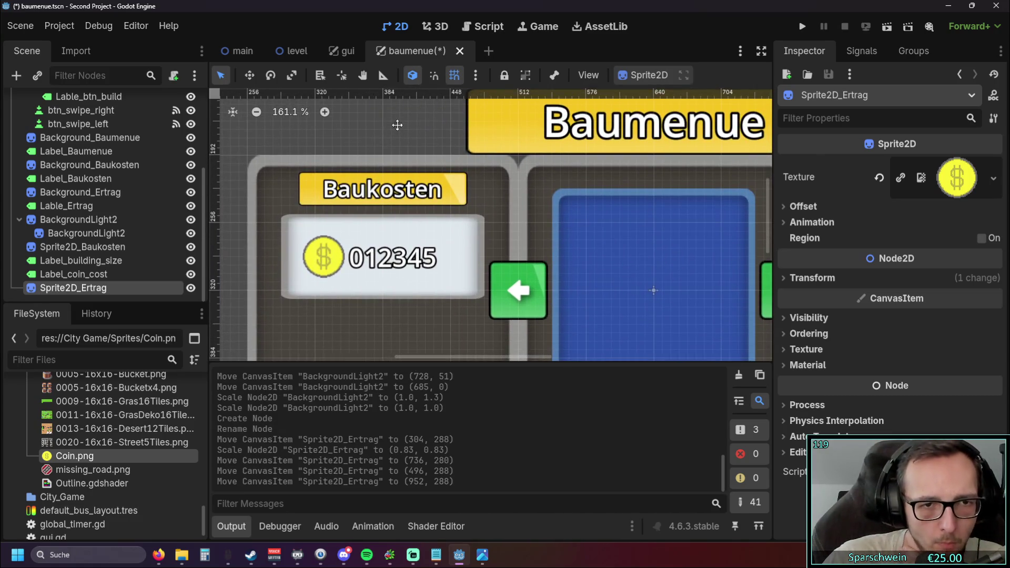
mouse_move(355, 122)
mouse_down()
mouse_move(391, 138)
mouse_move(222, 142)
mouse_up()
scroll(443, 137, right, 5)
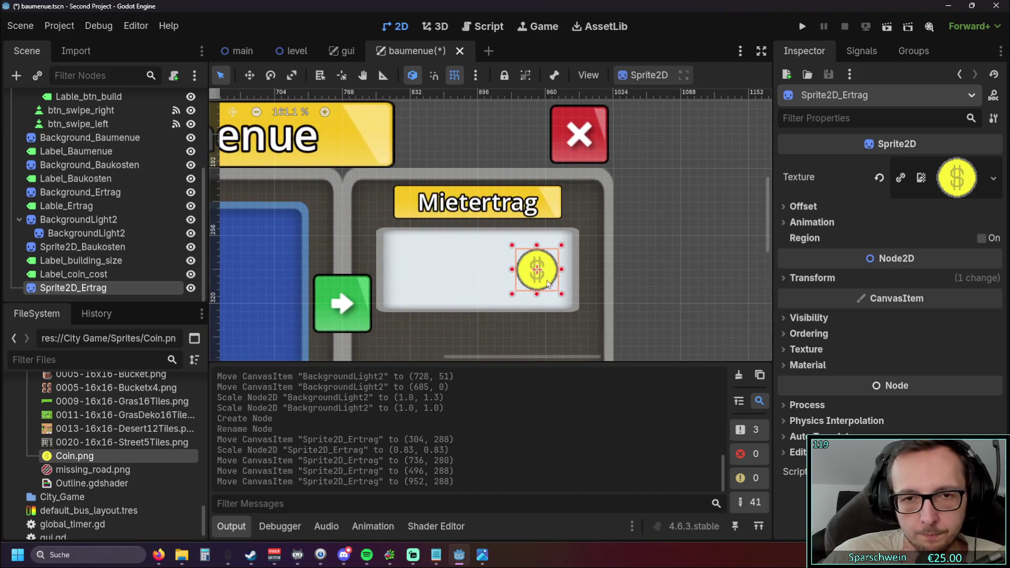
scroll(545, 277, up, 6)
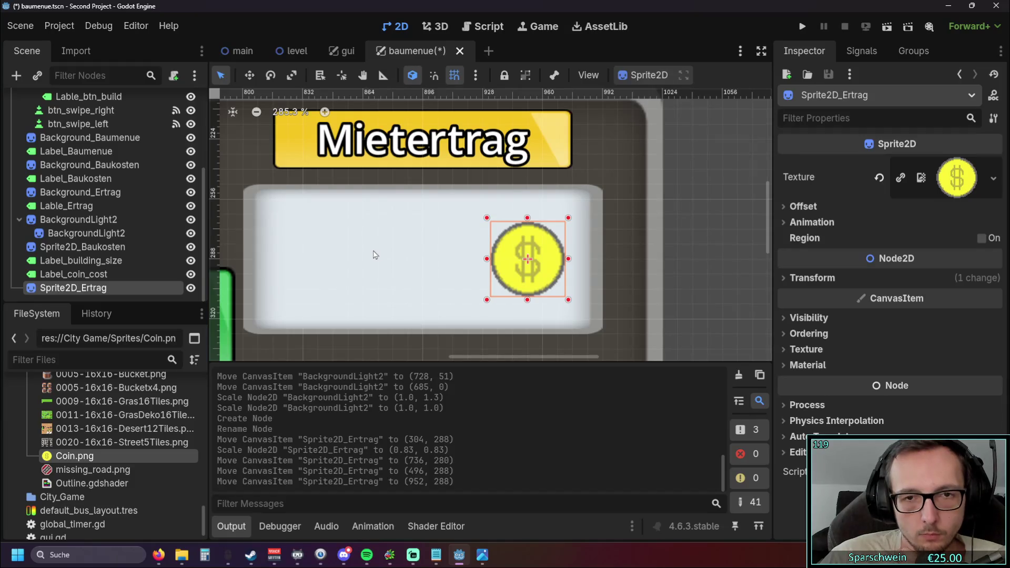
scroll(338, 253, down, 4)
scroll(343, 236, left, 10)
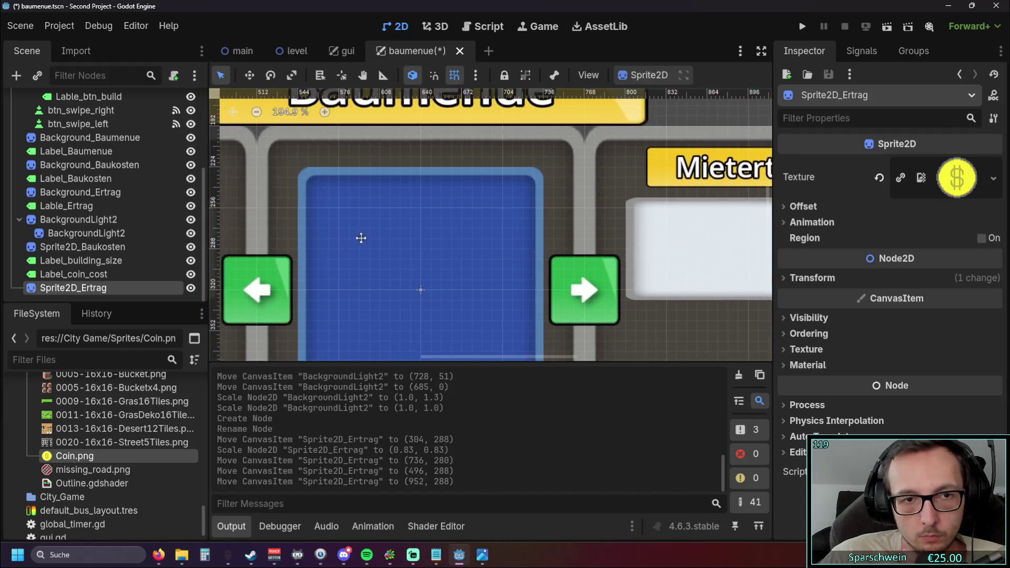
scroll(583, 241, down, 5)
- Deselect the coin and zoom in and out to check the Mietertrag box layout
key(Escape)
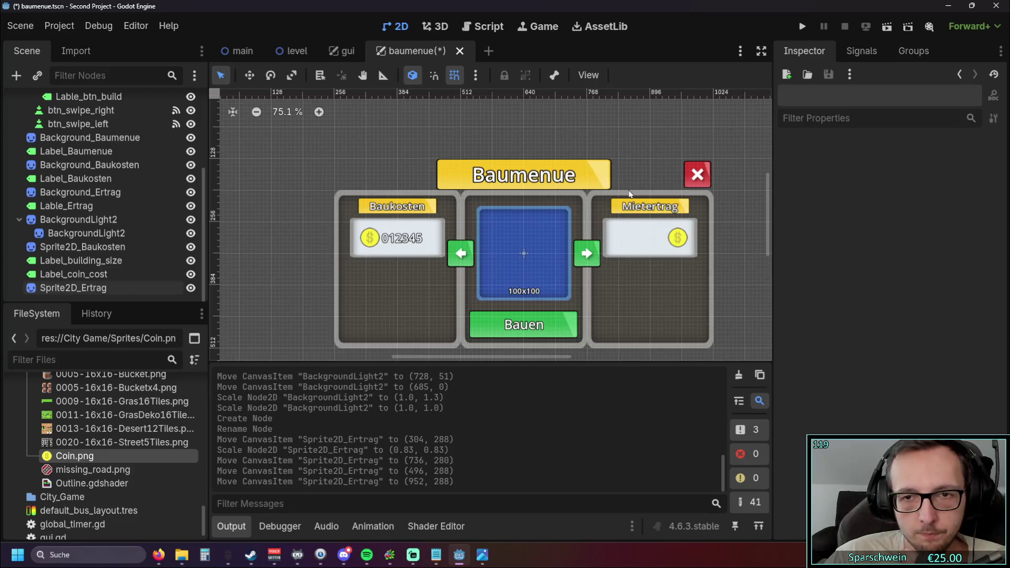
scroll(524, 212, up, 4)
scroll(525, 212, up, 2)
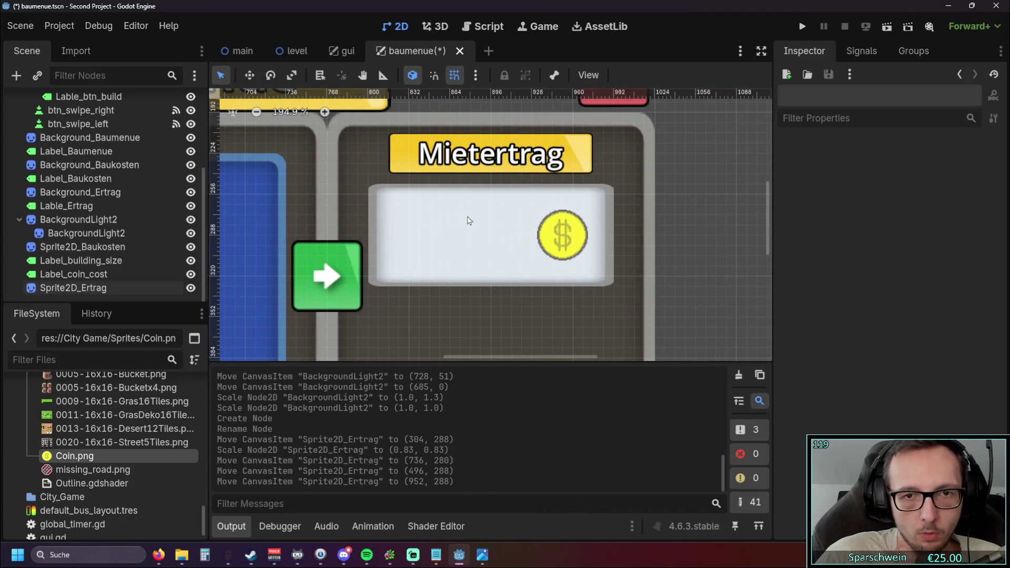
scroll(445, 219, up, 3)
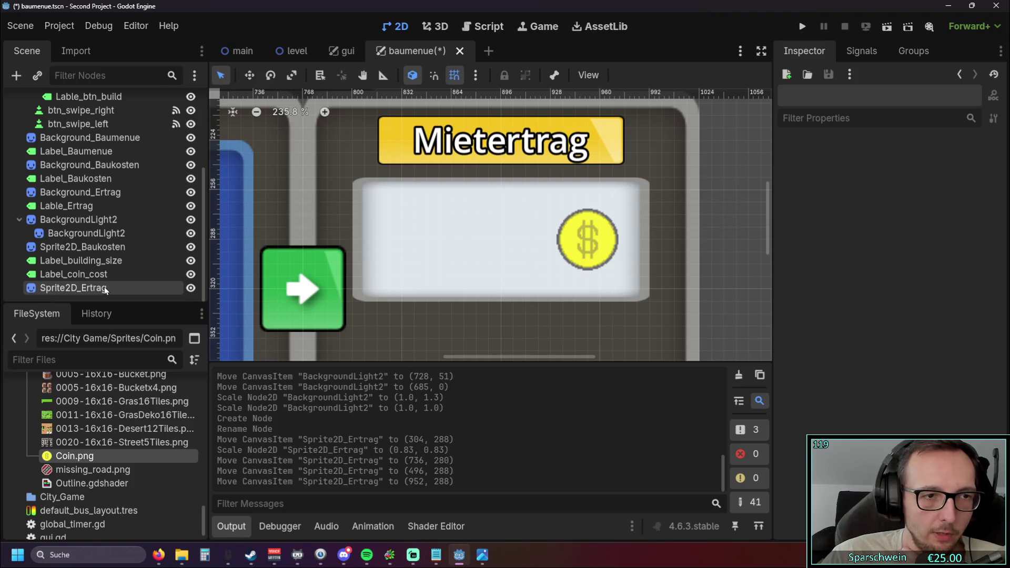
scroll(363, 226, down, 4)
scroll(272, 225, down, 4)
scroll(468, 221, up, 3)
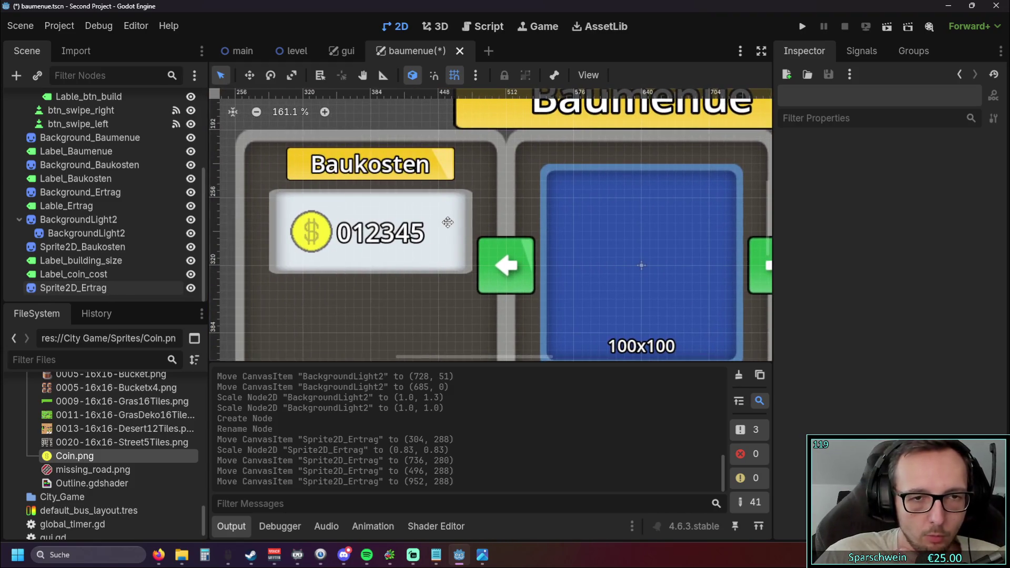
scroll(479, 217, down, 2)
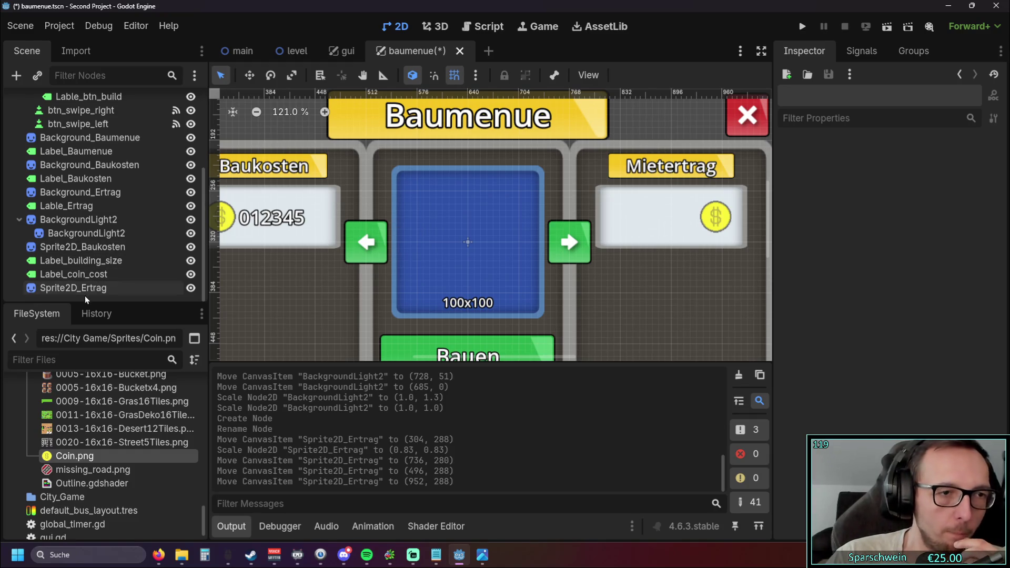
scroll(367, 243, down, 3)
scroll(367, 210, left, 3)
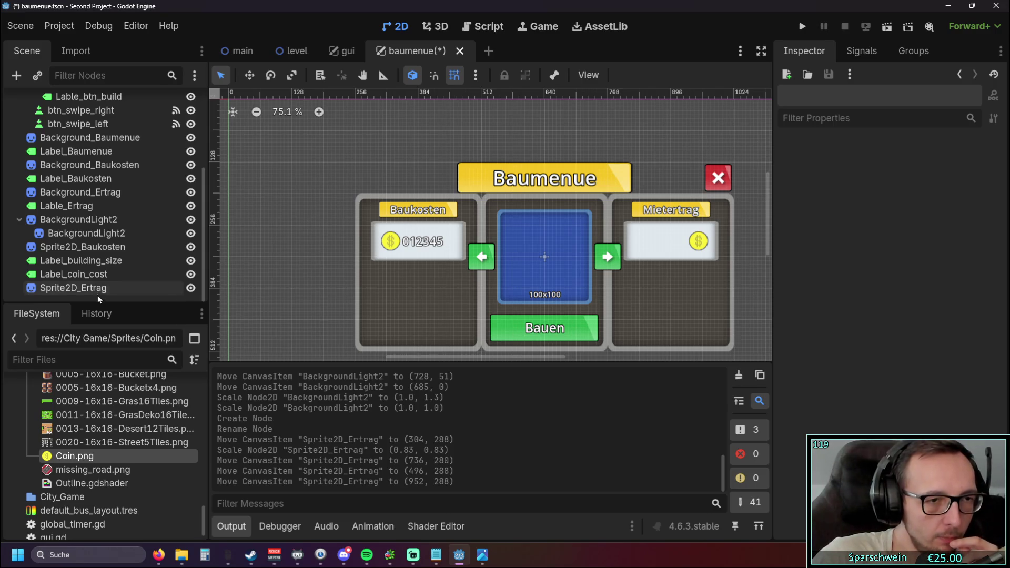
click(92, 274)
scroll(280, 207, up, 6)
click(92, 260)
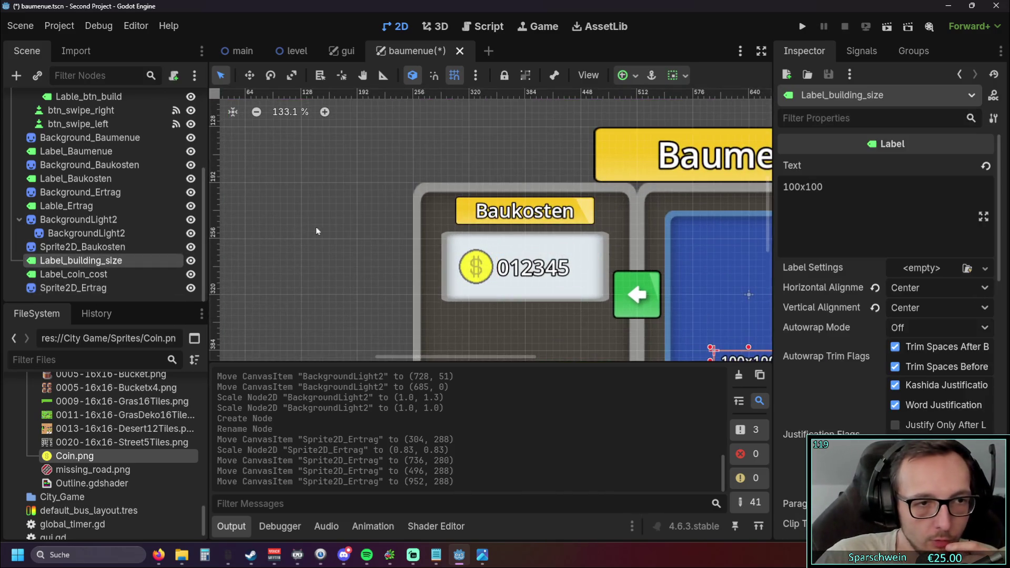
- Move the nested background copy out to top level as BackgroundLight3
scroll(623, 248, right, 3)
click(83, 247)
click(78, 220)
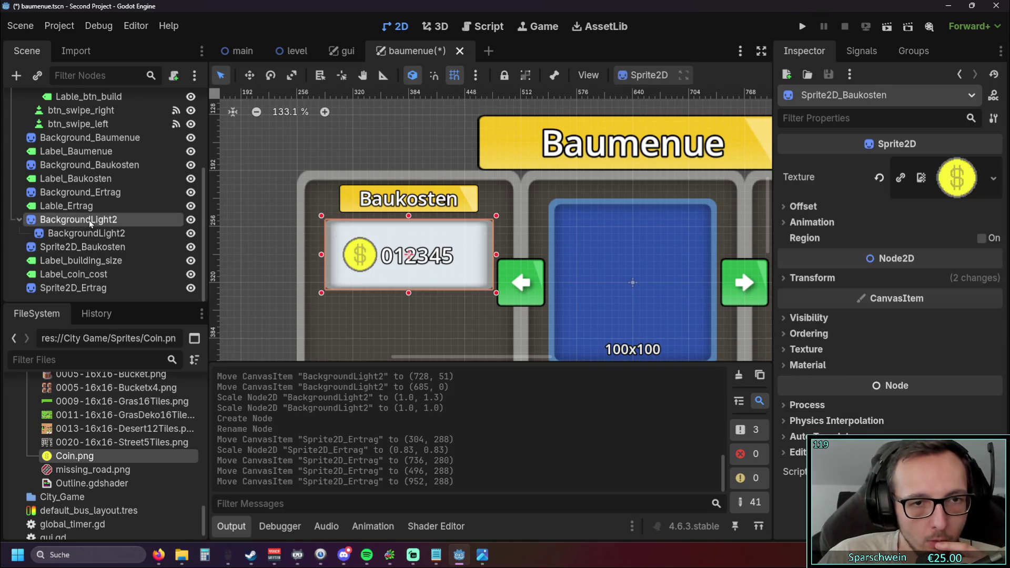
mouse_move(84, 246)
mouse_down()
mouse_move(97, 306)
mouse_move(87, 267)
mouse_up()
double_click(100, 233)
key(Up)
key(Up)
key(Up)
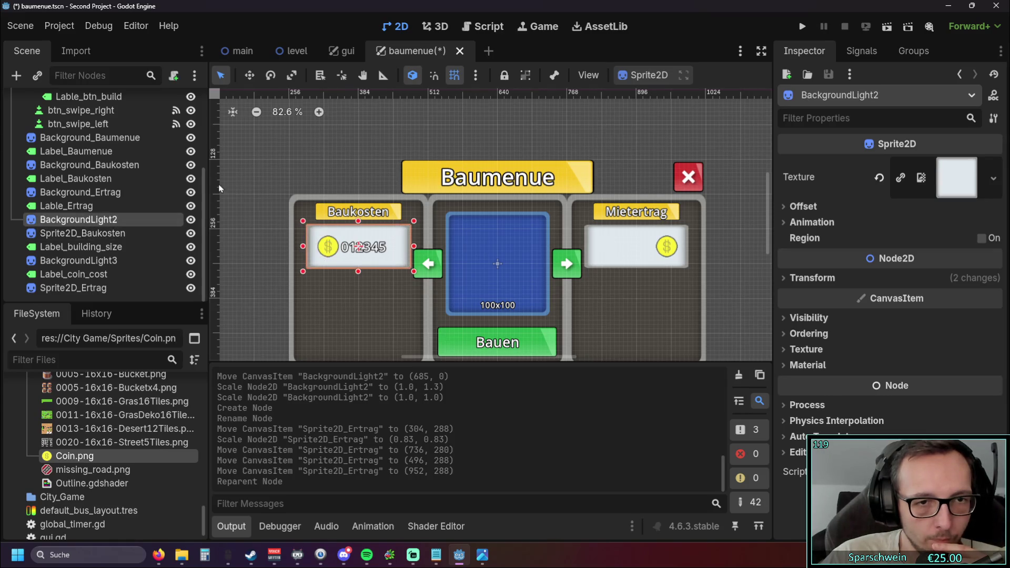
key(f)
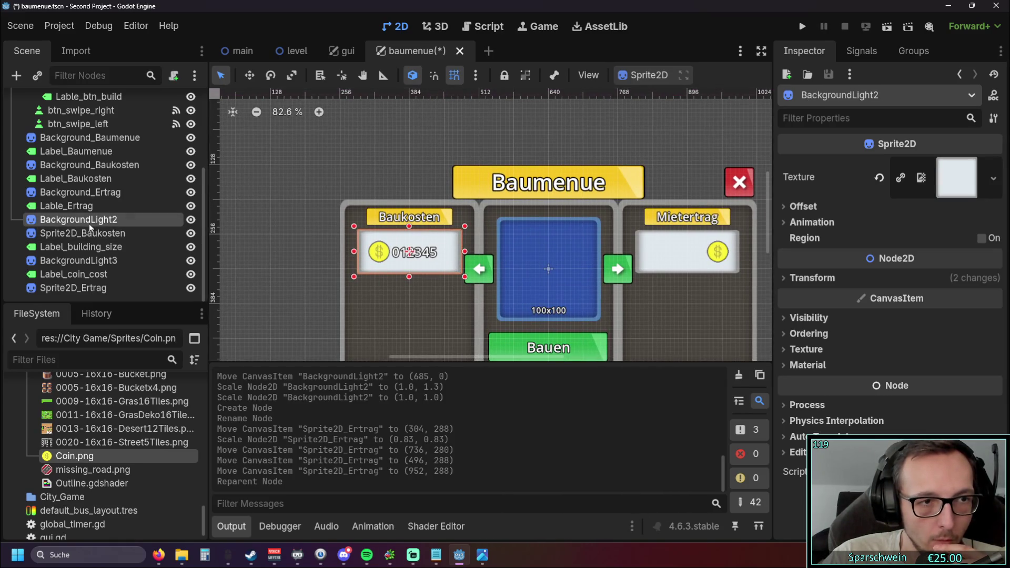
- Rename BackgroundLight2 to Background_Baukosten_Wert
double_click(97, 224)
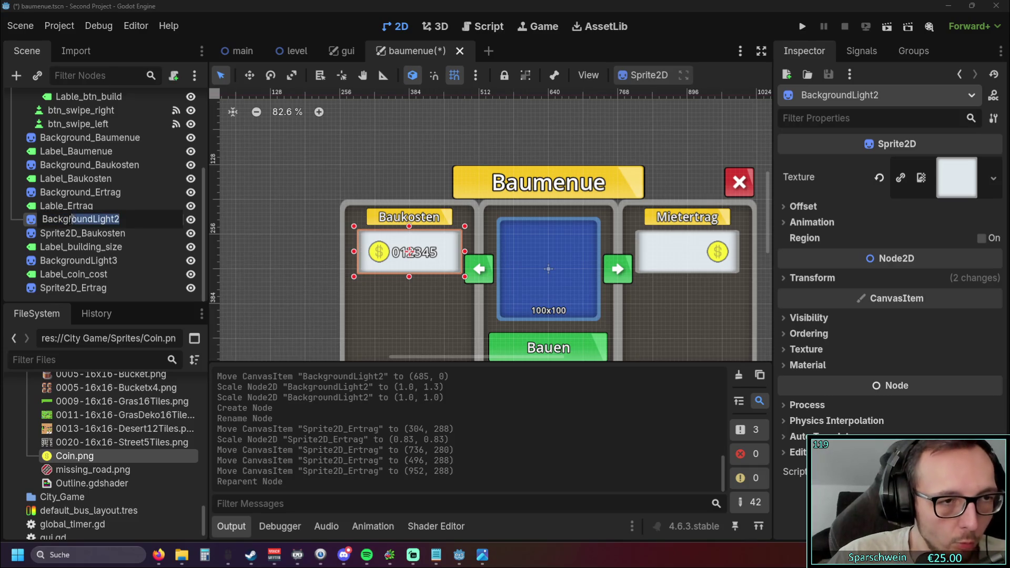
drag(82, 219, 176, 224)
key(BackSpace)
key(BackSpace)
key(BackSpace)
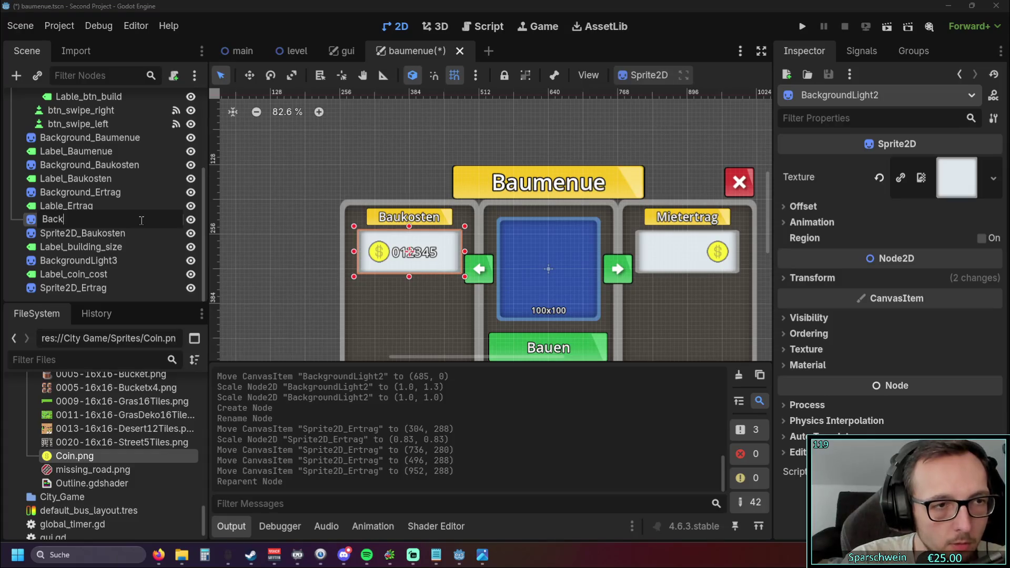
text(ground_)
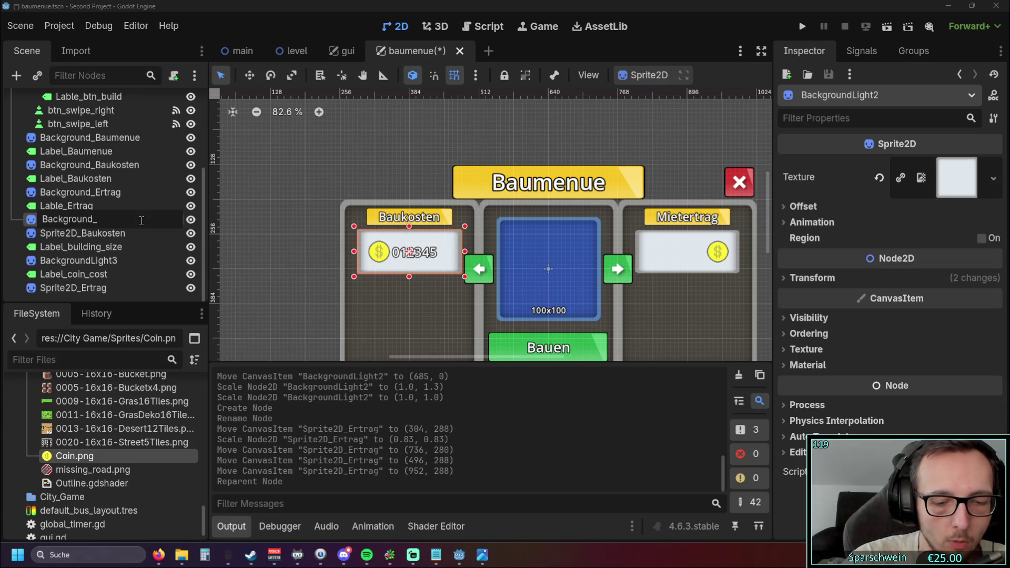
text(Baukos)
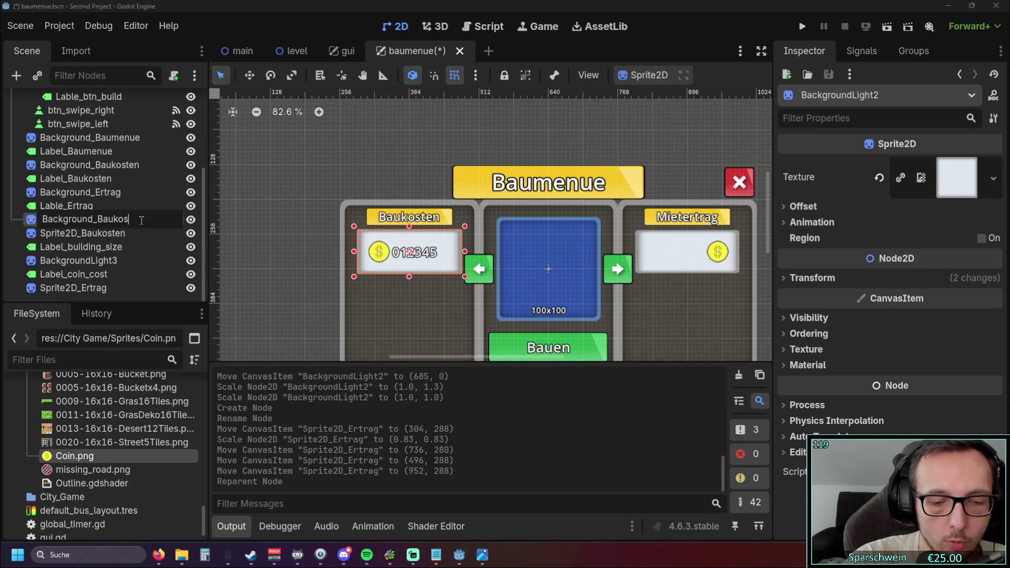
text(ten_Wert)
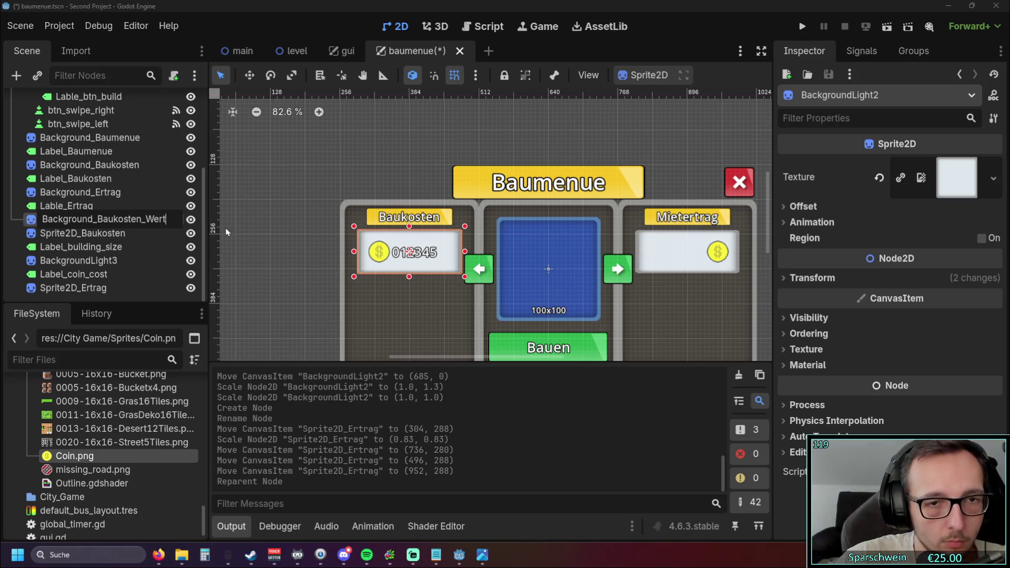
key(Return)
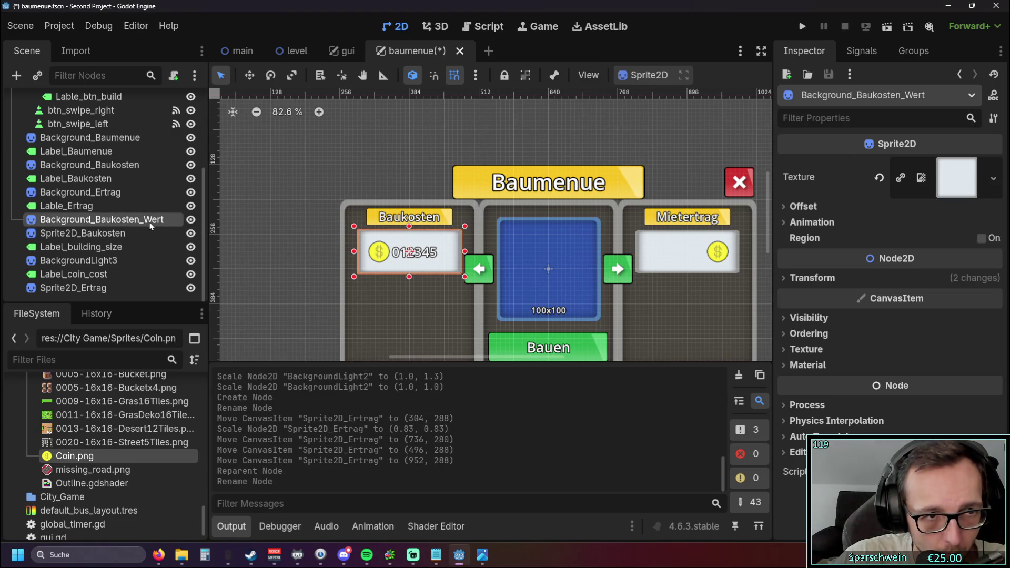
click(267, 230)
- Nest Sprite2D_Baukosten under Background_Baukosten_Wert in the Scene dock
click(112, 233)
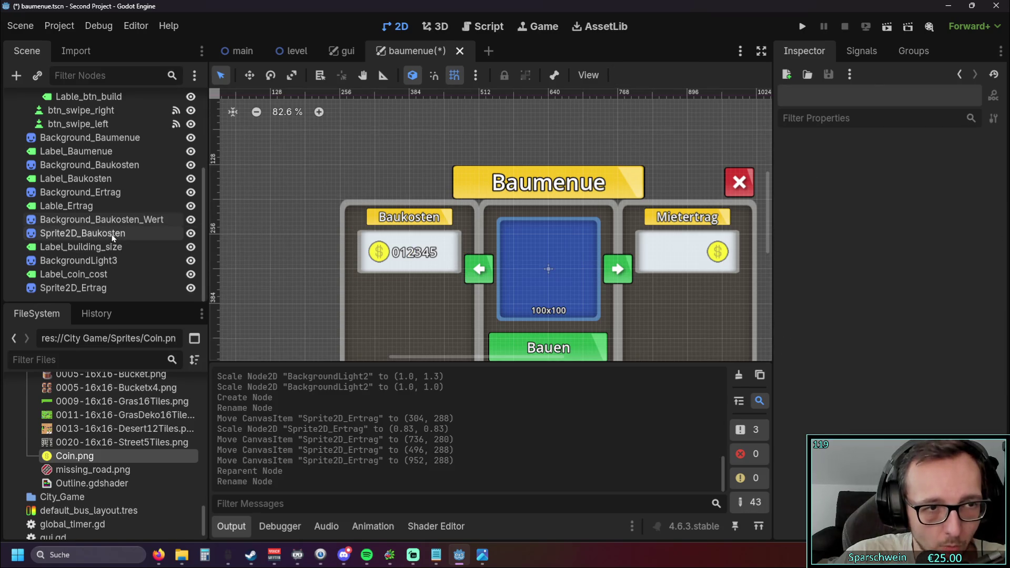
mouse_move(427, 149)
mouse_down()
mouse_move(243, 145)
mouse_move(410, 142)
mouse_up()
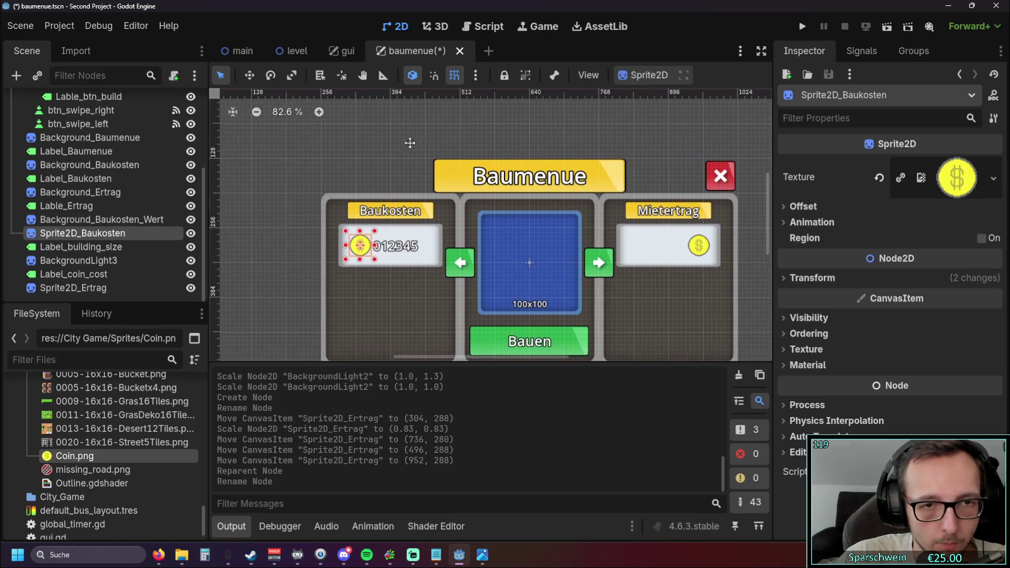
click(103, 224)
scroll(275, 223, up, 4)
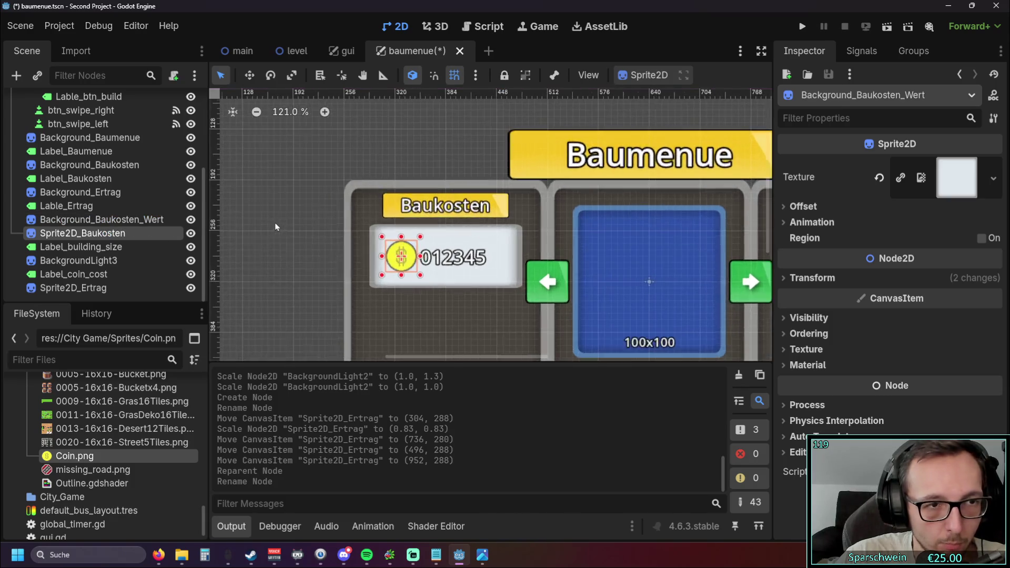
drag(102, 233, 97, 222)
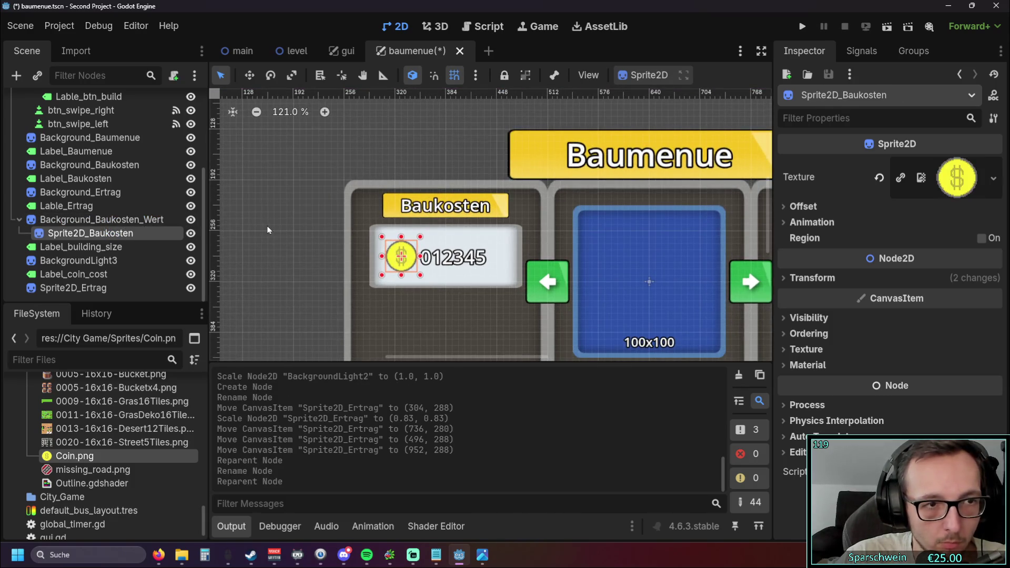
- Try nesting Label_coin_cost under Background_Baukosten_Wert, then undo it
click(87, 247)
click(87, 260)
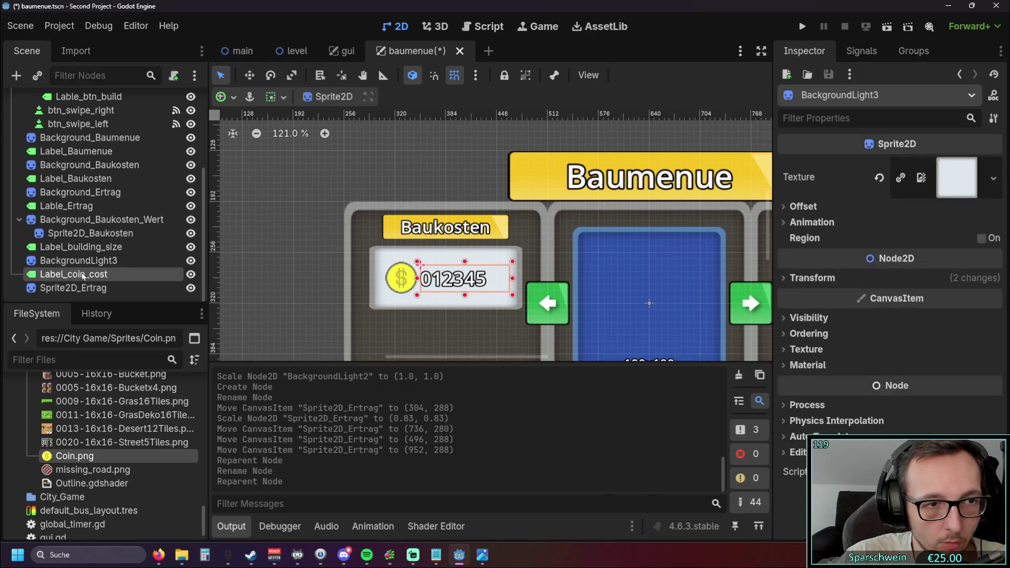
click(76, 274)
drag(76, 274, 86, 222)
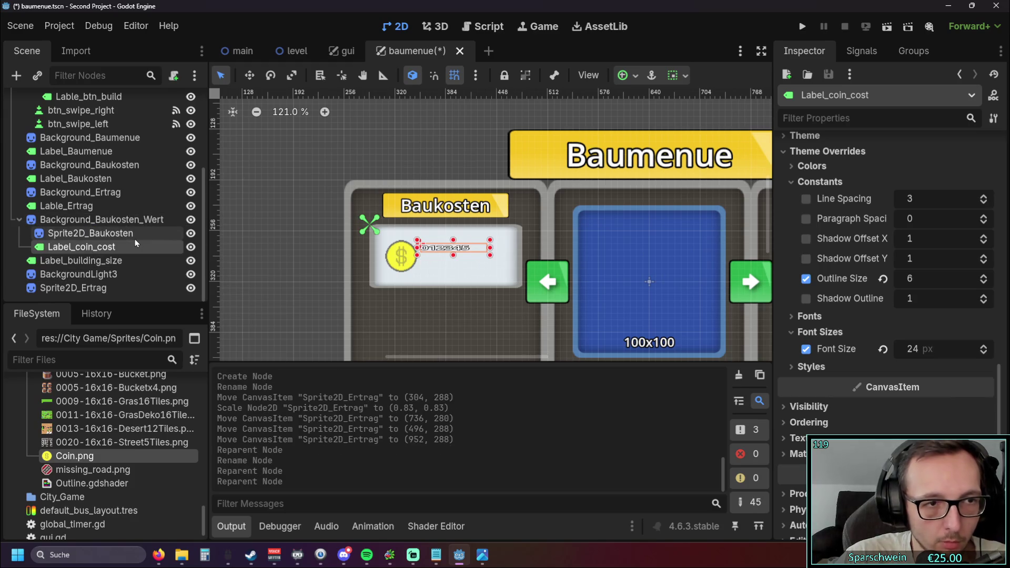
key(ctrl+z)
- Move Label_coin_cost directly above Label_building_size in the scene tree
click(293, 226)
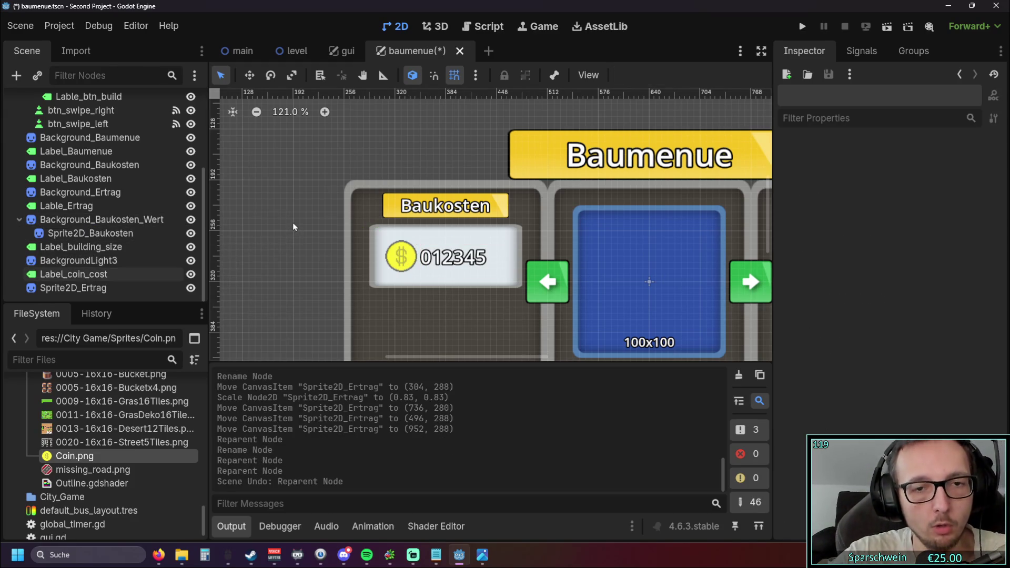
scroll(271, 244, down, 1)
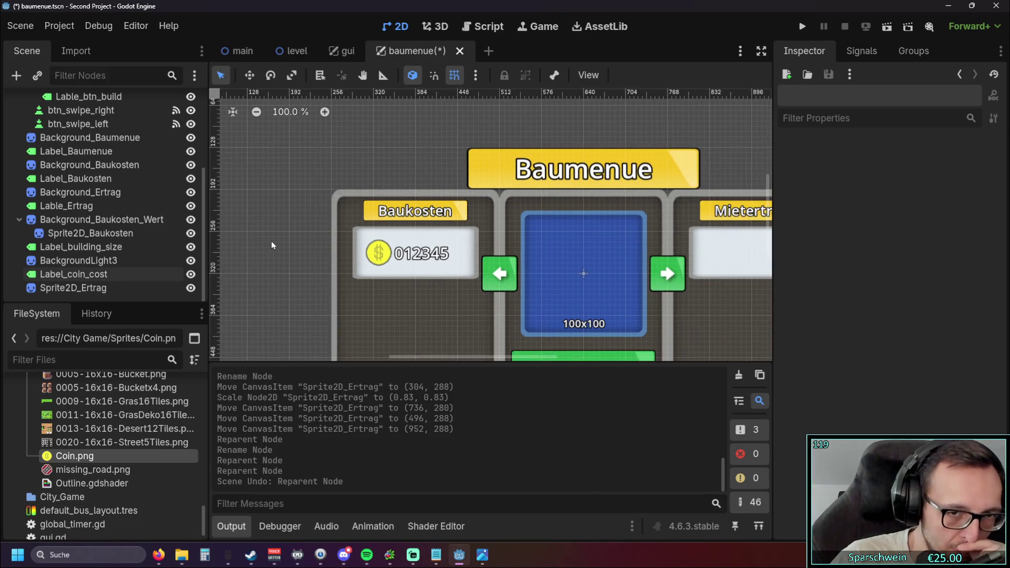
scroll(248, 219, down, 1)
drag(58, 275, 69, 240)
scroll(286, 226, down, 2)
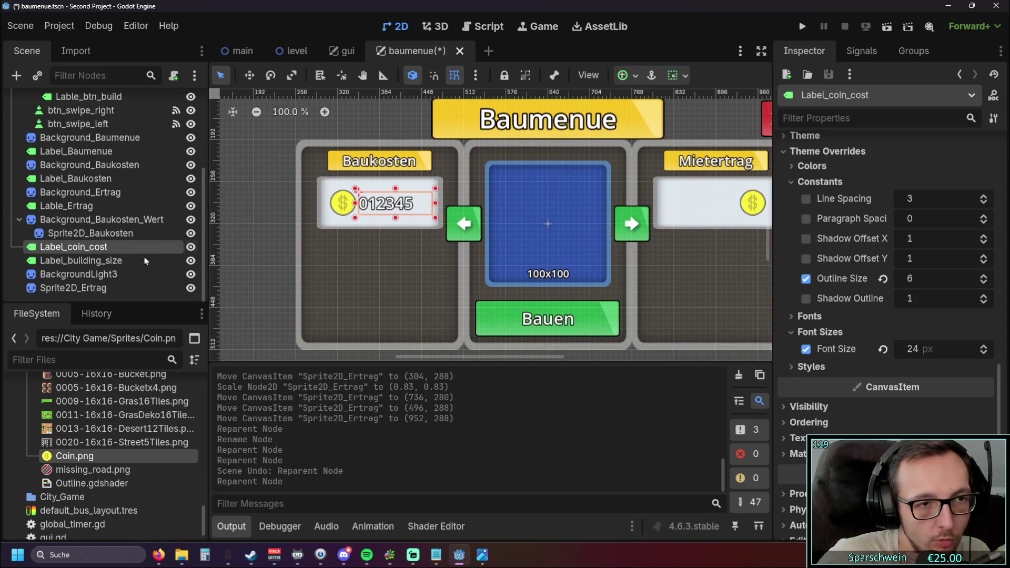
click(79, 274)
click(86, 292)
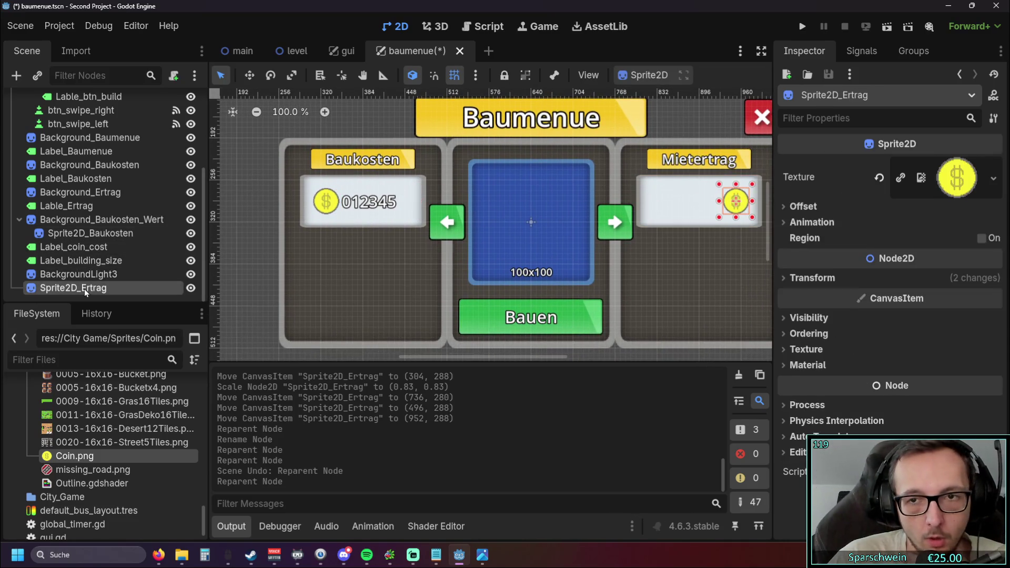
- Nest Sprite2D_Ertrag under BackgroundLight3 and move Label_building_size above Lable_Ertrag
drag(86, 291, 84, 278)
click(84, 274)
click(93, 292)
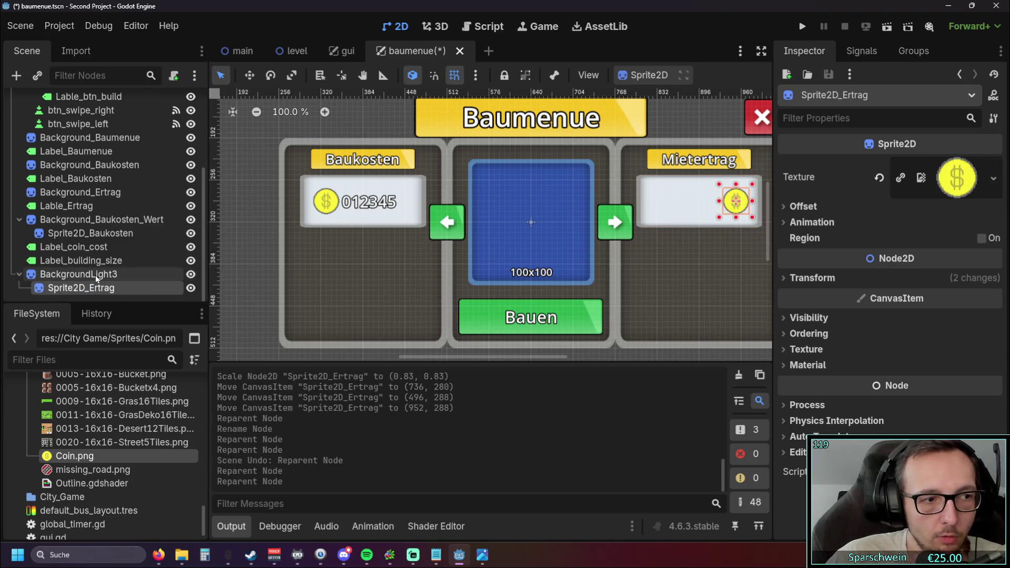
click(96, 276)
click(92, 261)
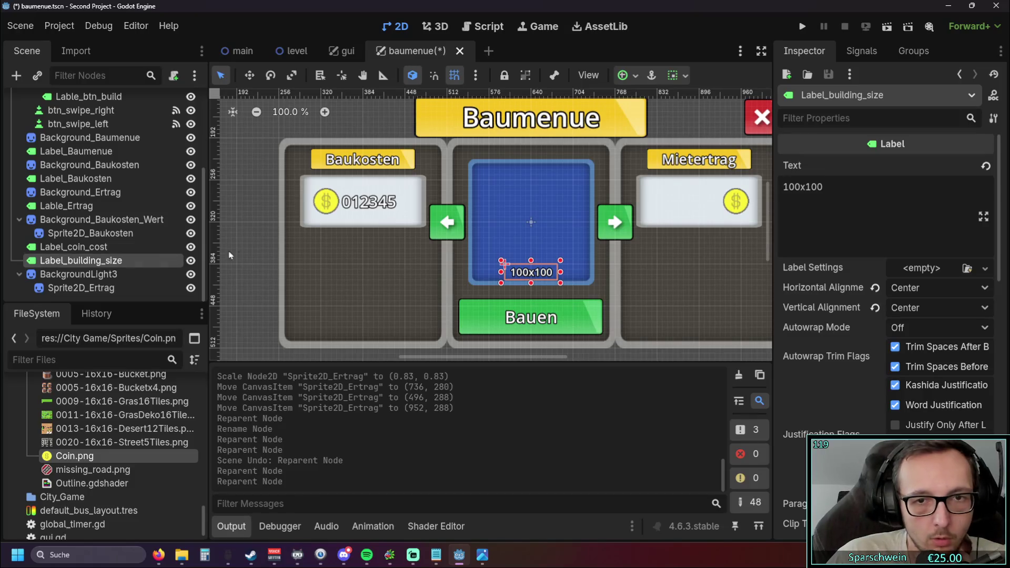
drag(84, 260, 92, 206)
click(77, 221)
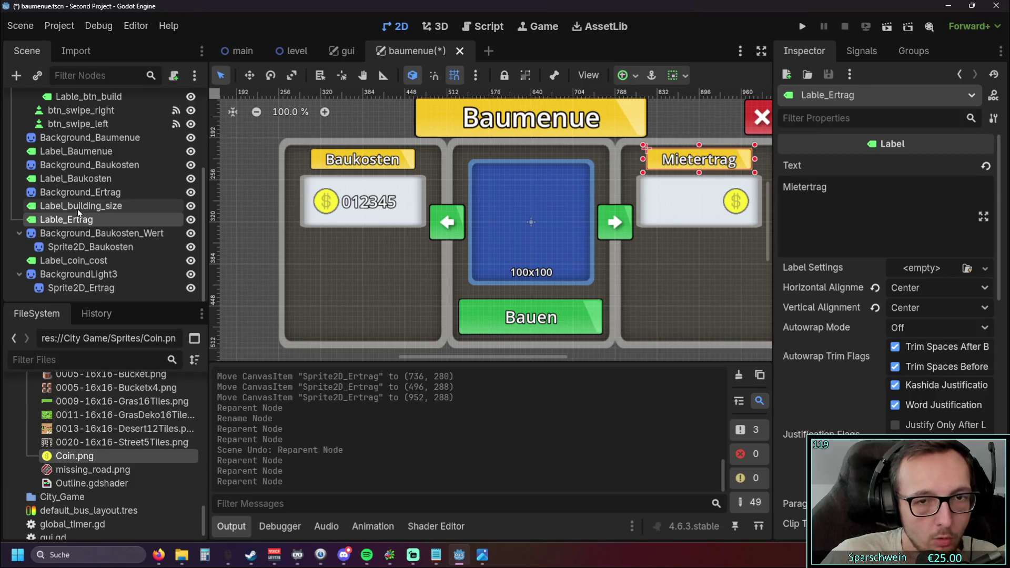
- Rename BackgroundLight3 to Background_Ertrag_Wert
drag(240, 228, 263, 239)
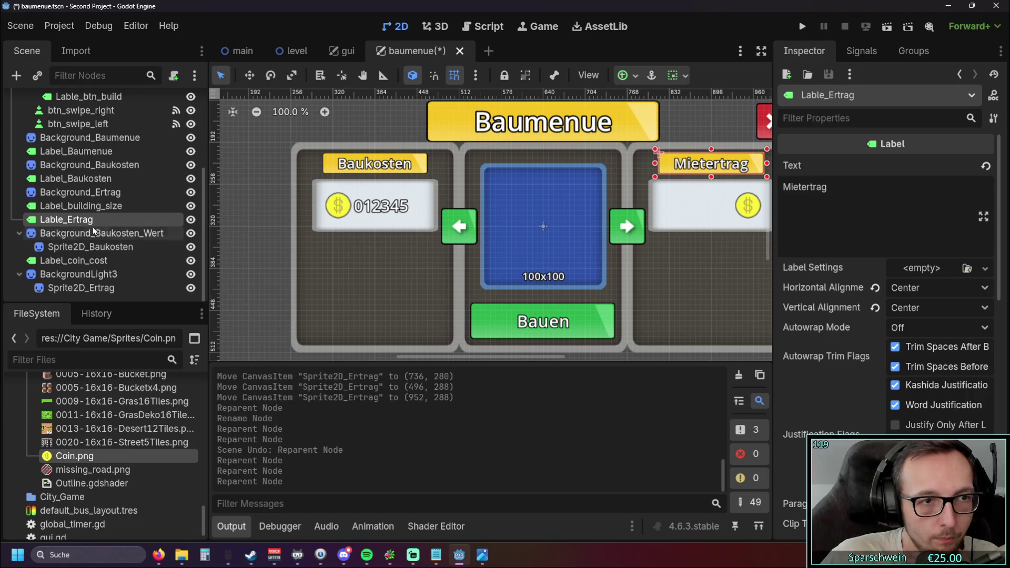
click(82, 195)
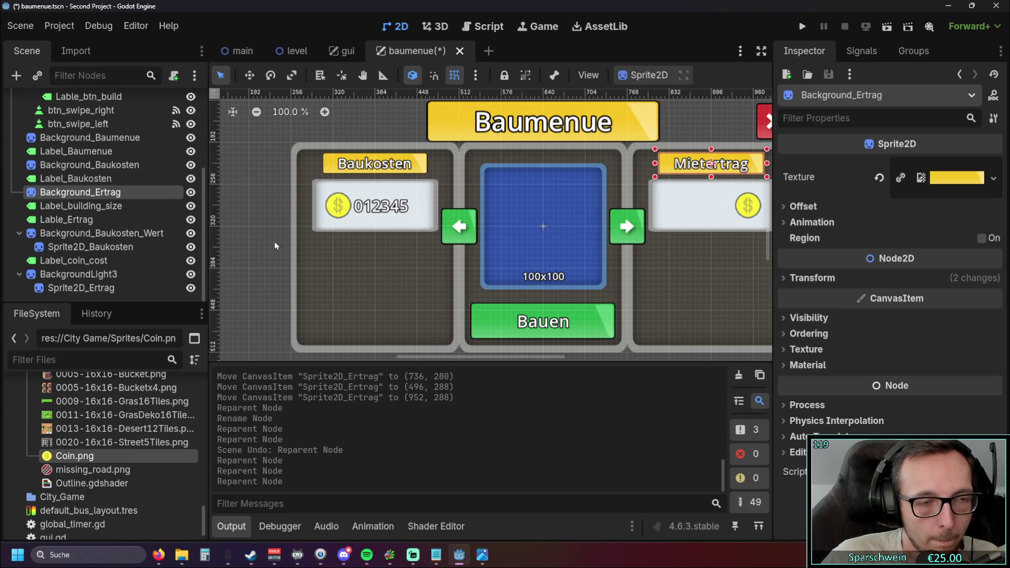
drag(273, 245, 212, 240)
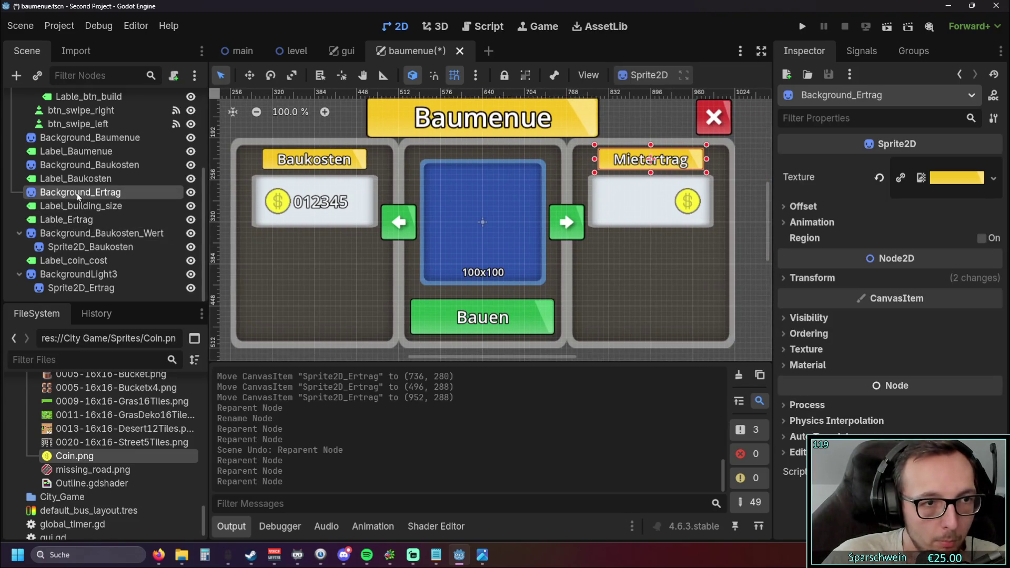
click(106, 274)
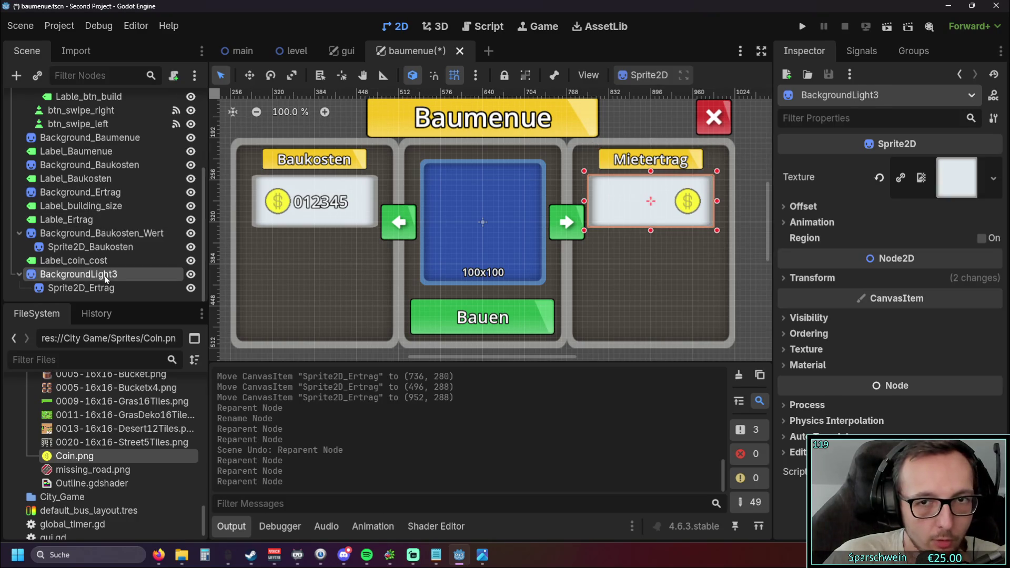
double_click(154, 279)
text(_Ertrag_Wer)
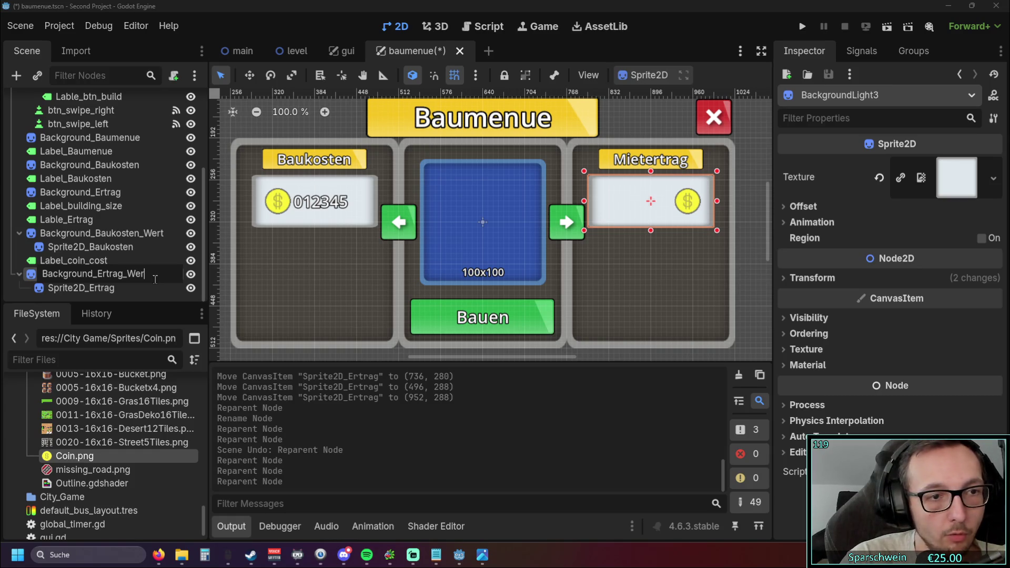
key(Return)
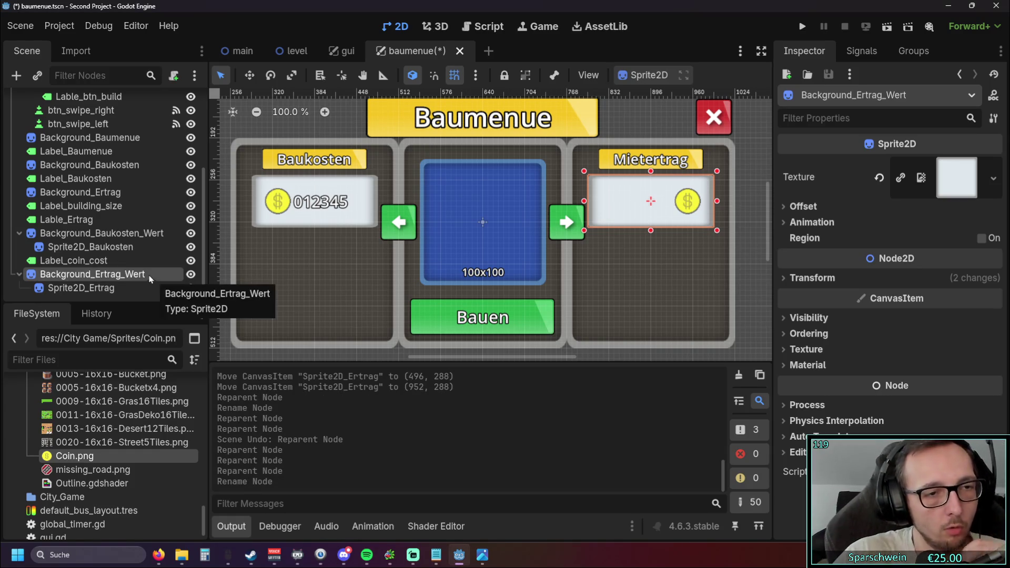
click(78, 194)
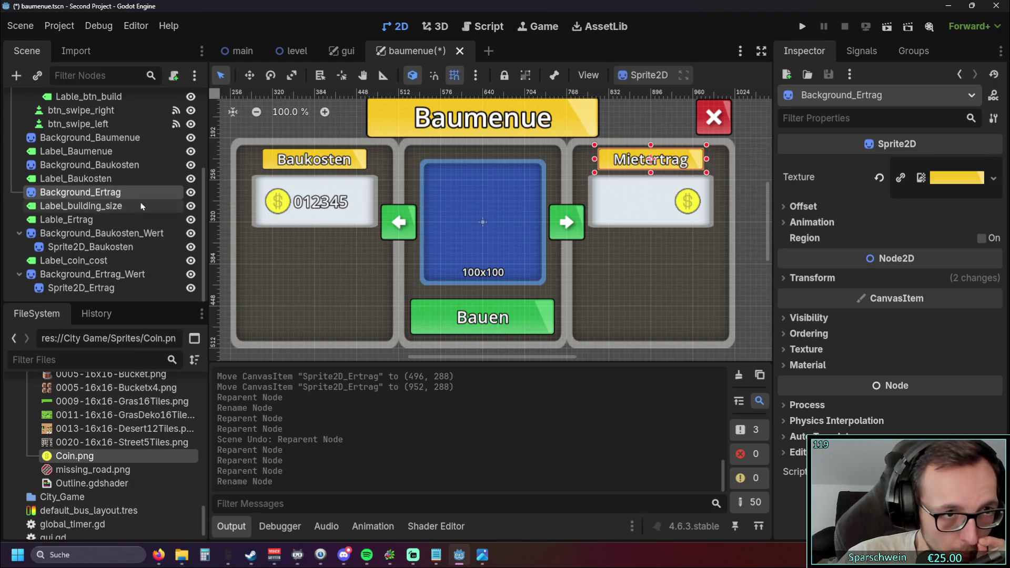
- Nest Background_Ertrag under Background_Ertrag_Wert and move Lable_Ertrag to the bottom of the tree
drag(109, 197, 105, 287)
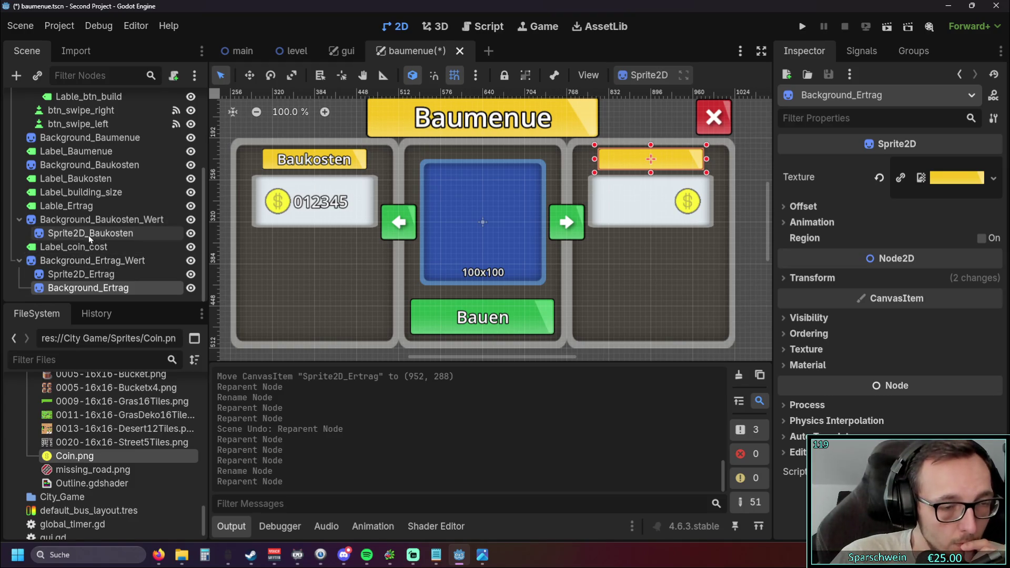
click(85, 179)
click(87, 192)
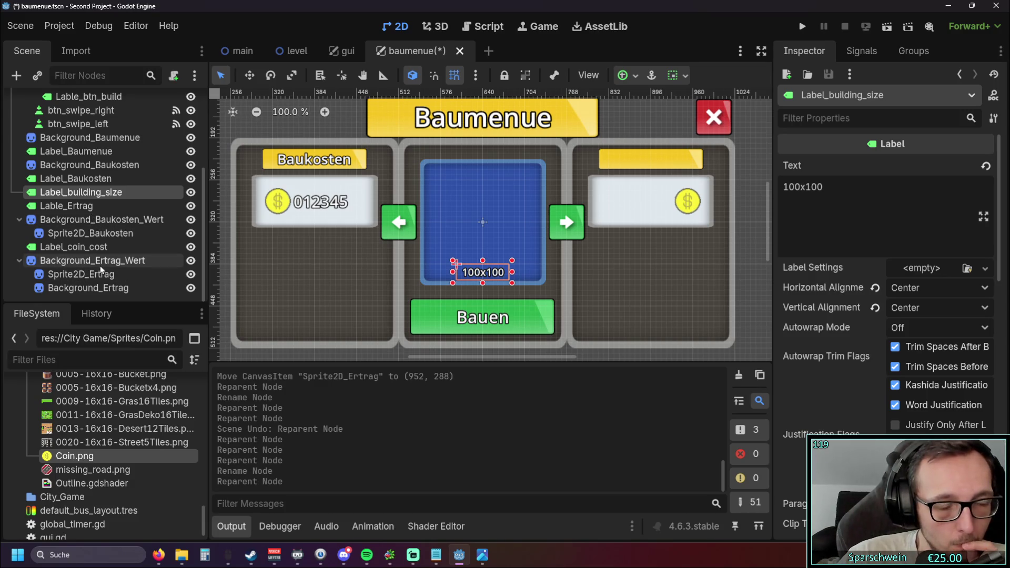
click(77, 206)
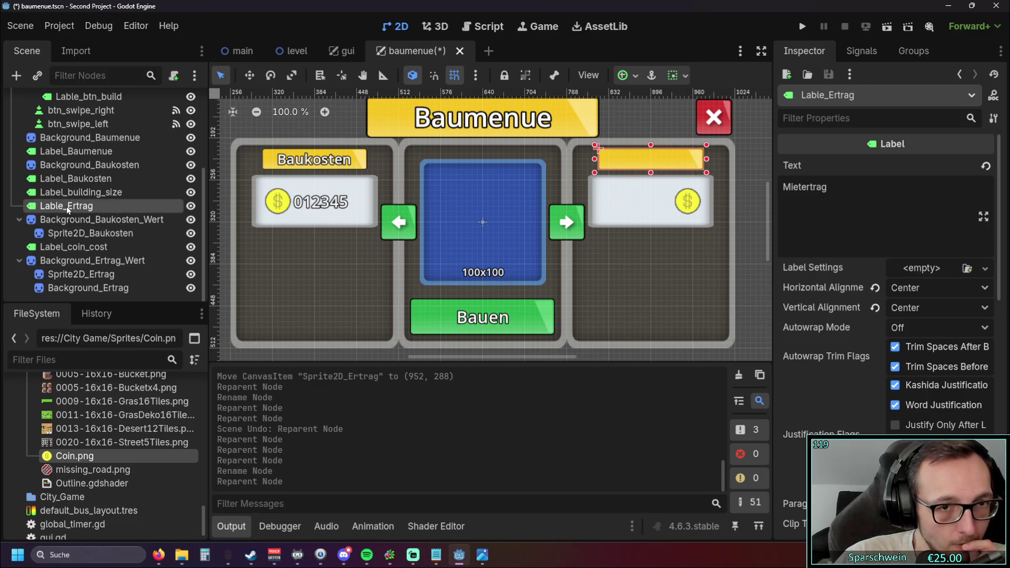
mouse_move(66, 208)
mouse_down()
mouse_move(66, 301)
mouse_move(56, 301)
mouse_move(40, 265)
mouse_move(30, 298)
mouse_move(31, 251)
mouse_move(29, 297)
mouse_up()
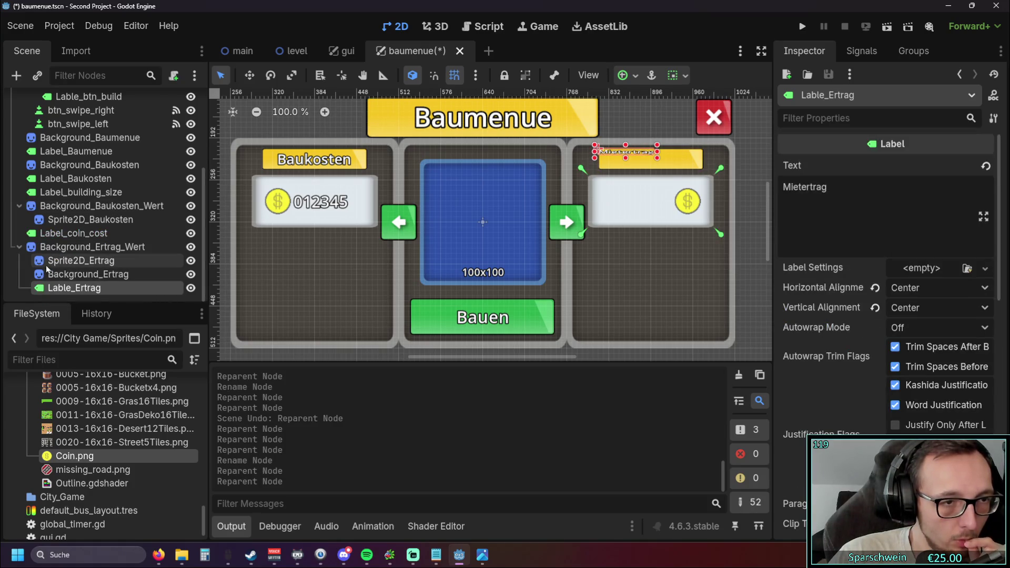
mouse_move(64, 290)
mouse_down()
mouse_move(46, 300)
mouse_move(19, 293)
mouse_move(38, 240)
mouse_move(35, 298)
mouse_up()
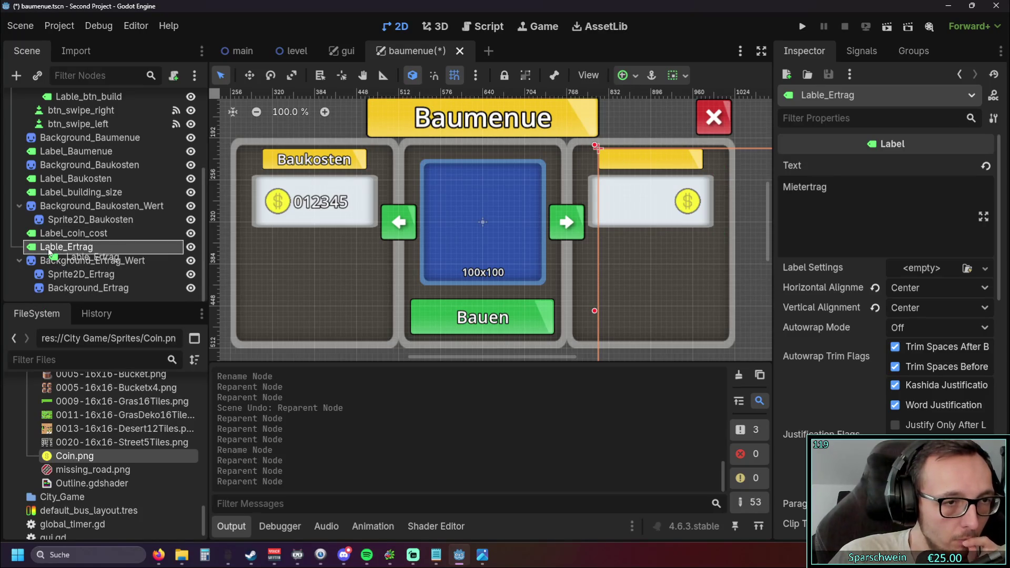
- Resize Lable_Ertrag to 160×32 so it fits over its yellow bar
click(58, 244)
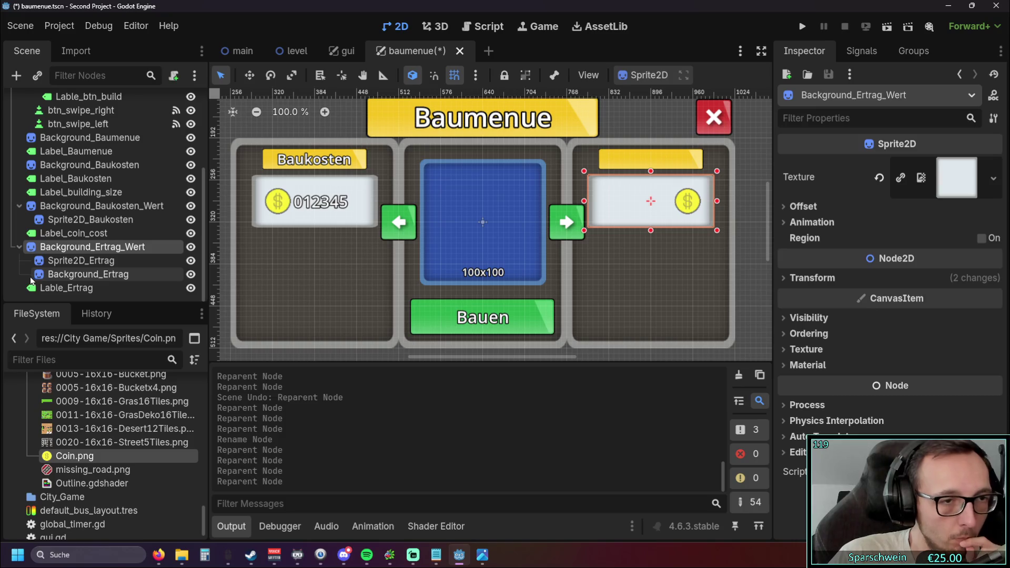
click(66, 288)
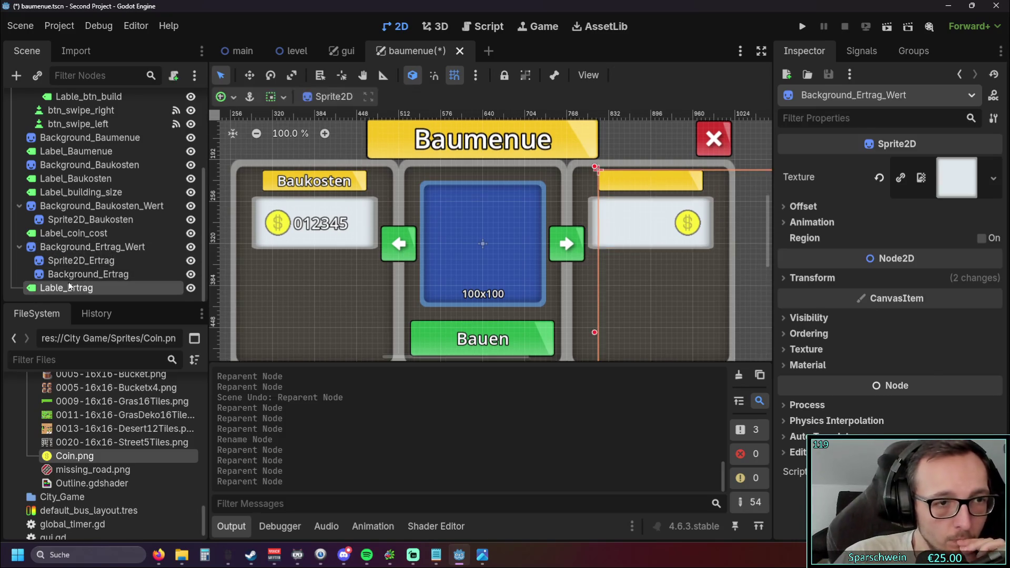
scroll(533, 271, down, 7)
scroll(383, 161, up, 4)
drag(383, 161, 383, 150)
drag(728, 142, 392, 137)
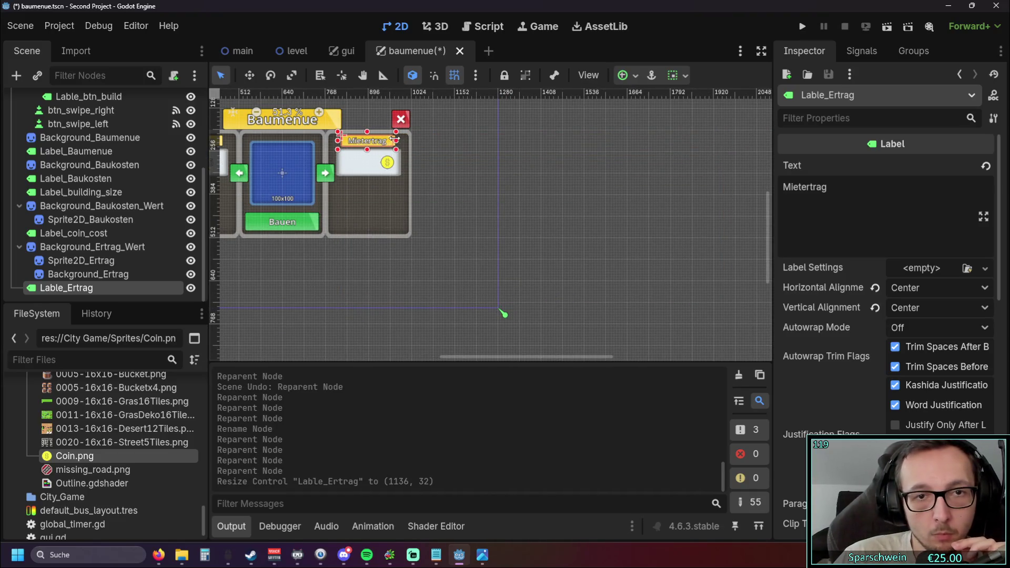
scroll(424, 151, up, 7)
drag(552, 190, 558, 190)
scroll(558, 189, down, 7)
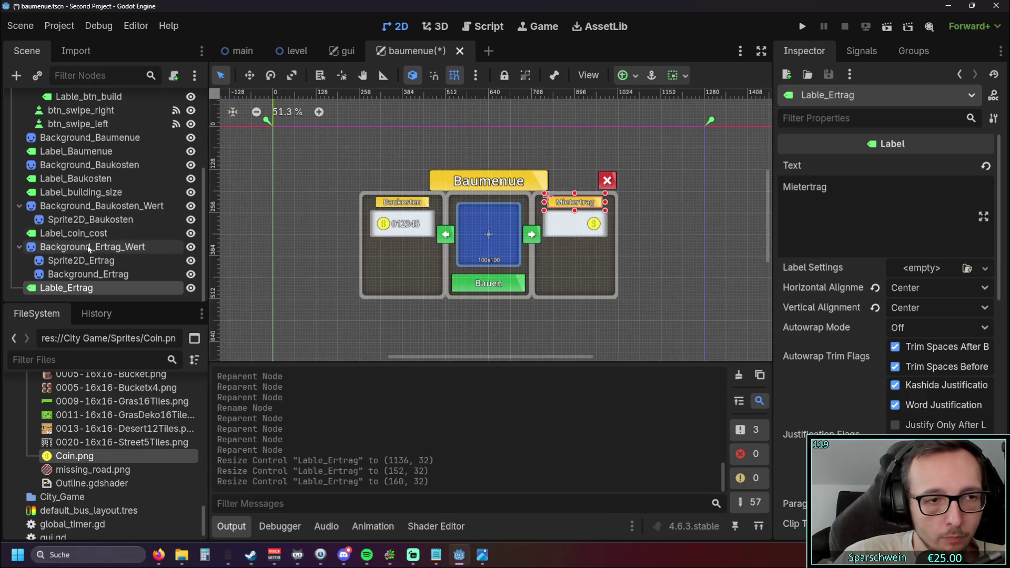
- Make Background_Baukosten a child of Background_Baukosten_Wert
click(79, 274)
click(79, 246)
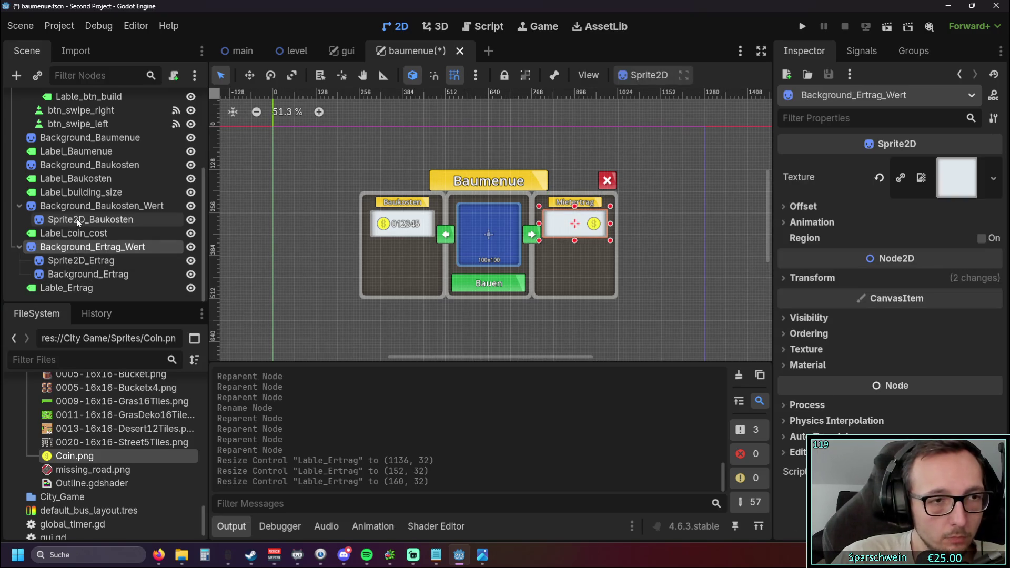
click(68, 171)
mouse_move(68, 169)
mouse_down()
mouse_move(70, 221)
mouse_move(74, 210)
mouse_up()
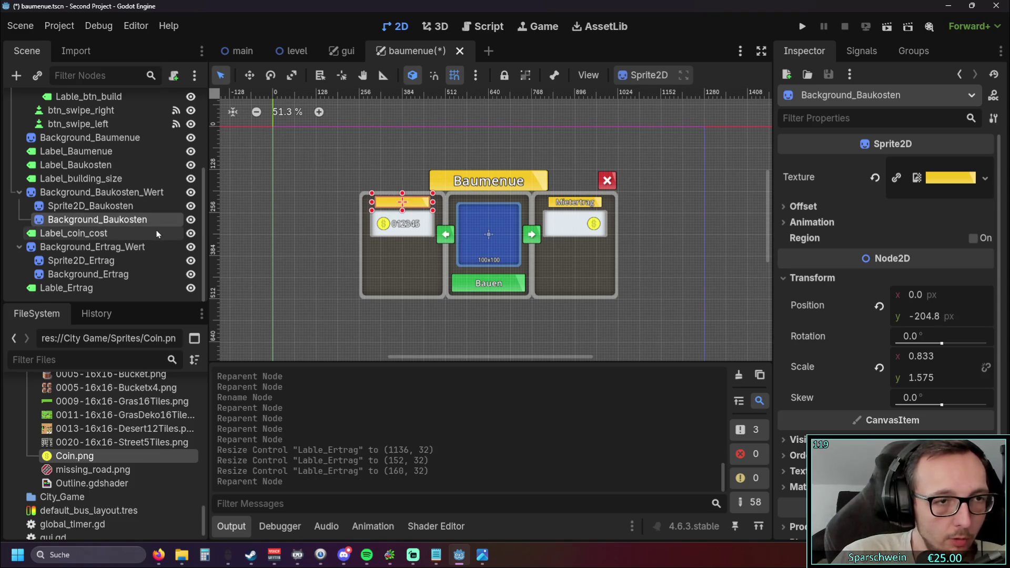
click(89, 233)
- Rename the BackgroundLight node to Background_Sprite2D
double_click(90, 233)
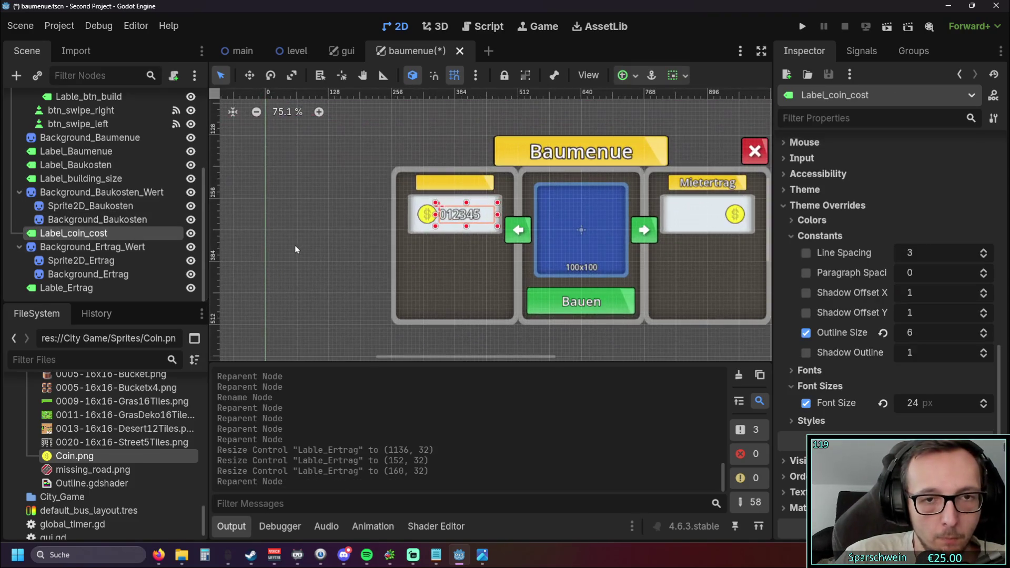
click(80, 179)
click(80, 167)
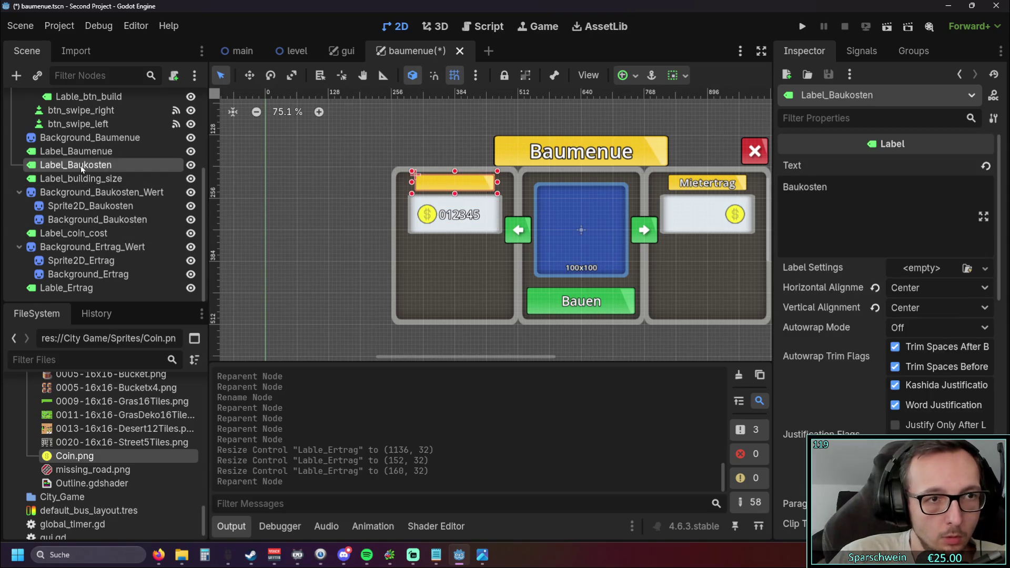
click(80, 154)
click(74, 182)
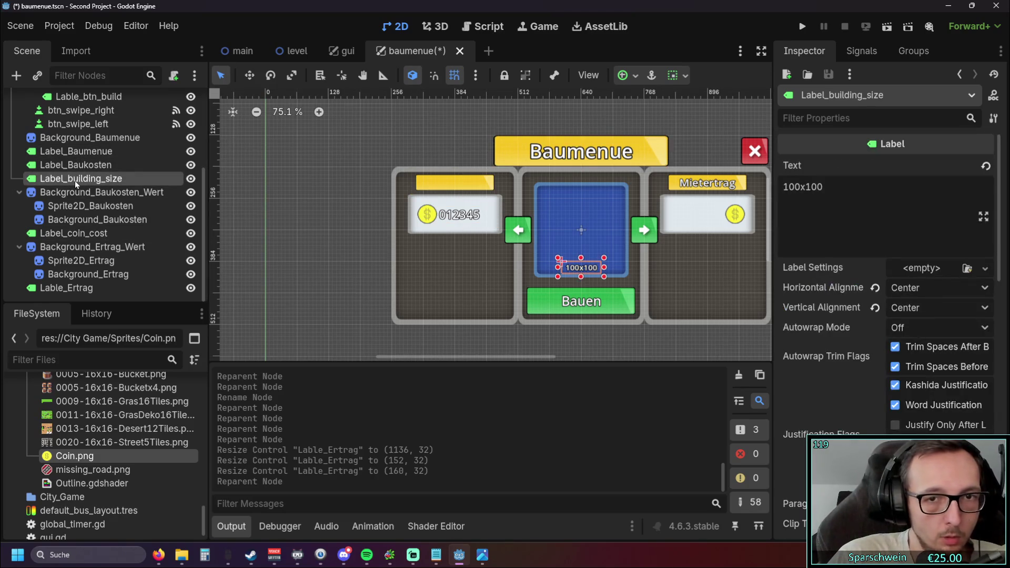
click(80, 140)
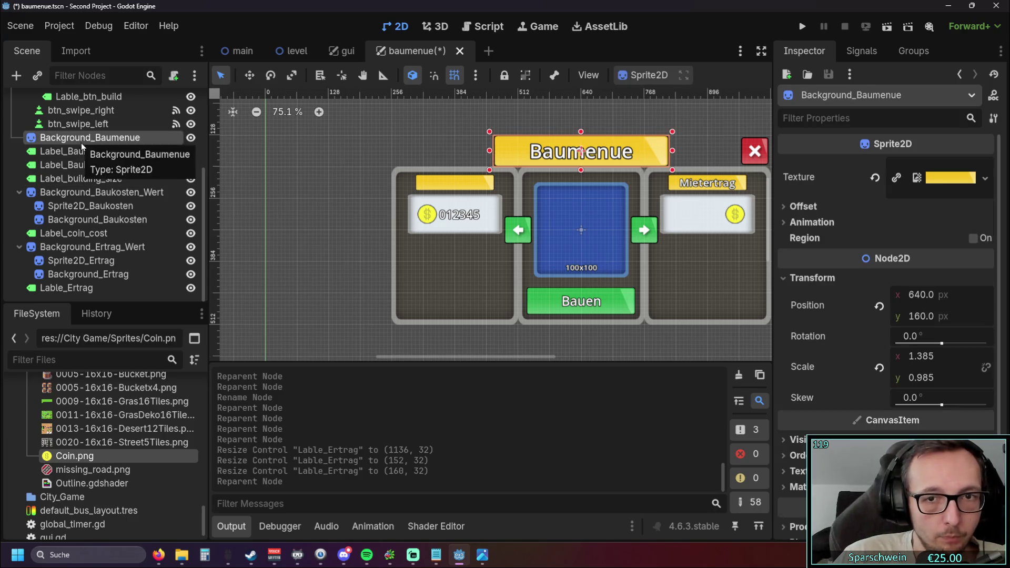
scroll(129, 175, up, 5)
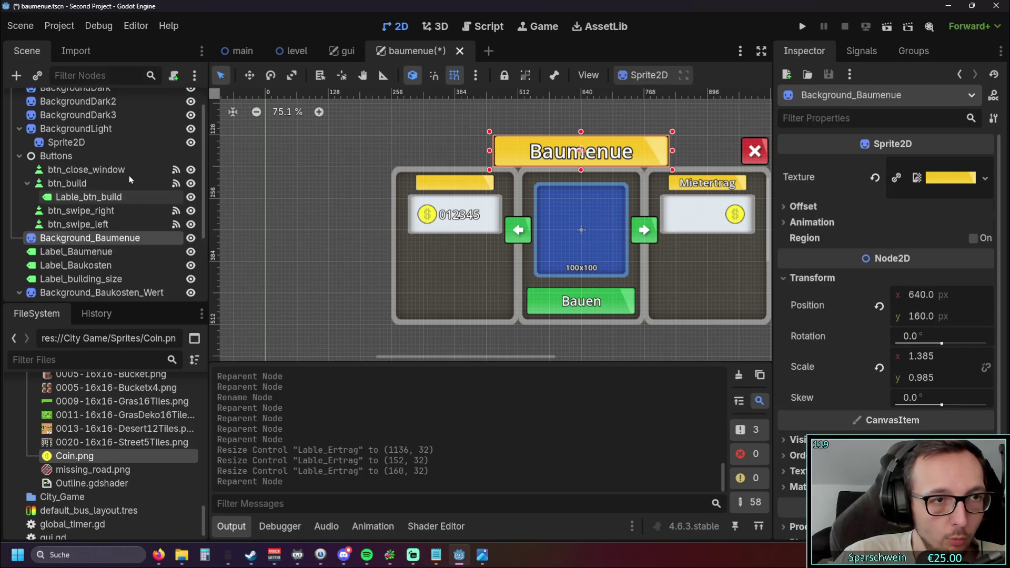
click(104, 154)
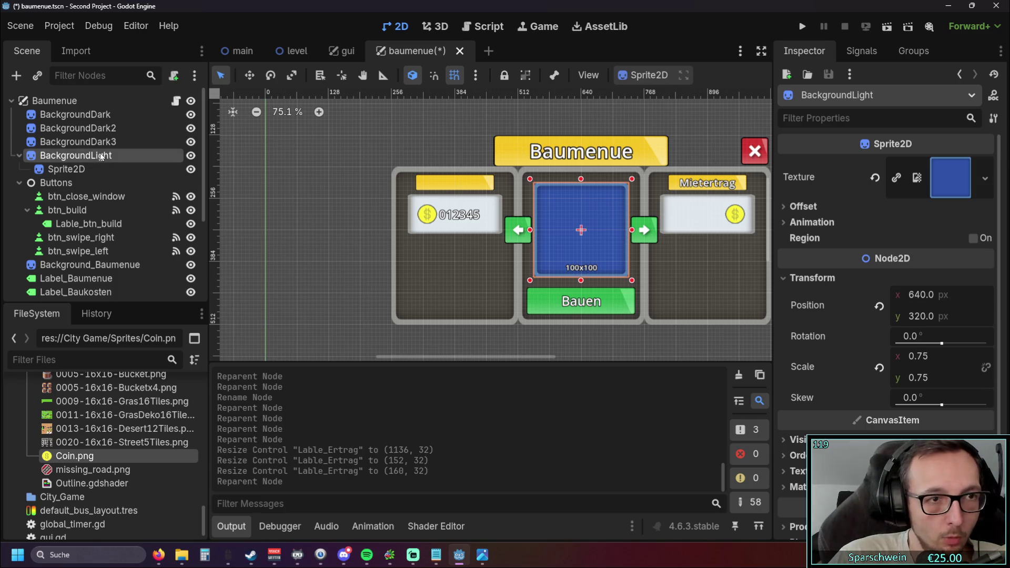
double_click(104, 155)
click(120, 160)
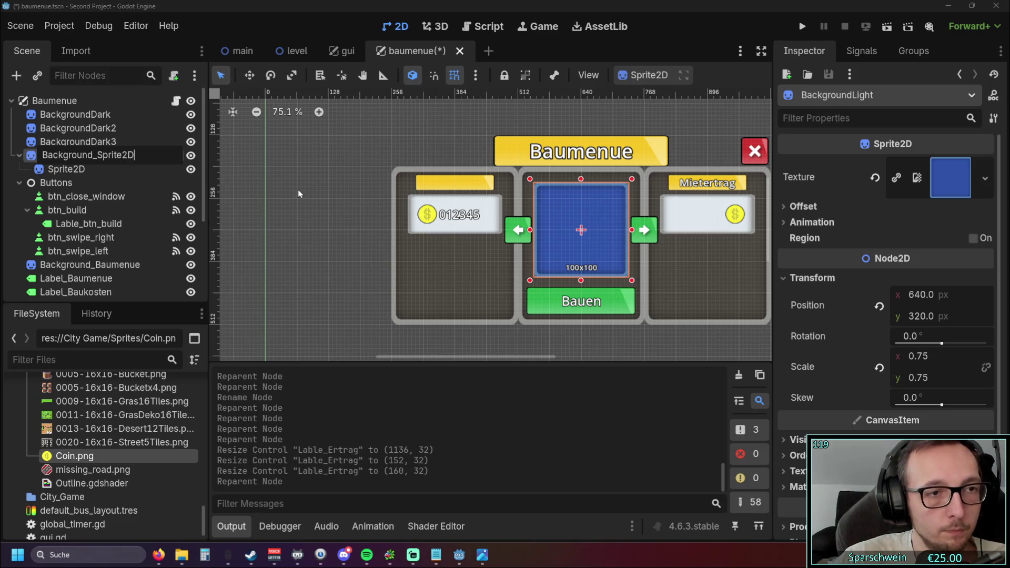
key(Return)
scroll(116, 224, down, 2)
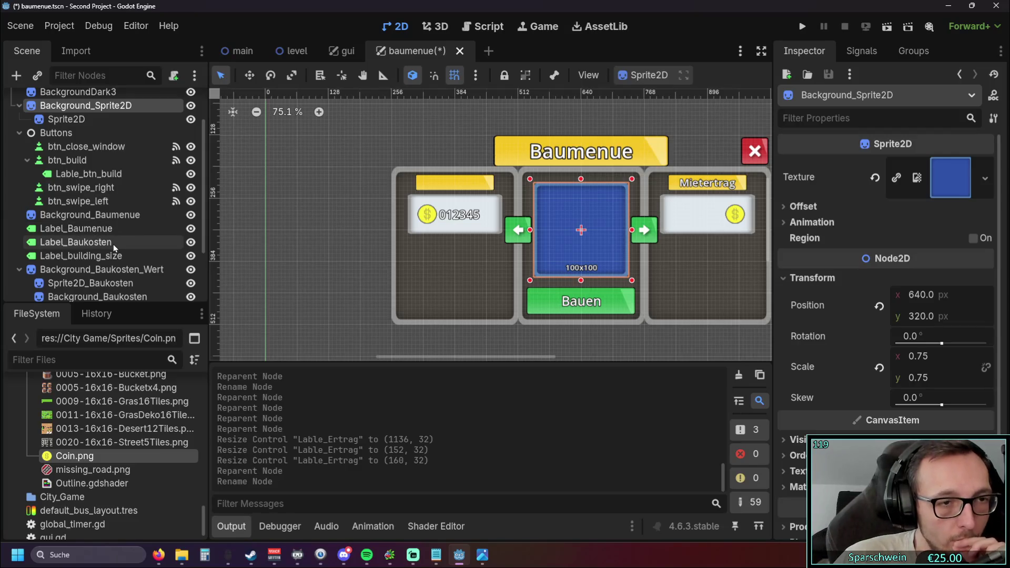
- Move Label_building_size higher in the scene tree
mouse_move(97, 256)
mouse_down()
mouse_move(106, 128)
mouse_move(78, 105)
mouse_move(72, 149)
mouse_up()
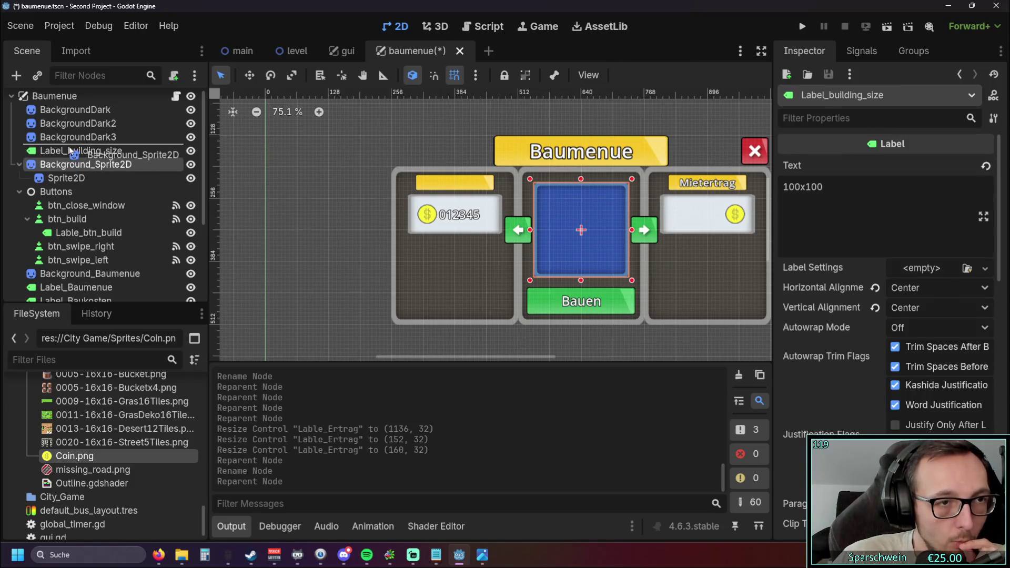
click(273, 215)
mouse_move(282, 225)
mouse_down()
mouse_move(259, 219)
mouse_move(266, 190)
mouse_up()
scroll(103, 198, down, 3)
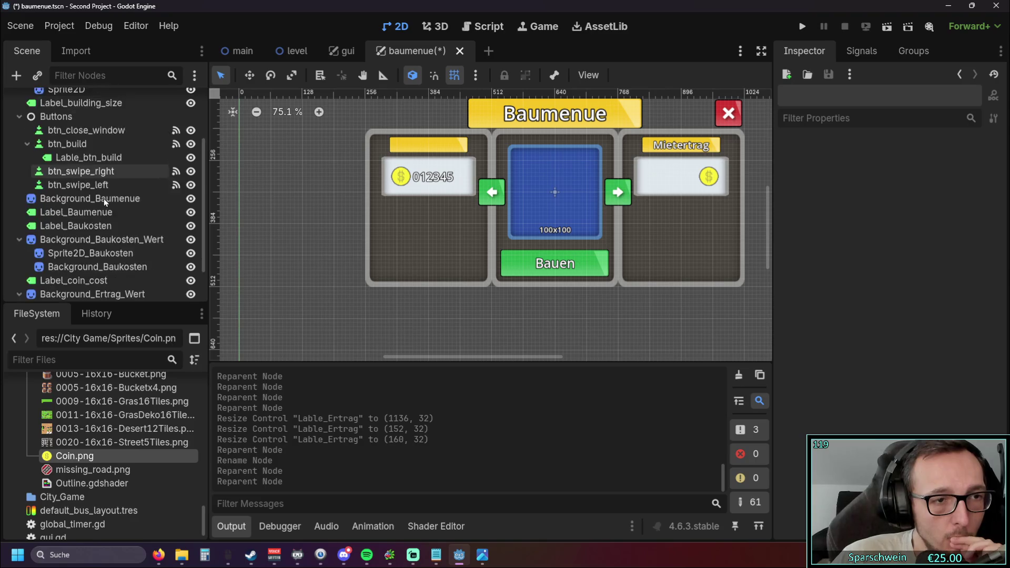
scroll(103, 199, down, 2)
click(96, 180)
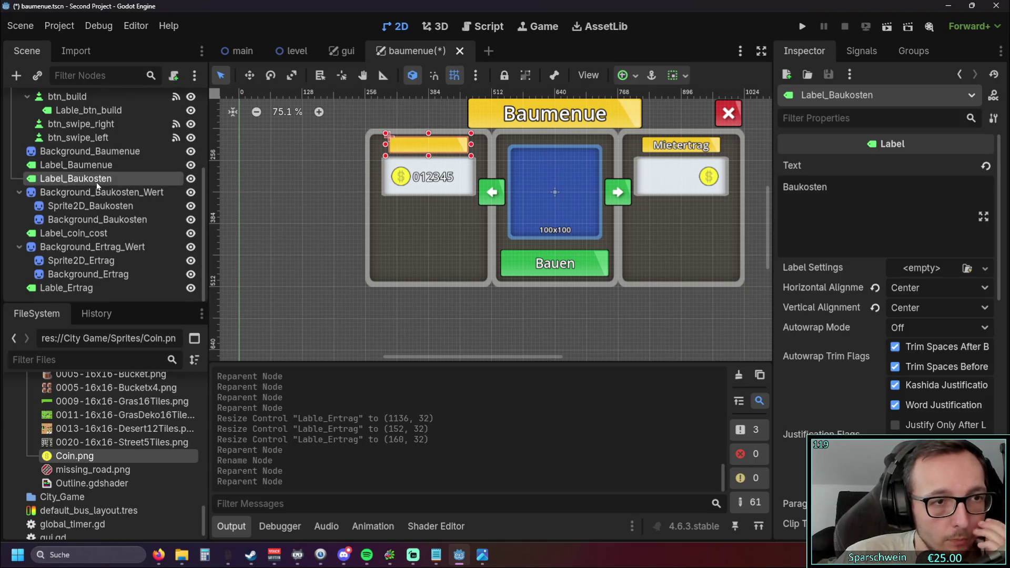
key(Up)
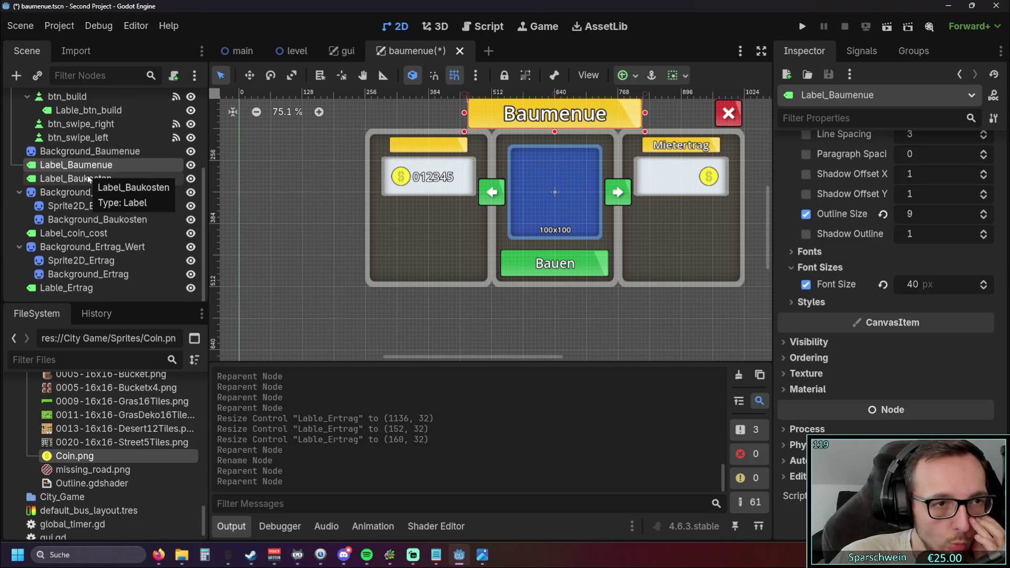
scroll(282, 187, up, 4)
scroll(283, 188, down, 5)
key(Up)
click(83, 167)
click(276, 194)
scroll(275, 194, up, 3)
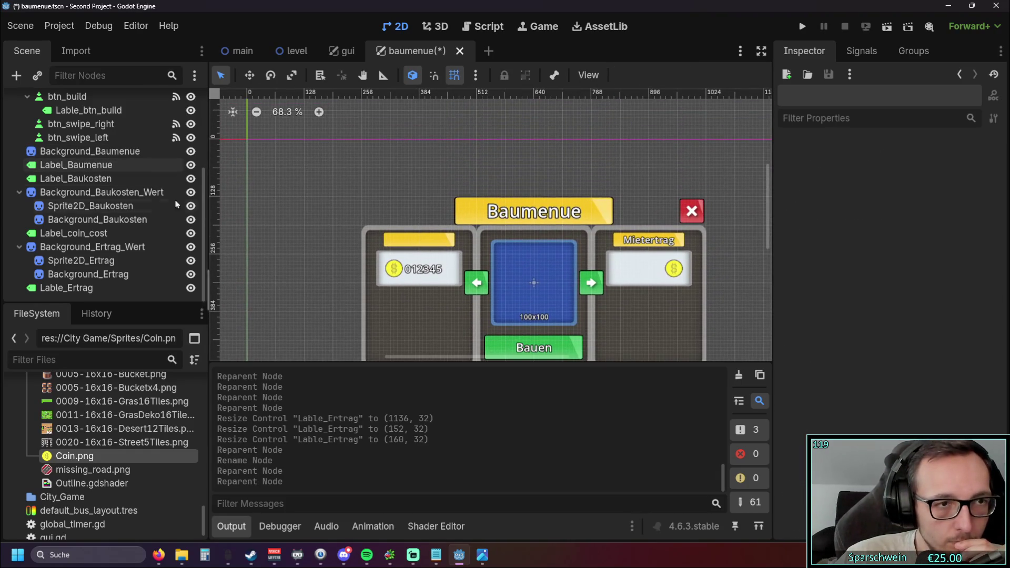
scroll(105, 211, up, 3)
- Move Background_Baumenue and Label_Baumenue together above the Buttons node
click(79, 226)
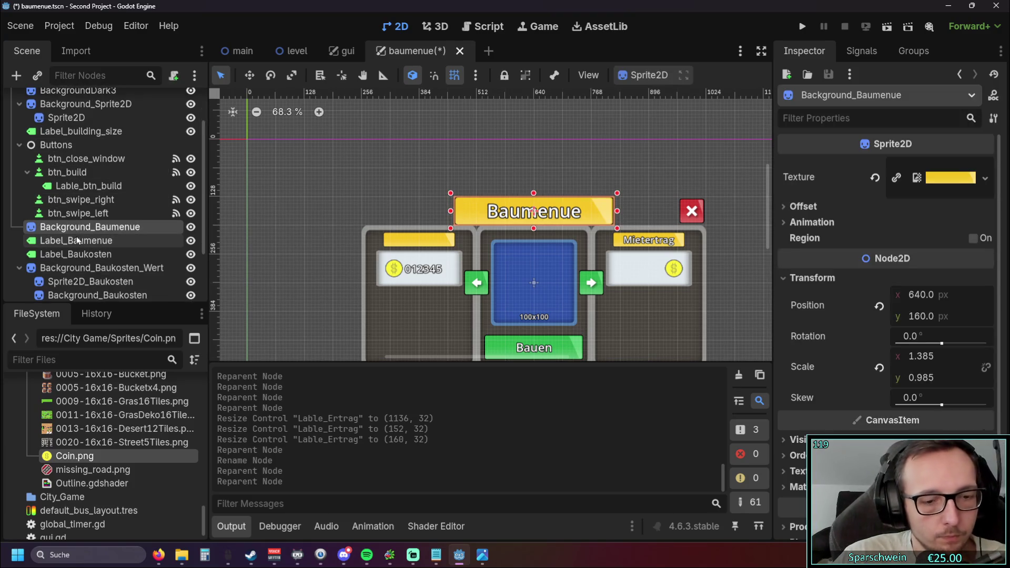
ctrl+click(77, 240)
drag(78, 218, 62, 142)
click(307, 193)
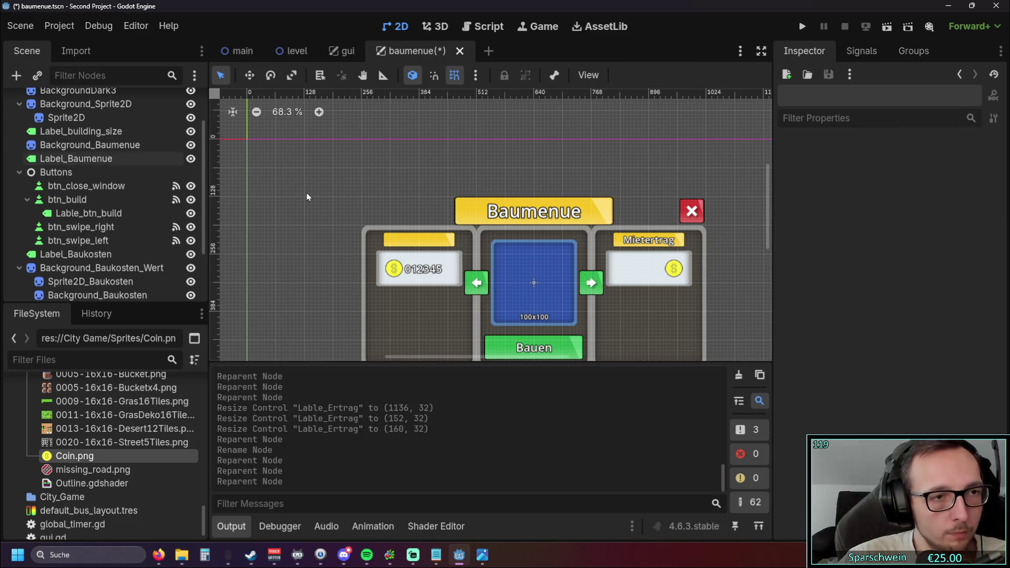
scroll(305, 193, down, 2)
scroll(311, 231, down, 2)
scroll(105, 212, down, 3)
scroll(326, 208, up, 5)
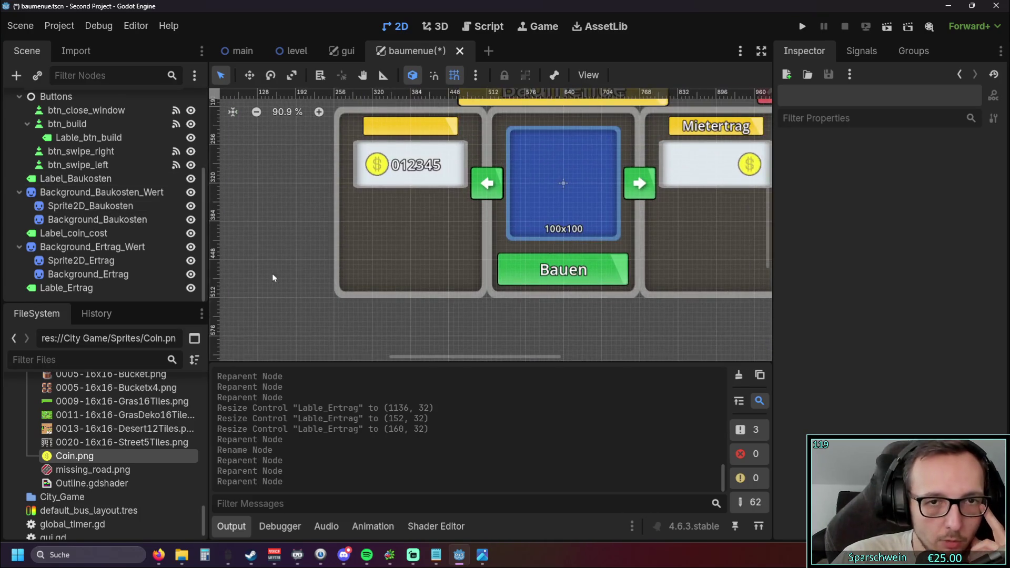
- Place Label_Baukosten below its background group, directly above Label_coin_cost
click(368, 159)
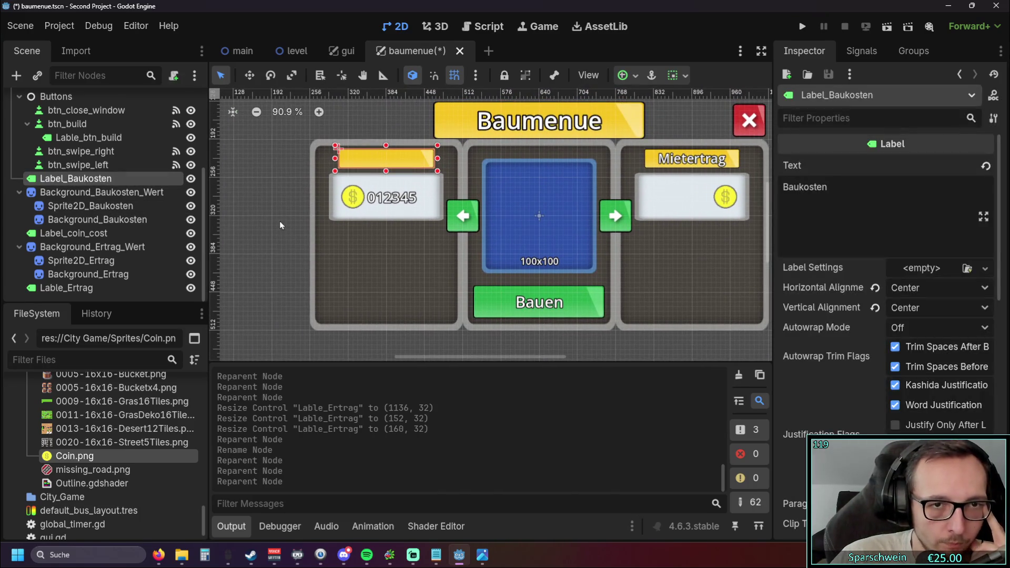
scroll(278, 203, down, 2)
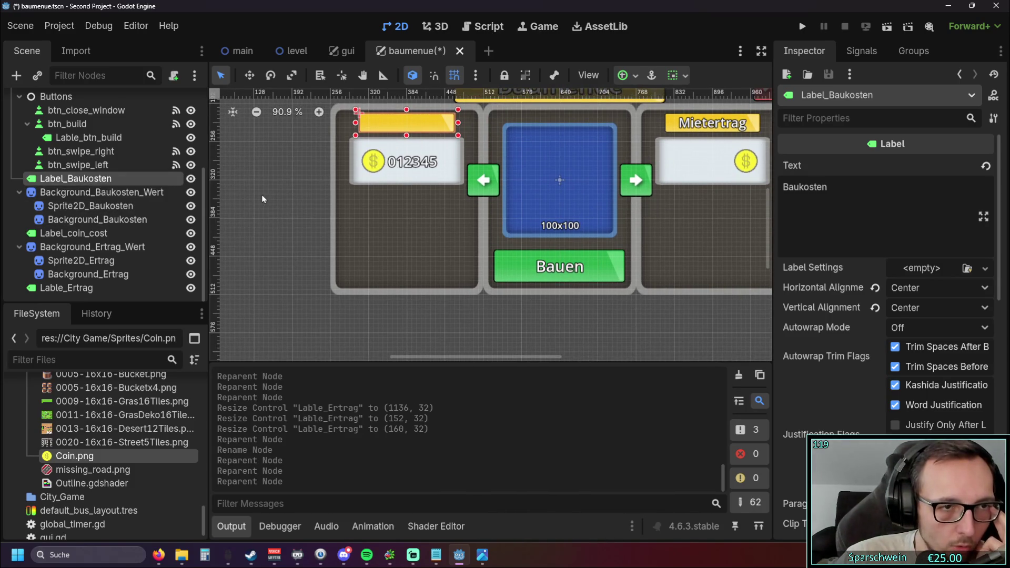
mouse_move(84, 181)
mouse_down()
mouse_move(70, 244)
mouse_move(61, 216)
mouse_up()
scroll(293, 227, up, 2)
click(245, 262)
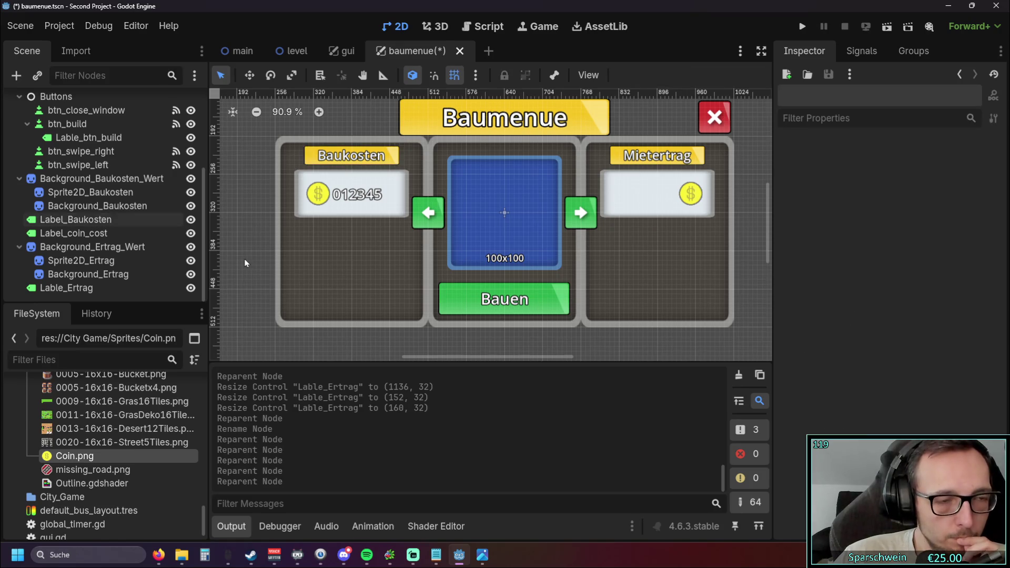
scroll(250, 258, right, 2)
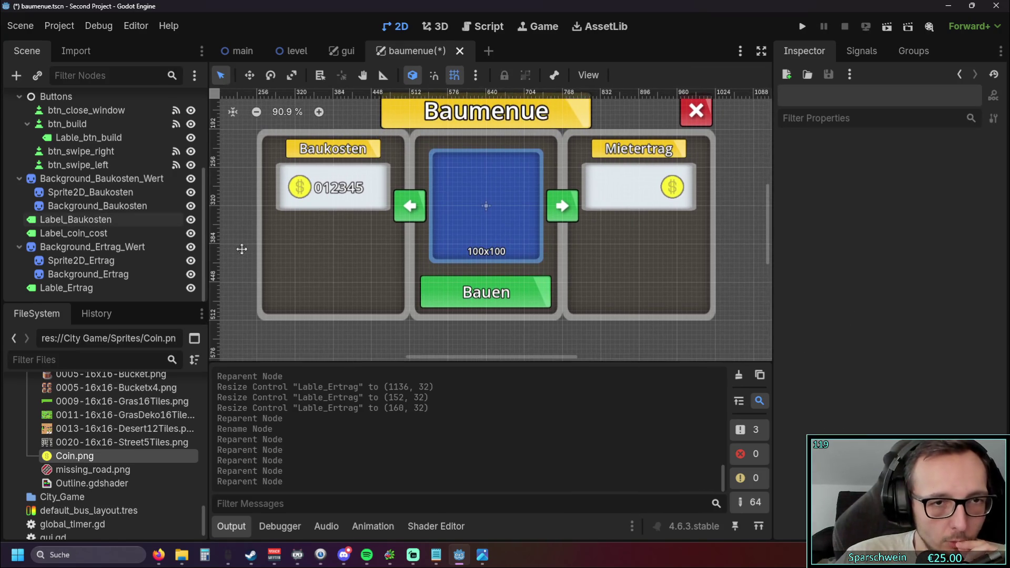
scroll(242, 249, down, 1)
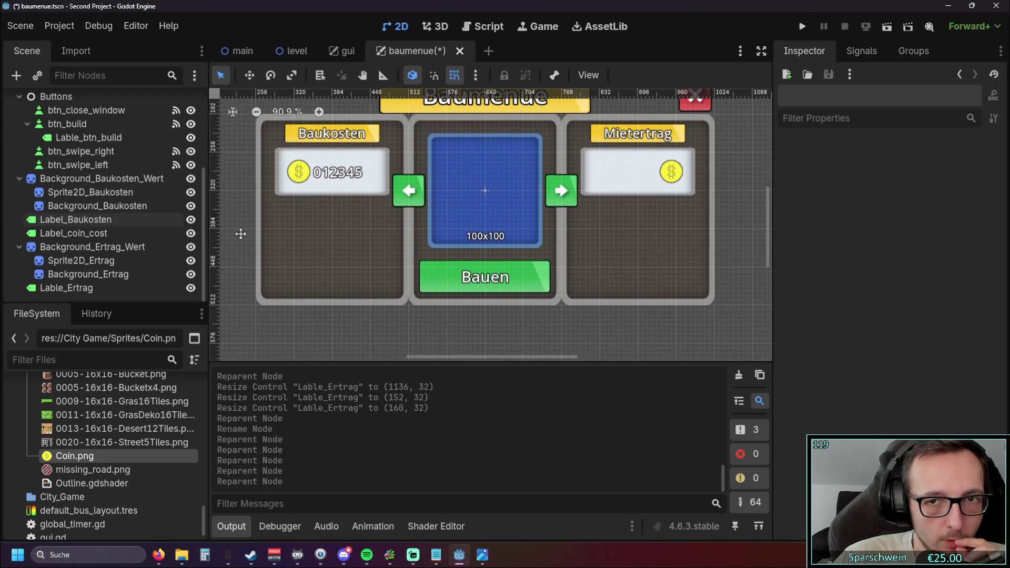
click(90, 289)
- Check the Ertrag and coin-cost nodes and recentre the canvas on the menu
click(90, 274)
click(92, 261)
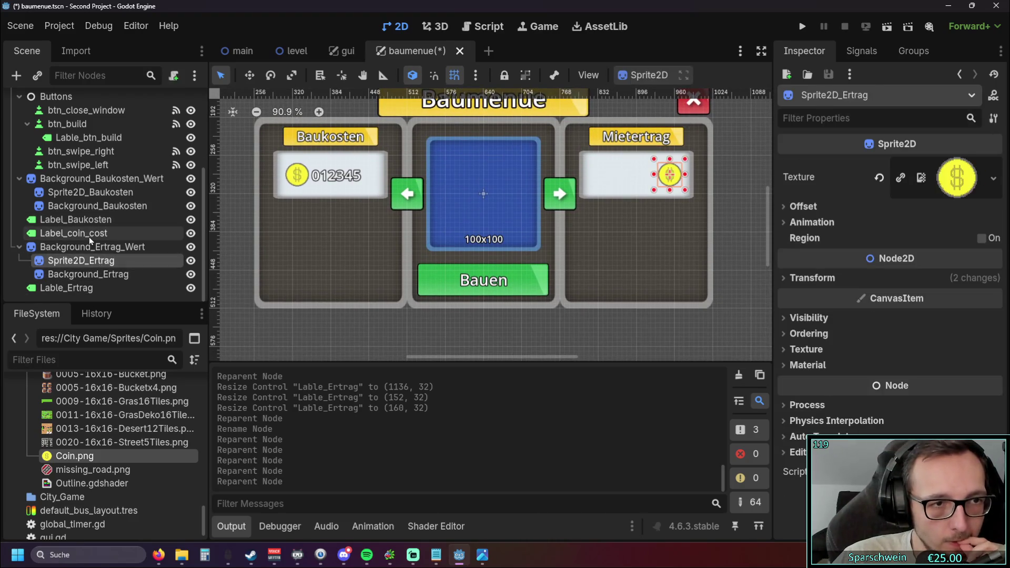
click(91, 234)
click(92, 288)
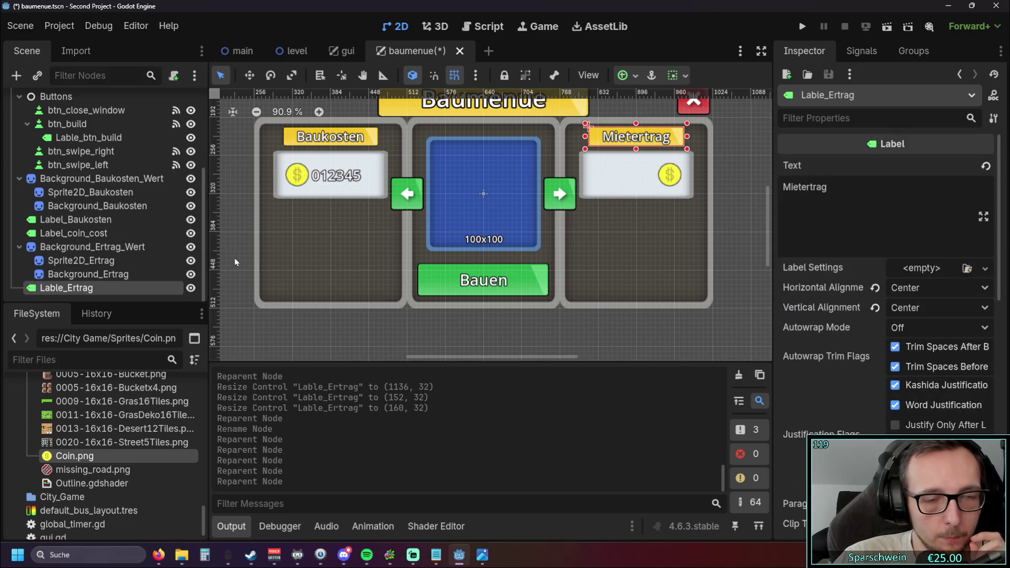
click(237, 263)
drag(238, 263, 221, 272)
scroll(570, 220, down, 1)
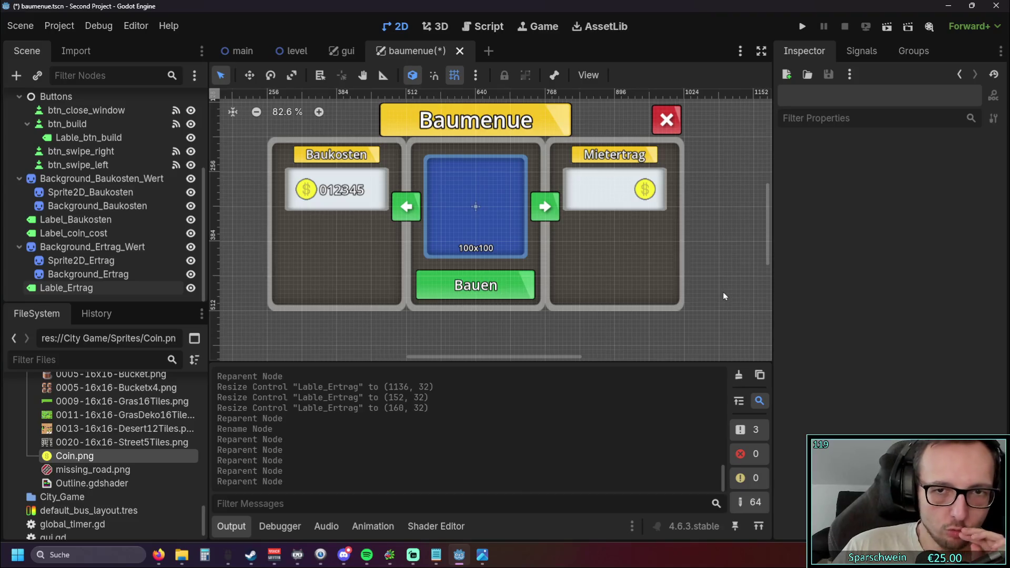
scroll(705, 273, up, 1)
drag(717, 233, 700, 261)
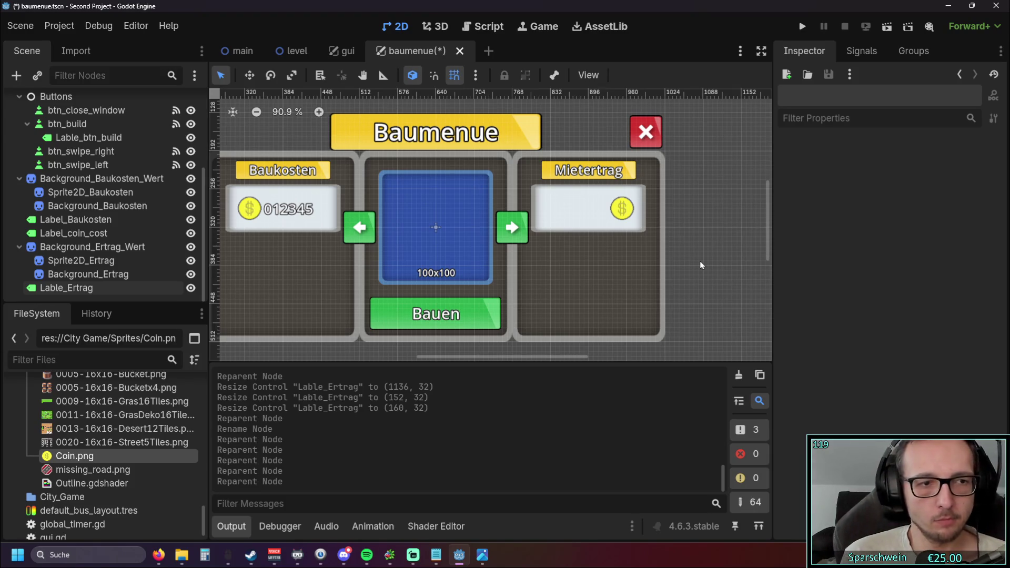
scroll(699, 259, up, 1)
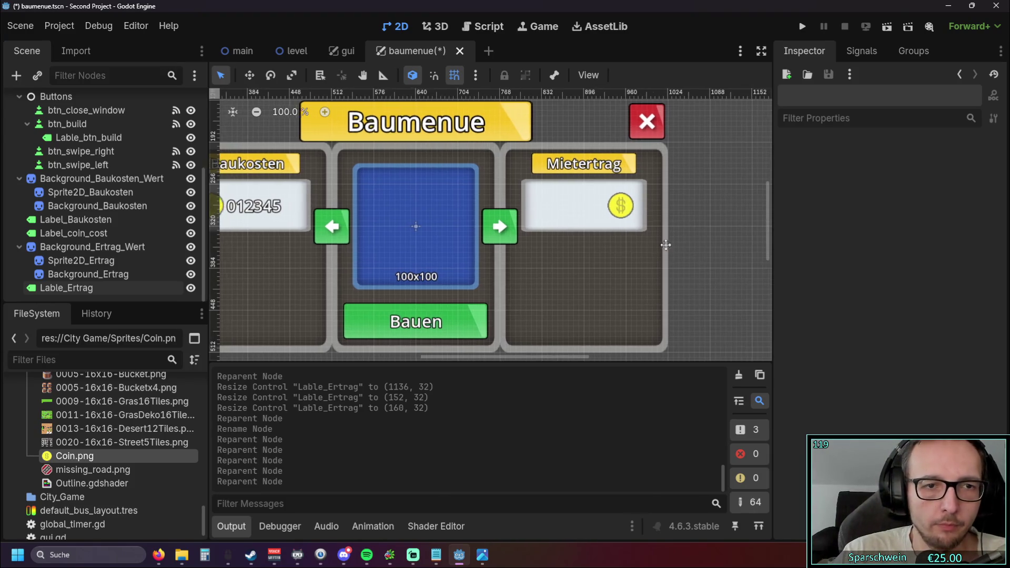
scroll(661, 243, down, 3)
scroll(661, 243, up, 3)
scroll(660, 244, down, 1)
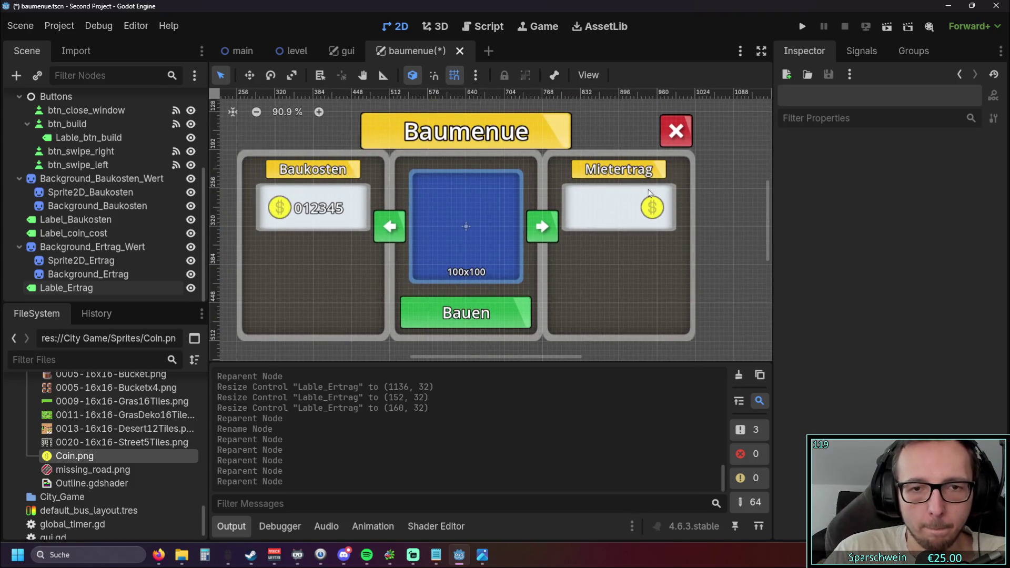
- Test-run the game, open the build menu from the house button, close it, and stop
click(803, 26)
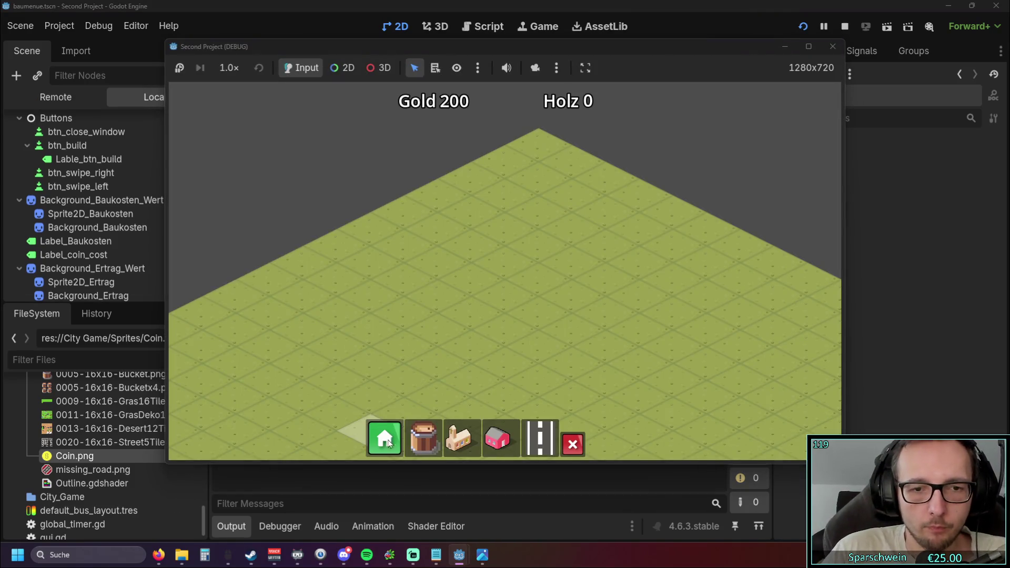
click(384, 442)
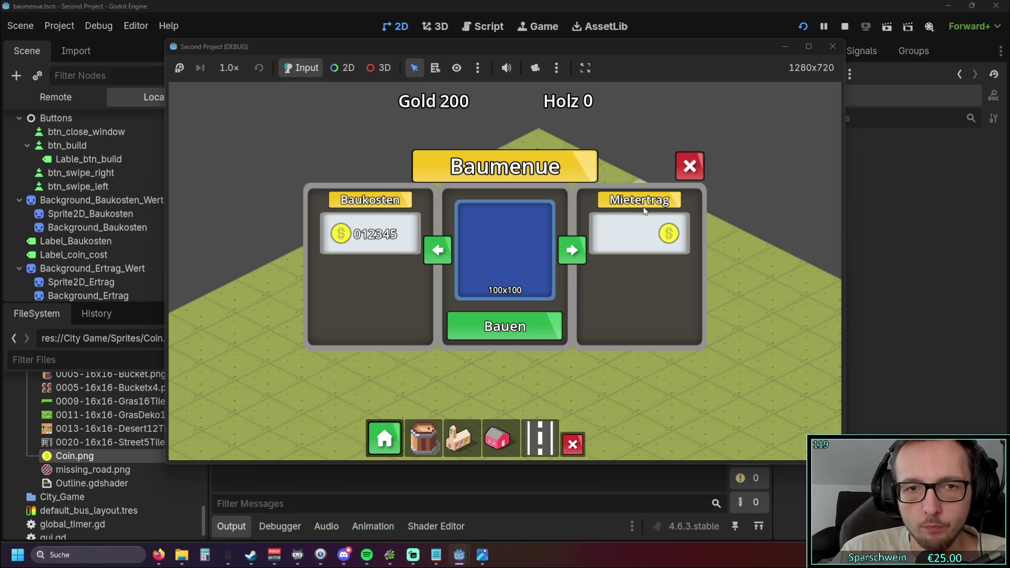
click(690, 174)
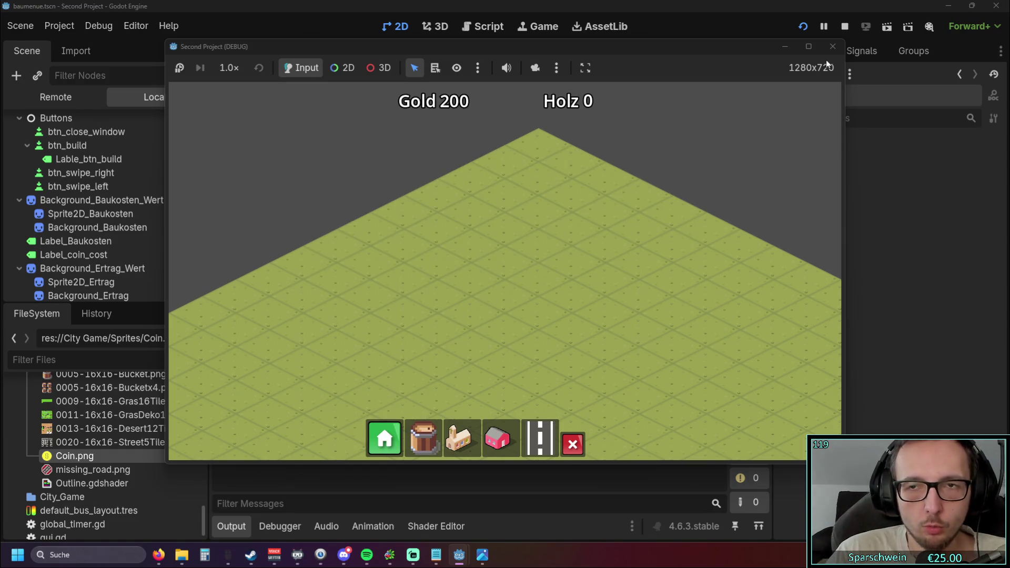
click(831, 46)
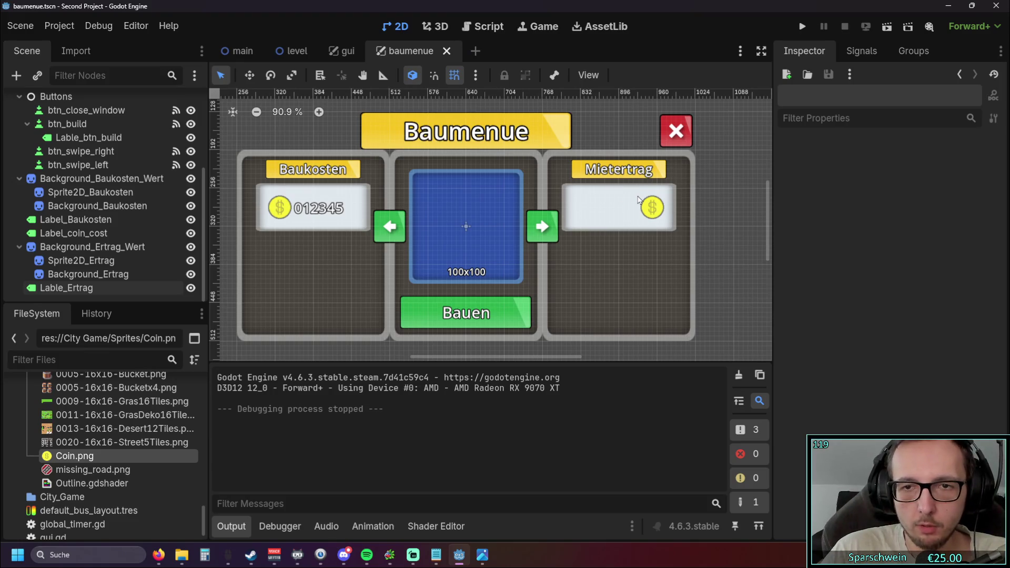
- Pan the canvas to bring the Baukosten panel into view
scroll(639, 199, up, 6)
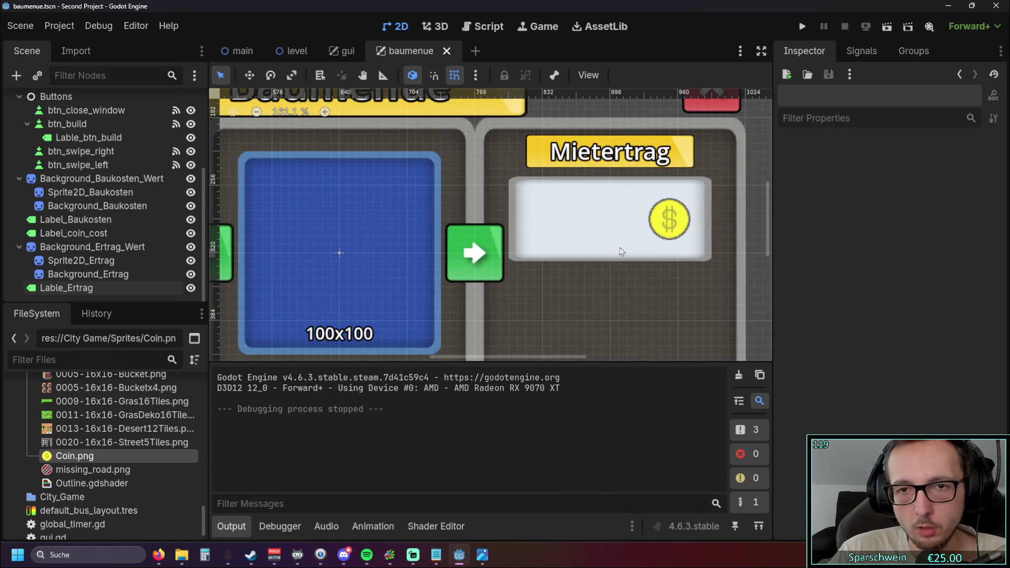
scroll(621, 252, down, 4)
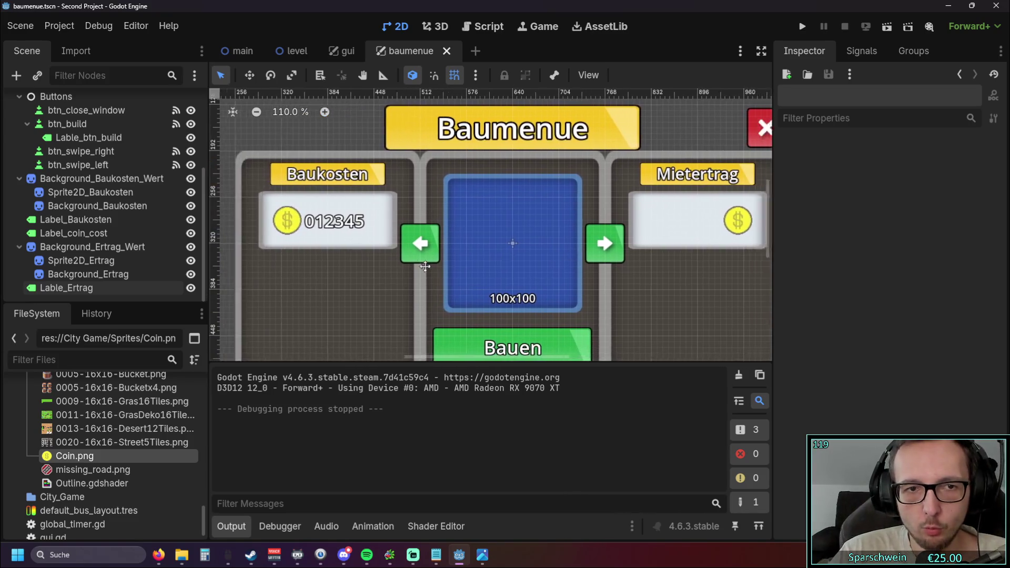
scroll(612, 209, up, 3)
scroll(612, 210, left, 5)
drag(616, 210, 384, 198)
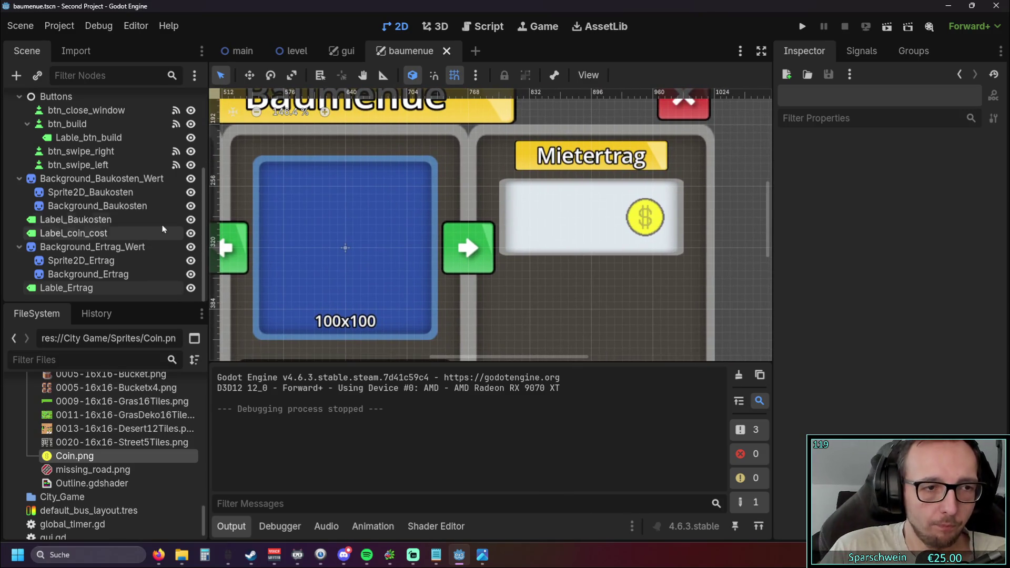
scroll(452, 190, down, 3)
drag(263, 290, 362, 282)
- Add a new Label child node via Add Child Node
right_click(94, 304)
click(127, 308)
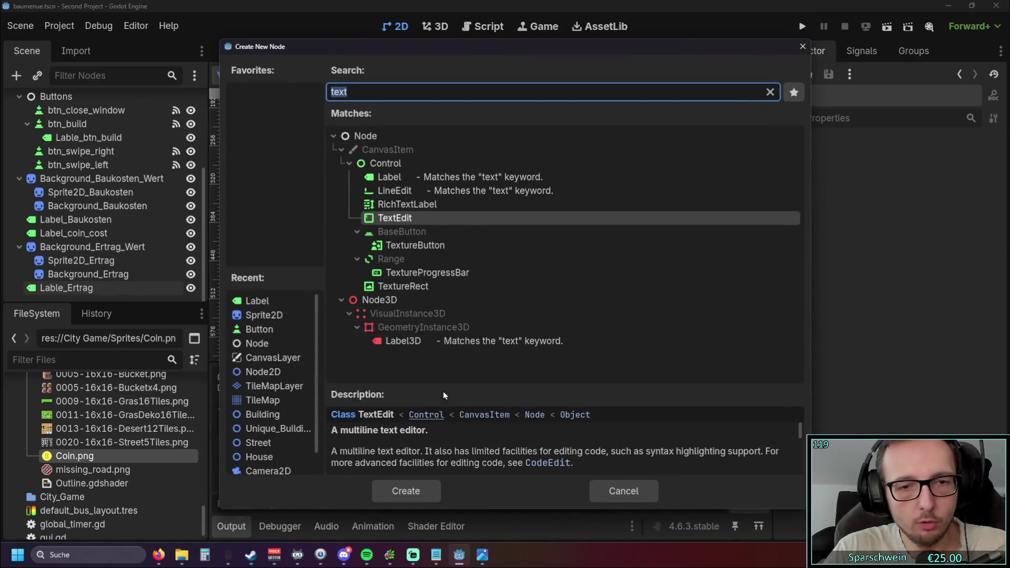
click(421, 181)
click(405, 485)
scroll(334, 265, right, 5)
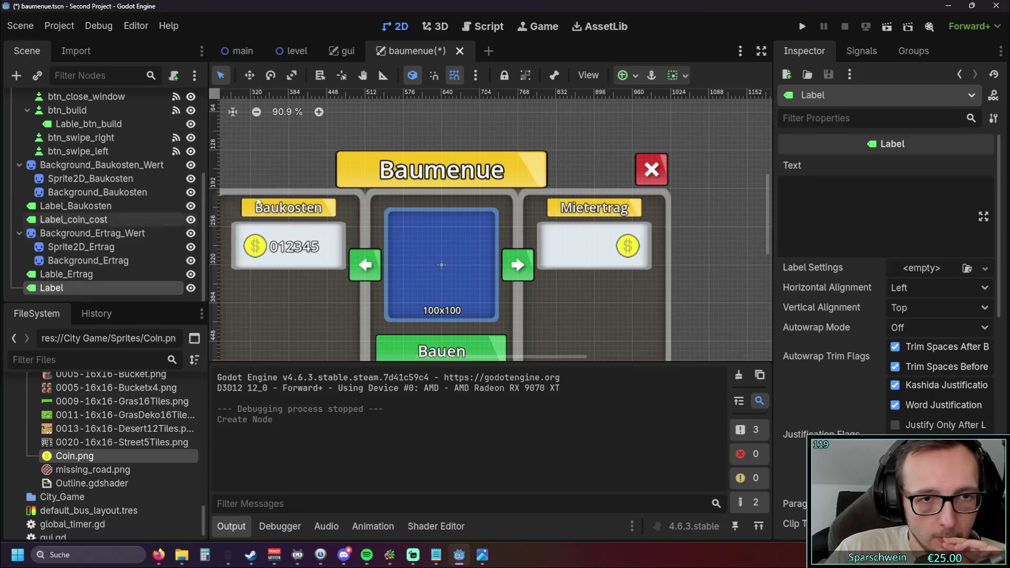
scroll(227, 215, down, 6)
scroll(304, 183, up, 5)
- Place the new Label in the Mietertrag box and size it to 112×23 left of the coin
drag(315, 169, 308, 158)
drag(379, 142, 763, 305)
scroll(663, 253, up, 5)
scroll(650, 247, up, 5)
drag(547, 219, 632, 221)
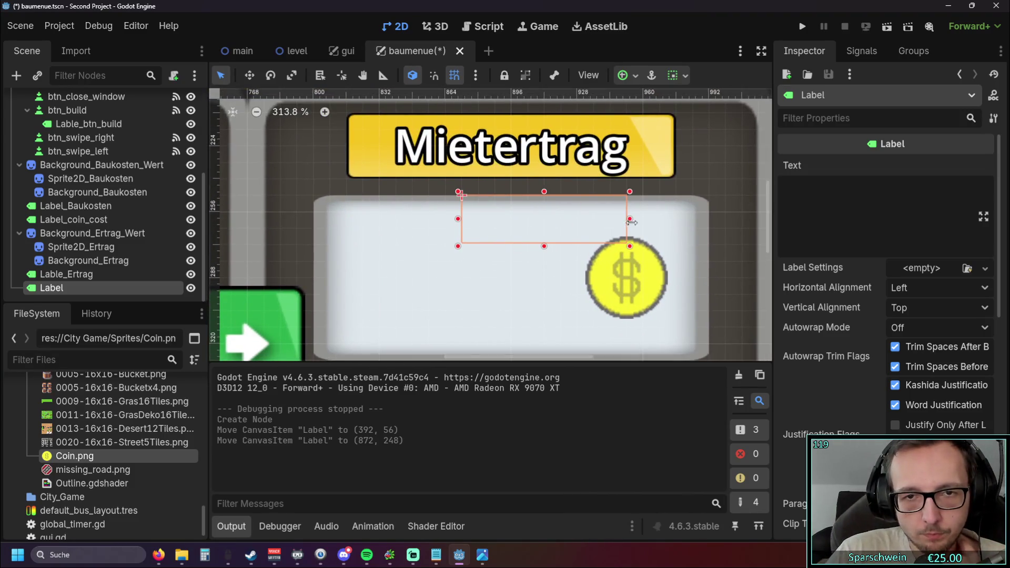
drag(458, 219, 359, 219)
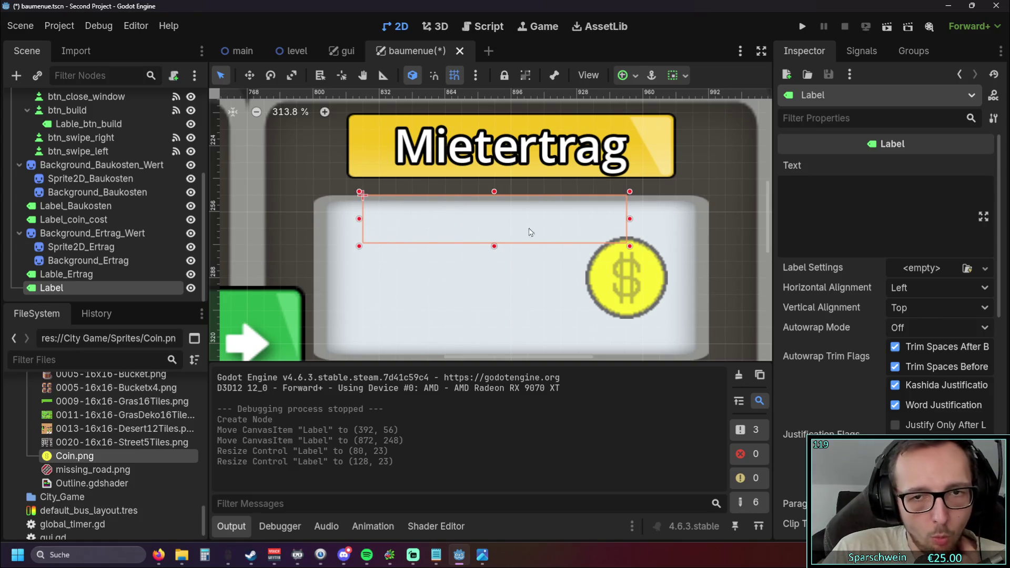
drag(635, 219, 660, 223)
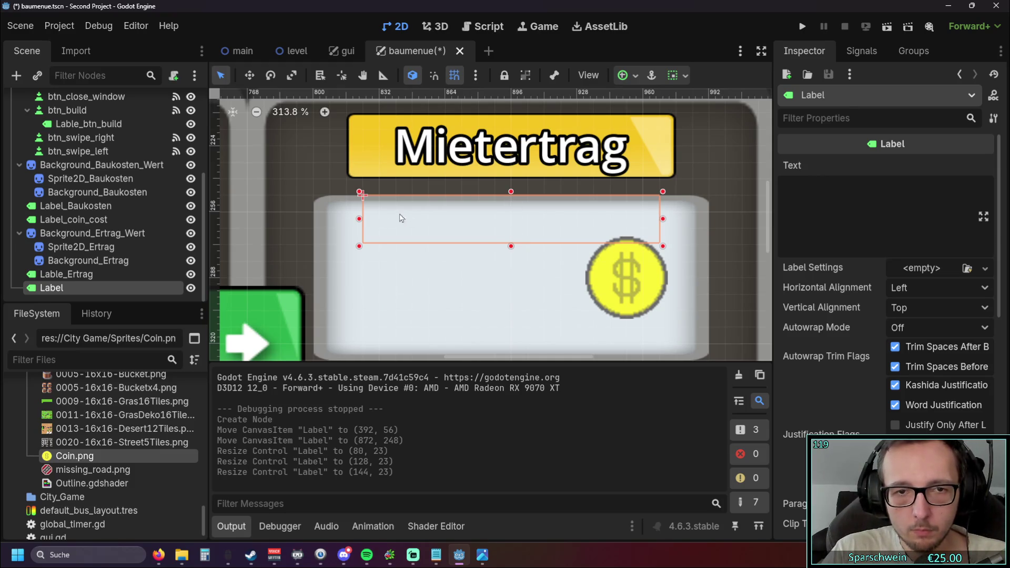
drag(361, 223, 377, 223)
drag(666, 228, 630, 227)
drag(378, 222, 393, 221)
click(879, 197)
- Set the Mietertrag Label's text to 00:00:00
text(0)
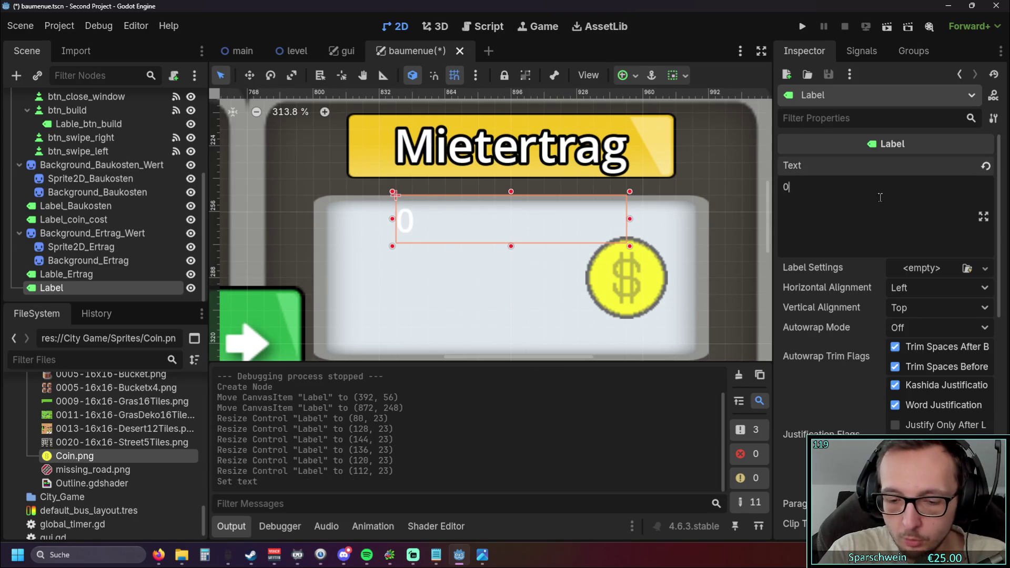
text(0:00)
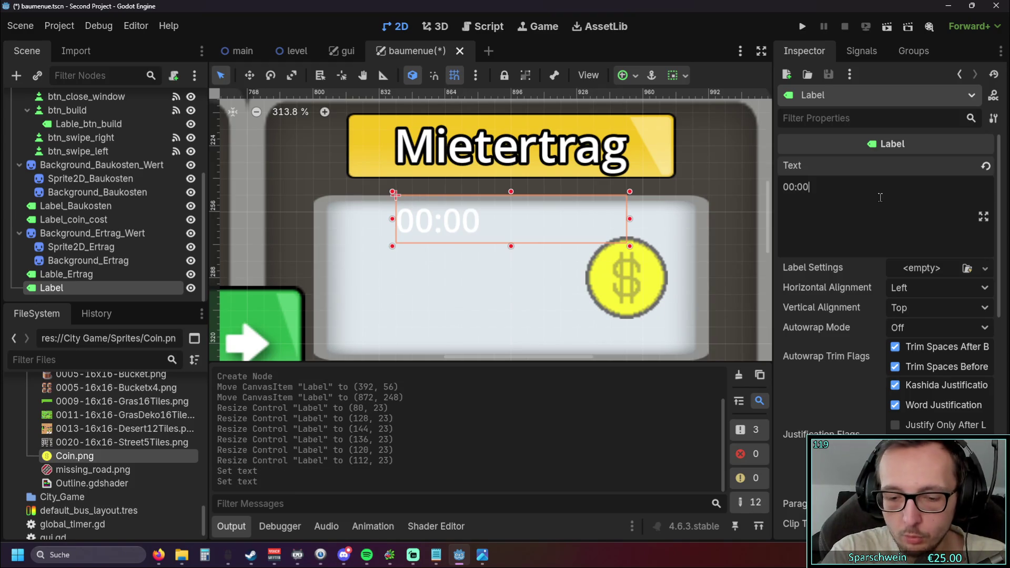
text(:00)
click(744, 177)
click(503, 227)
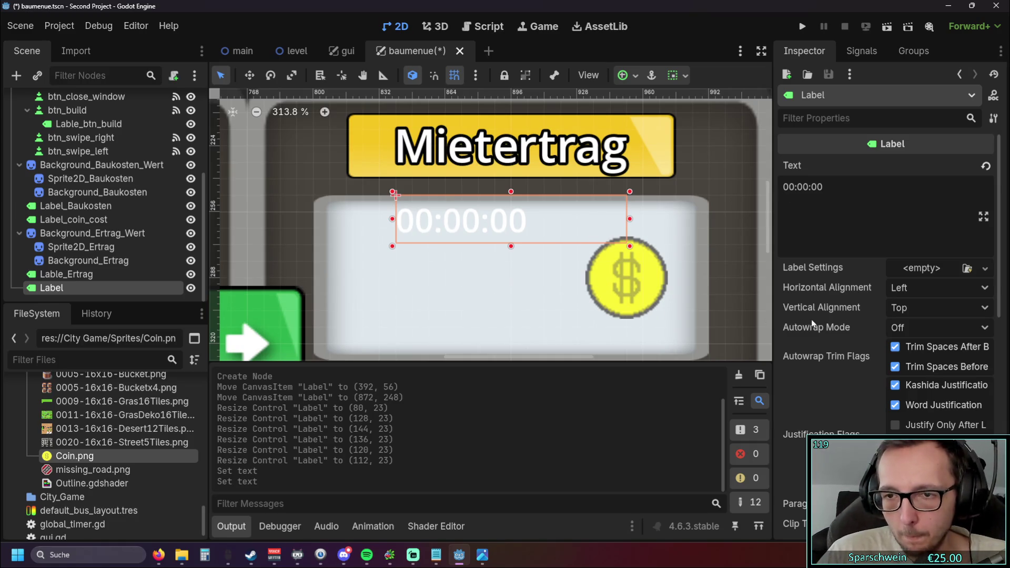
- Centre the timer text both horizontally and vertically
mouse_move(854, 313)
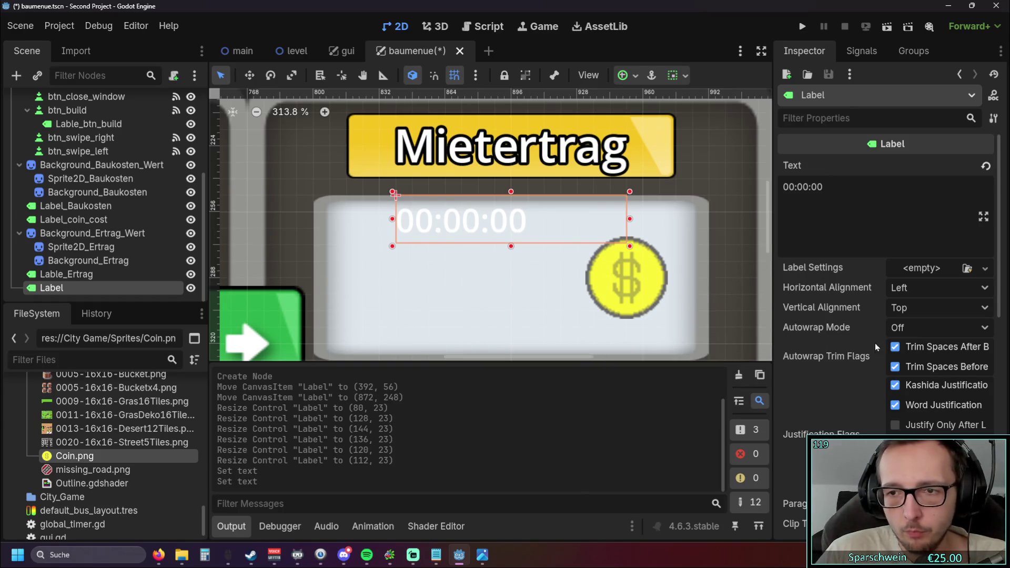
scroll(896, 357, down, 4)
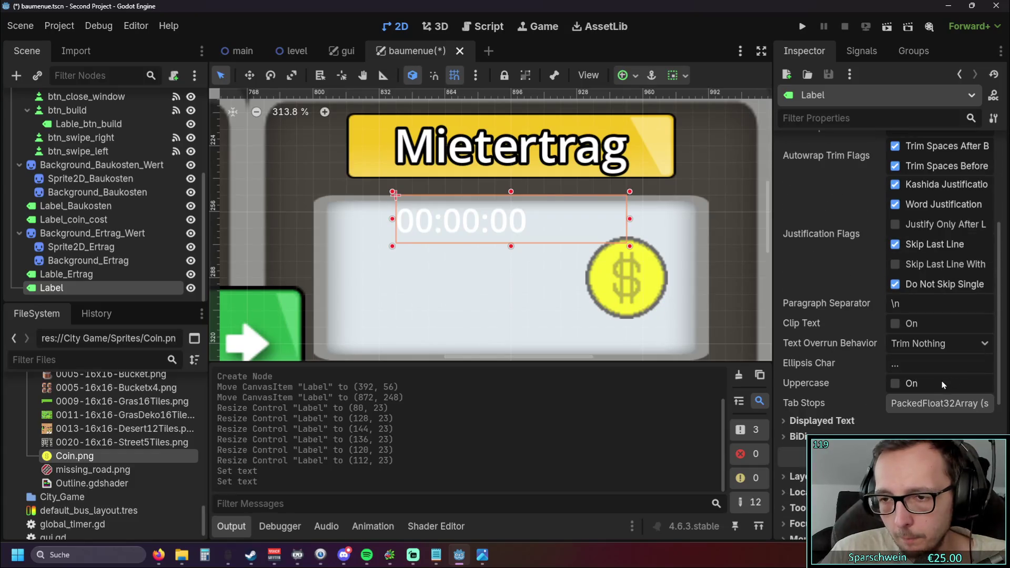
scroll(814, 384, down, 5)
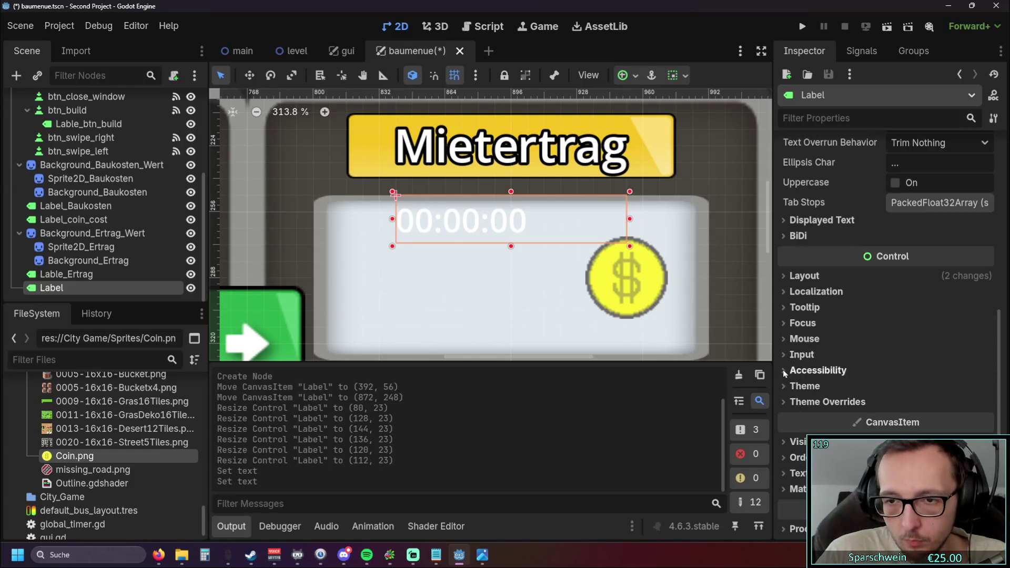
click(785, 386)
click(785, 386)
click(785, 370)
click(784, 368)
click(782, 403)
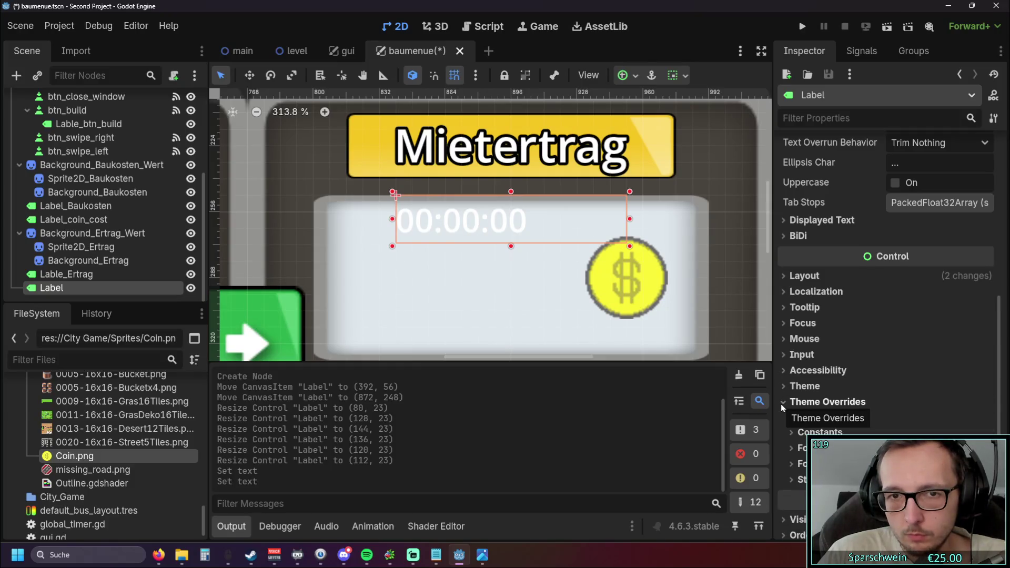
scroll(864, 330, up, 8)
click(936, 259)
click(926, 295)
click(936, 238)
click(926, 275)
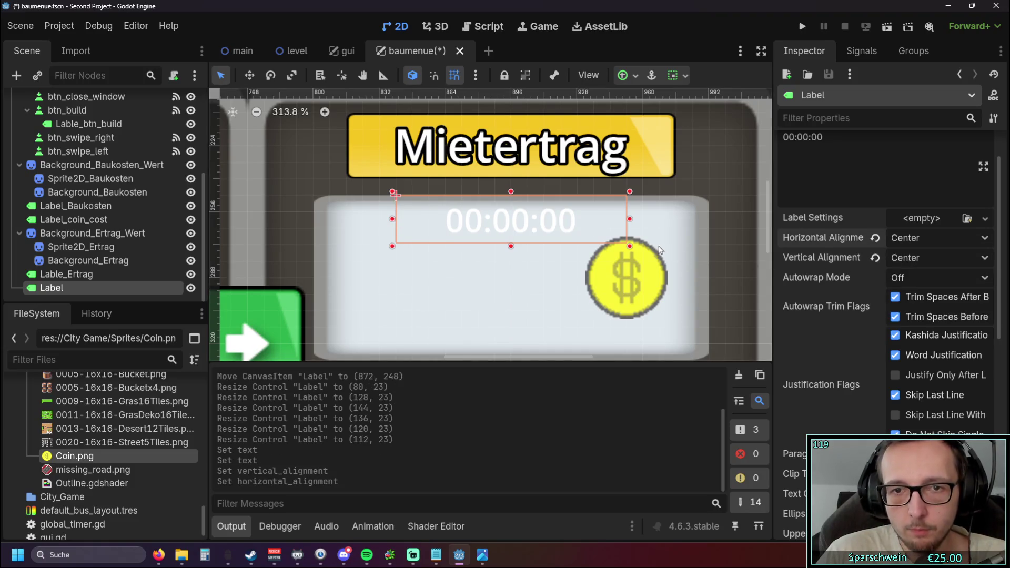
- Enable the Theme Overrides > Constants outline size and set it to 6
scroll(838, 308, down, 8)
click(797, 304)
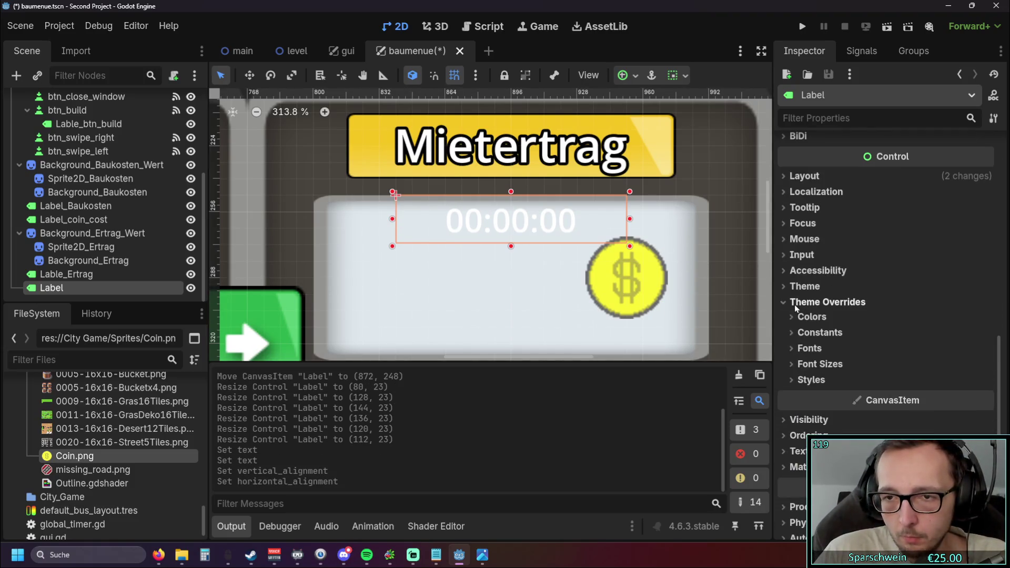
click(804, 364)
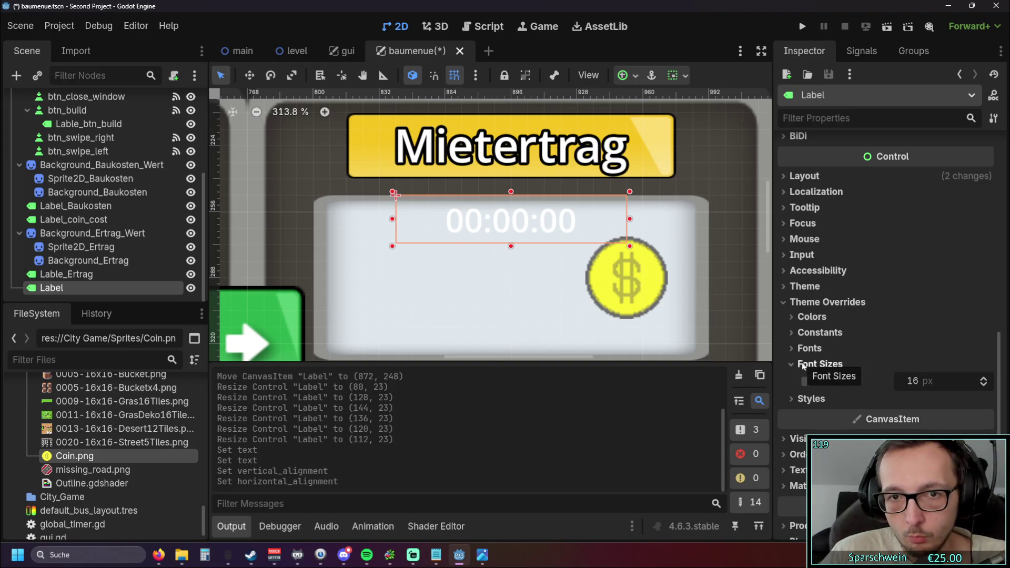
click(800, 349)
click(805, 384)
click(805, 348)
click(811, 333)
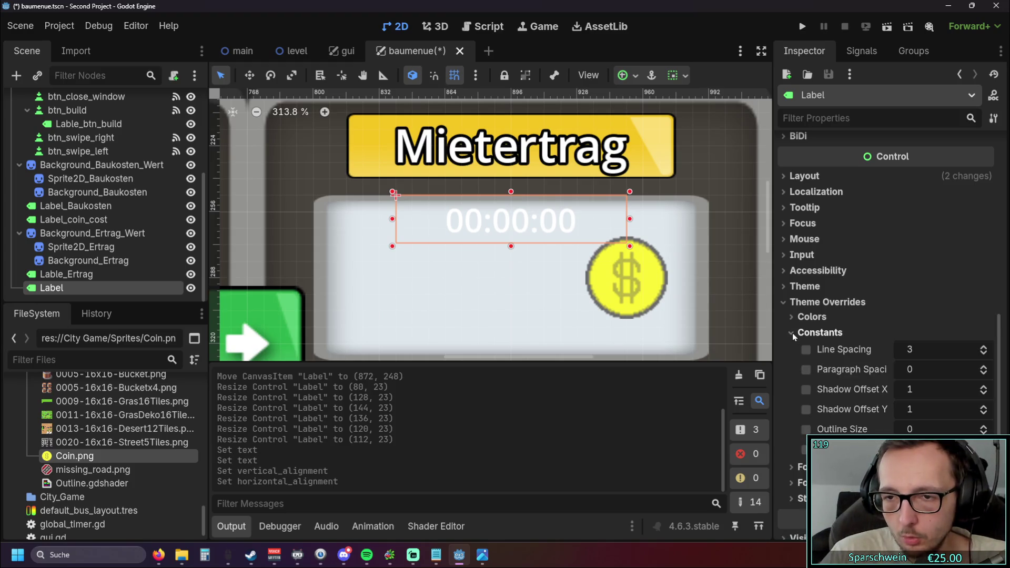
click(984, 426)
click(984, 426)
click(984, 426)
click(984, 426)
click(984, 426)
click(984, 427)
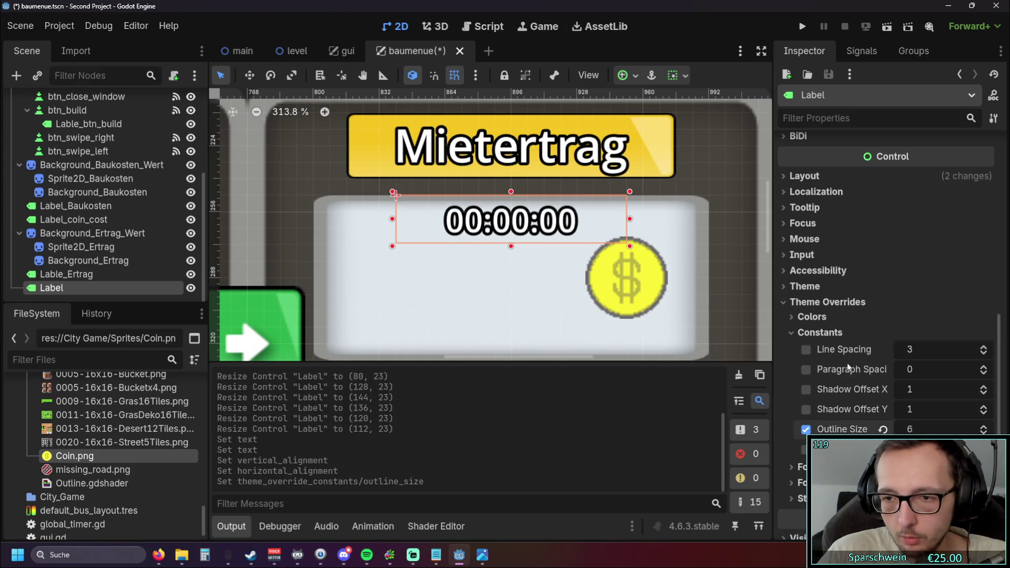
scroll(719, 255, down, 2)
click(743, 229)
scroll(664, 121, down, 5)
click(664, 121)
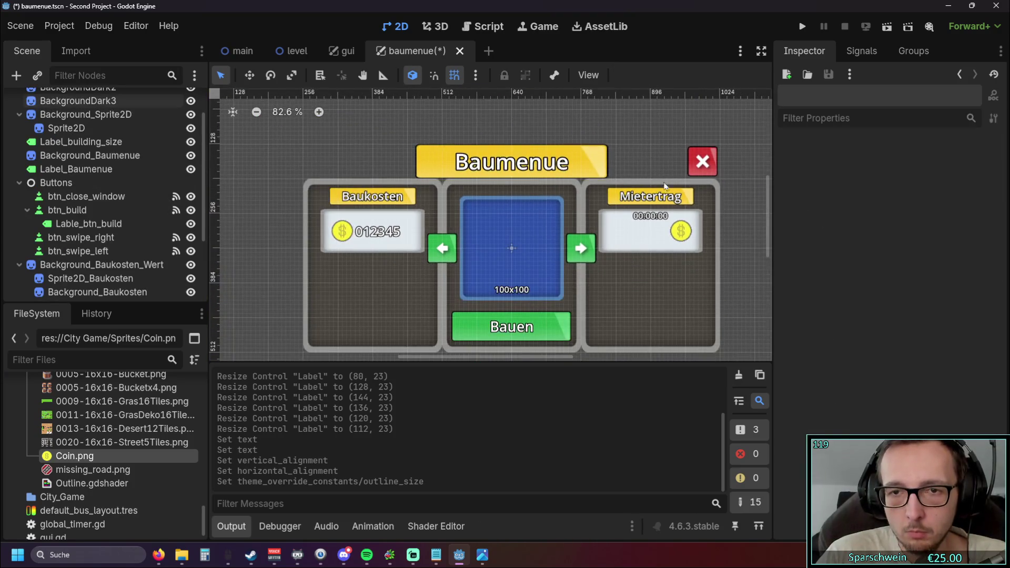
- Save and run the project, open and close the Baumenue from the house button, then close the game
click(802, 27)
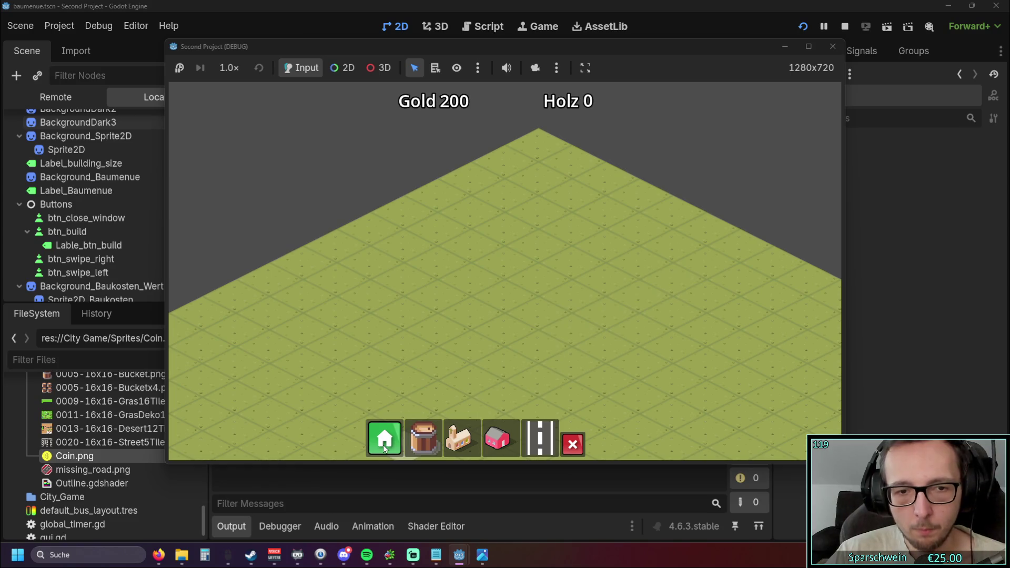
click(383, 445)
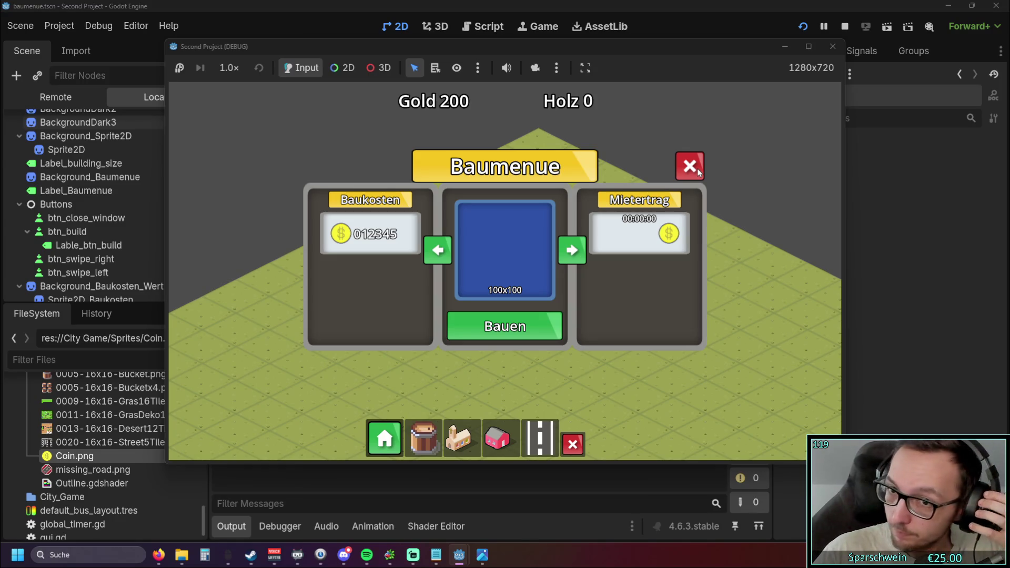
click(697, 169)
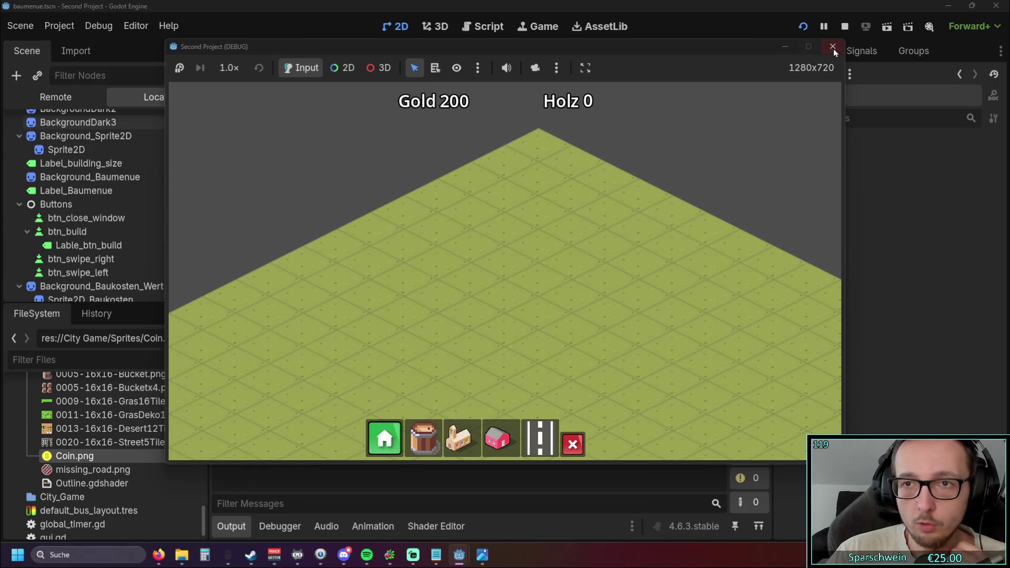
click(833, 48)
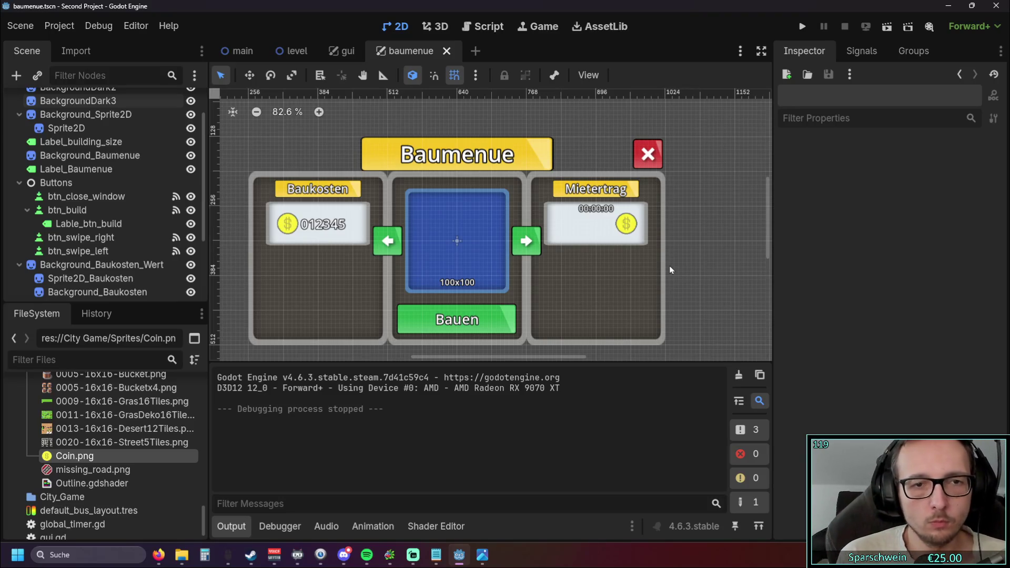
- Append 6 to Label_coin_cost's text so the build cost reads 0123456
click(327, 230)
scroll(829, 215, up, 10)
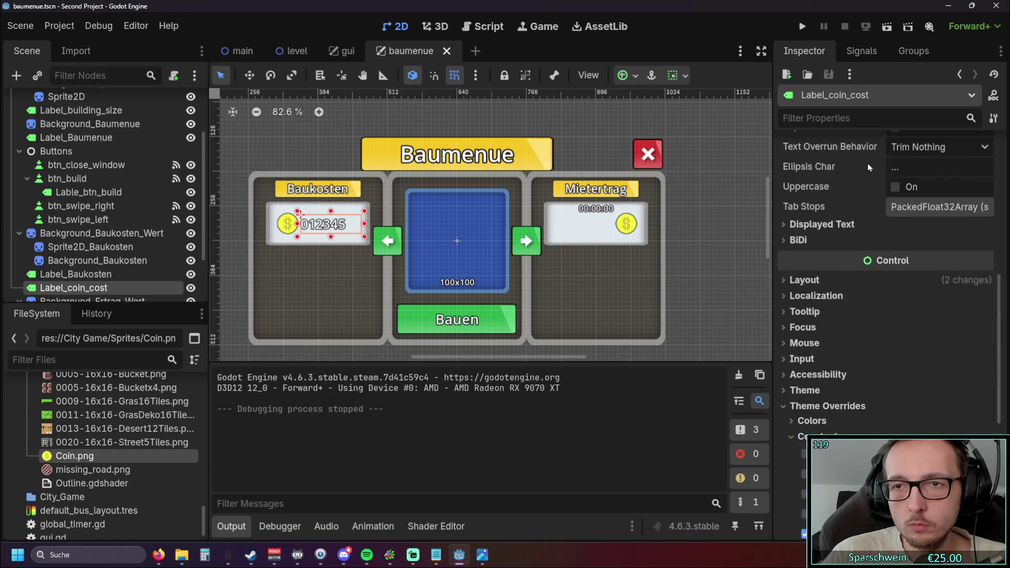
click(875, 189)
text(6)
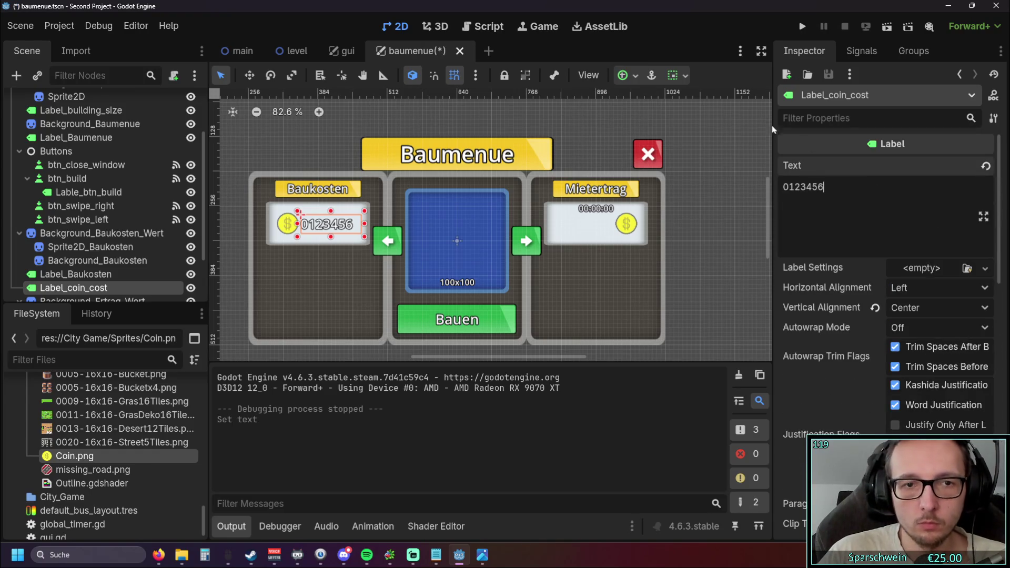
click(667, 113)
- Shrink the Baukosten coin icon, shift it left, and move the cost number beside it
scroll(653, 262, up, 1)
scroll(653, 261, up, 2)
scroll(335, 227, up, 7)
click(335, 227)
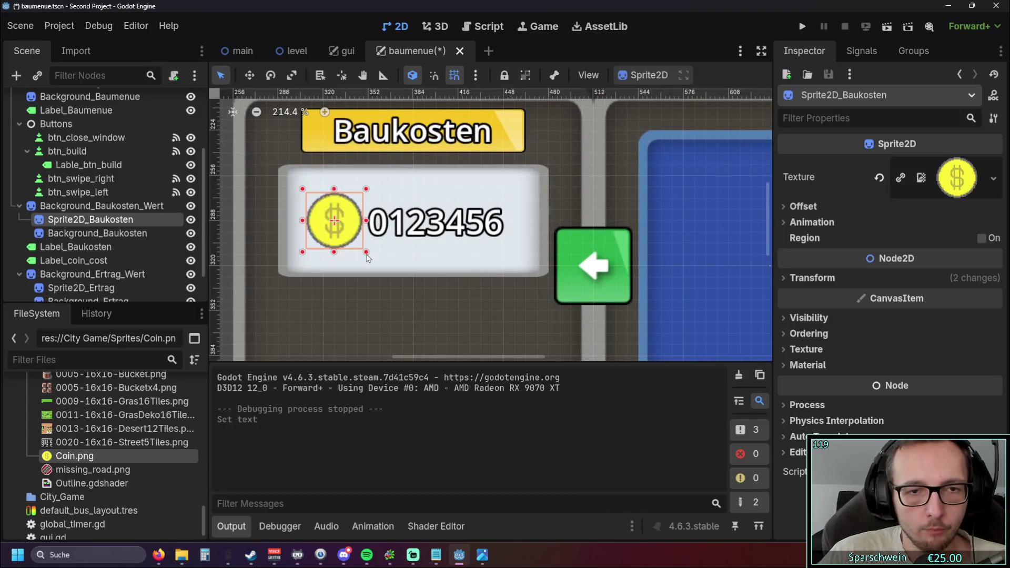
drag(360, 246, 327, 229)
scroll(450, 264, down, 1)
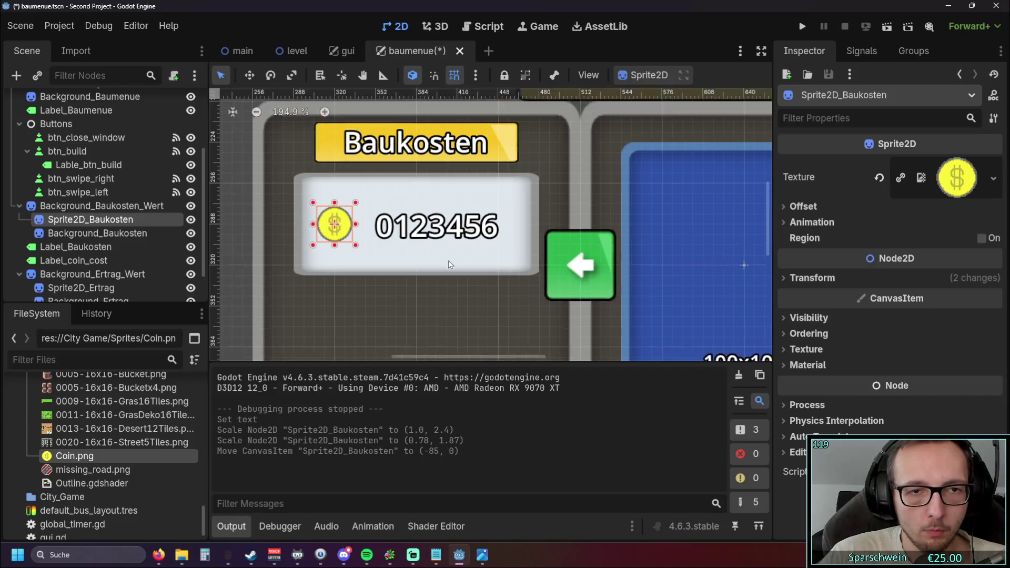
click(430, 230)
drag(427, 230, 423, 227)
click(462, 292)
- Shrink and nudge the Mietertrag coin icon, then save and run the game with F5
scroll(462, 291, down, 5)
scroll(626, 227, right, 2)
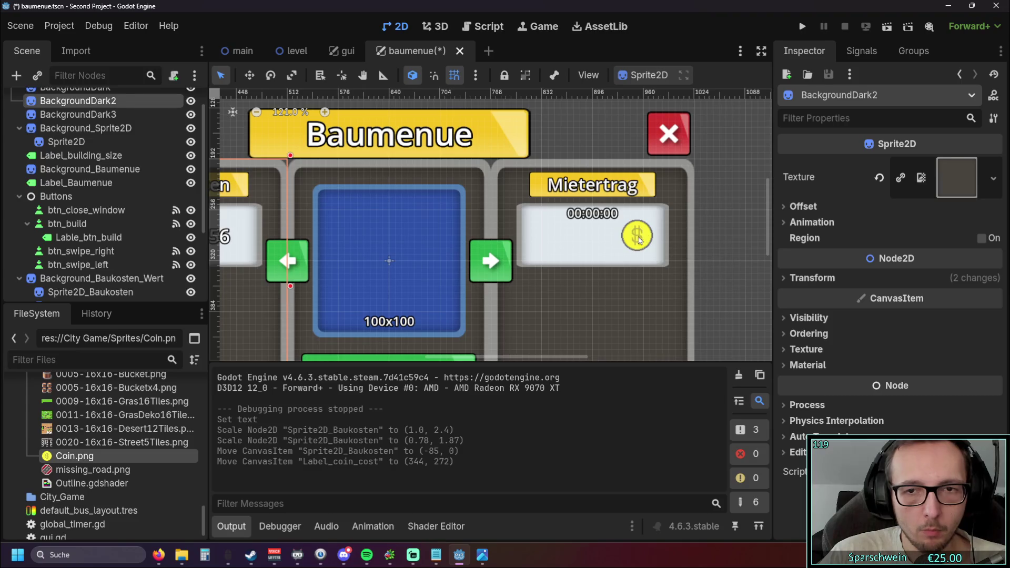
click(626, 226)
scroll(626, 226, up, 6)
drag(592, 258, 637, 222)
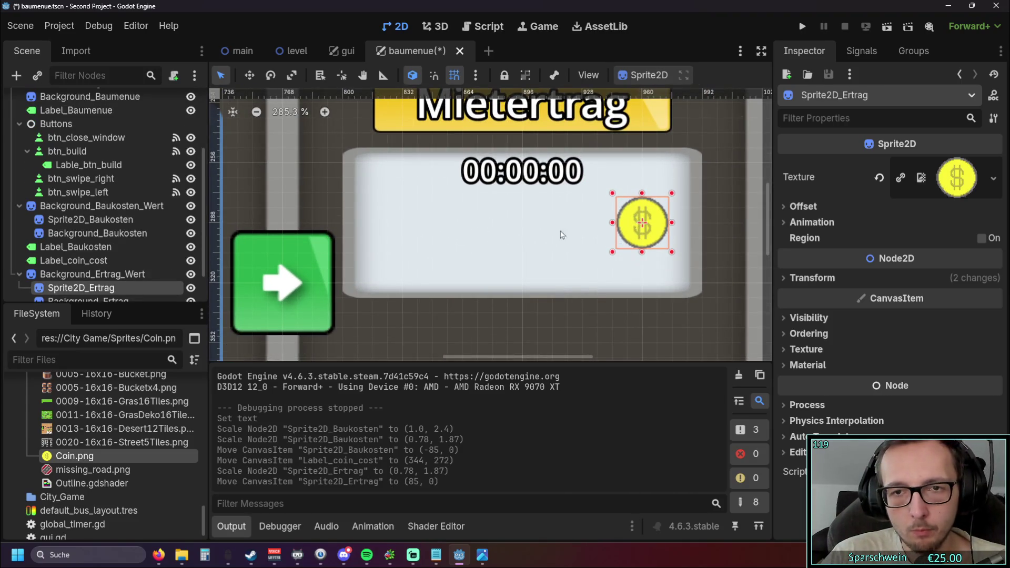
scroll(471, 232, down, 10)
click(657, 228)
scroll(769, 218, left, 3)
key(F5)
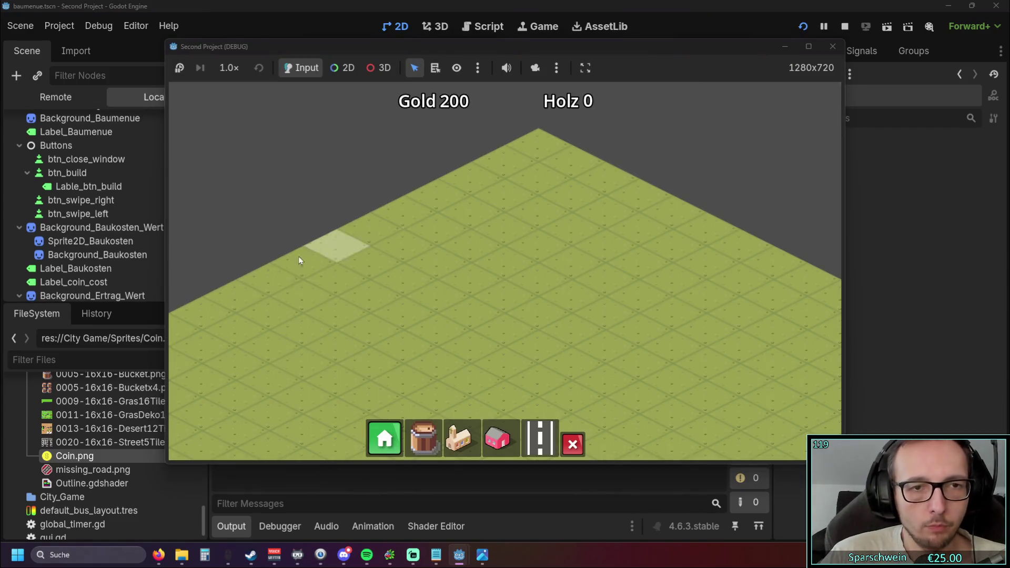
- Test the Baumenue in the running game, close the game, and nudge the cost number toward the coin
click(377, 444)
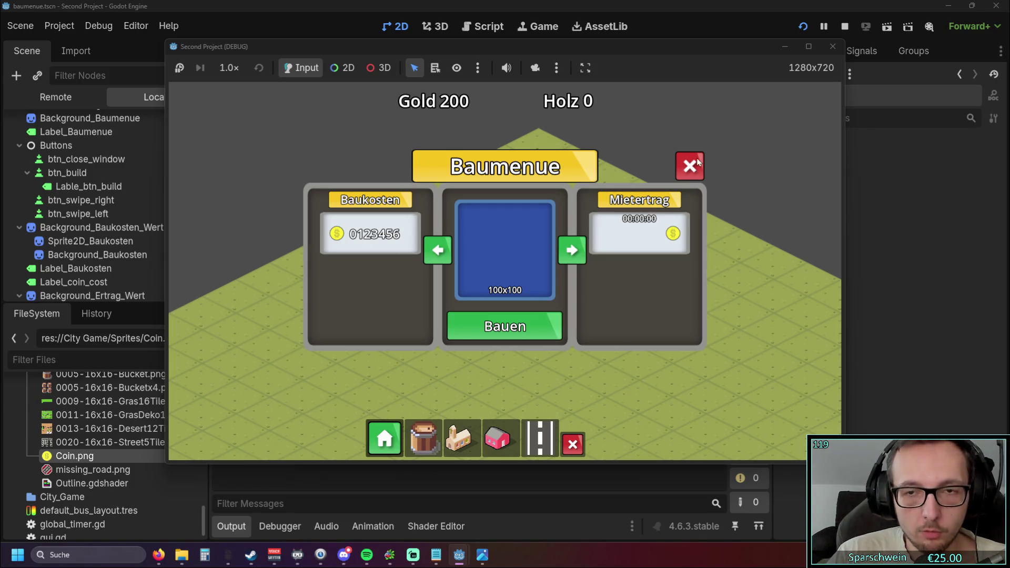
click(690, 166)
click(833, 46)
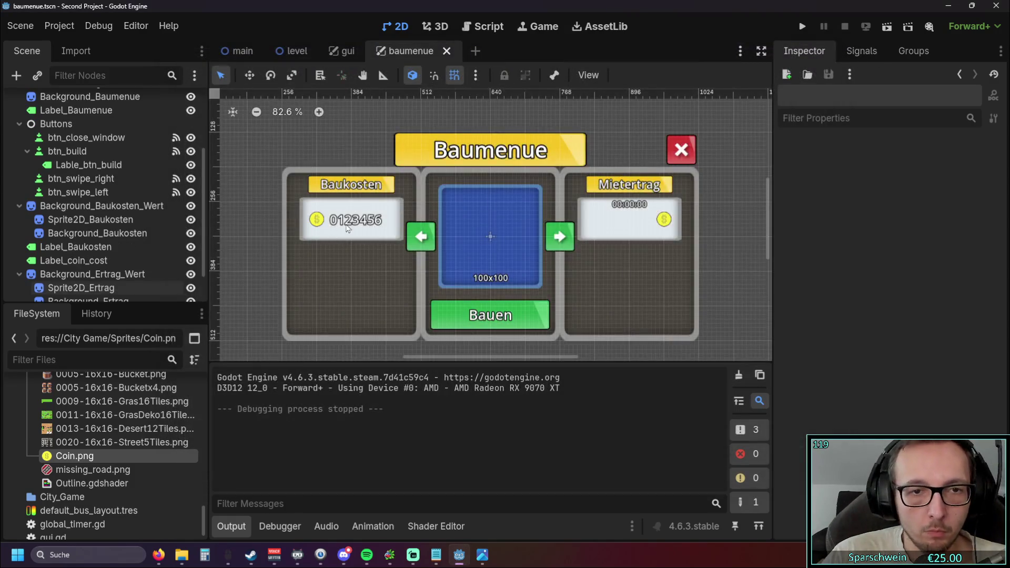
scroll(343, 230, up, 6)
mouse_move(374, 210)
mouse_down()
mouse_move(331, 210)
mouse_move(400, 212)
mouse_up()
- Resize the Baukosten coin and move the cost number left
scroll(388, 227, left, 5)
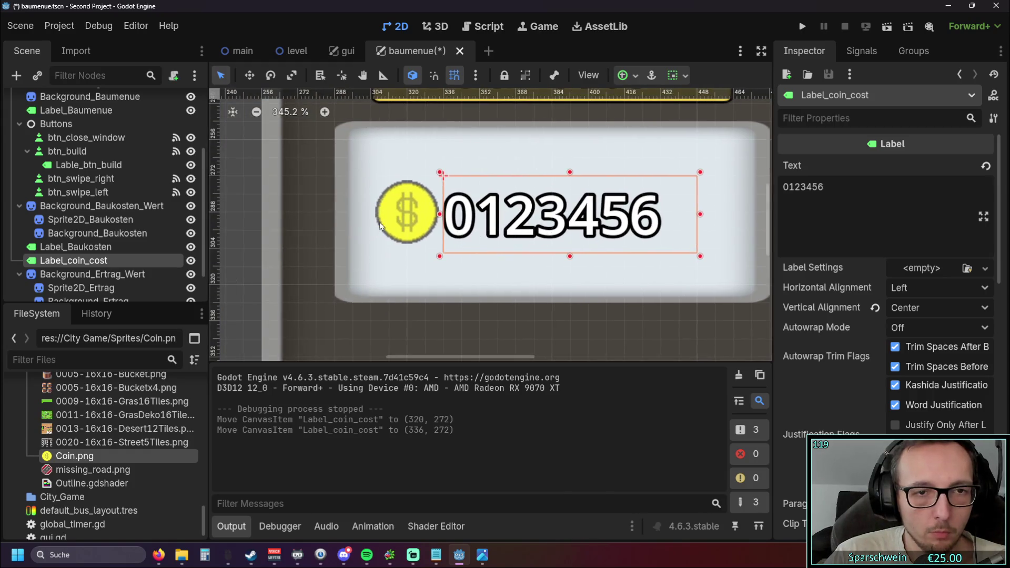
click(388, 227)
drag(442, 247, 440, 247)
mouse_move(547, 220)
mouse_down()
mouse_move(482, 217)
mouse_move(559, 224)
mouse_up()
click(371, 215)
click(579, 220)
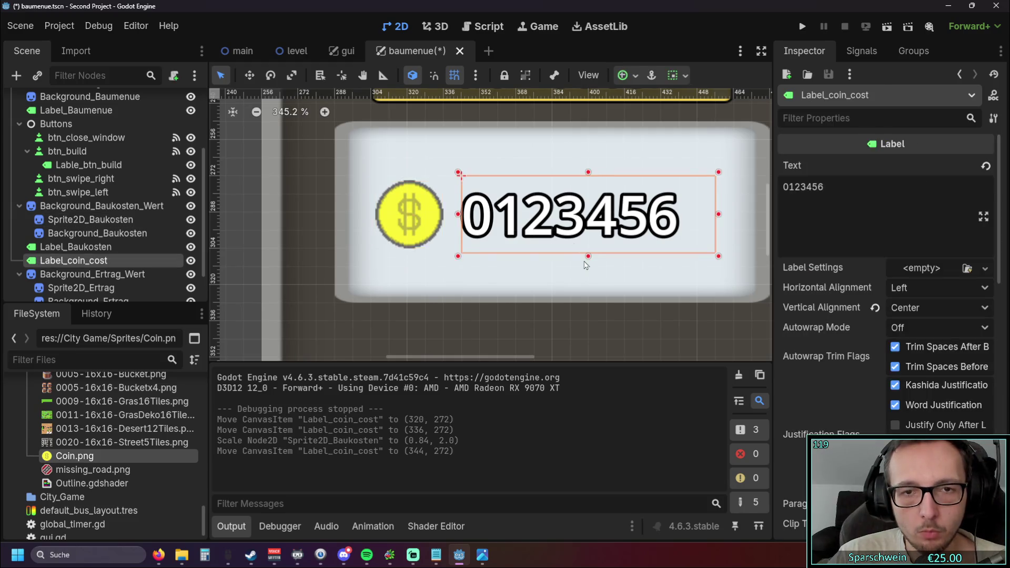
- Enlarge the Mietertrag coin slightly and nudge it up and right
scroll(294, 277, down, 3)
scroll(388, 214, right, 10)
scroll(516, 195, up, 2)
click(448, 221)
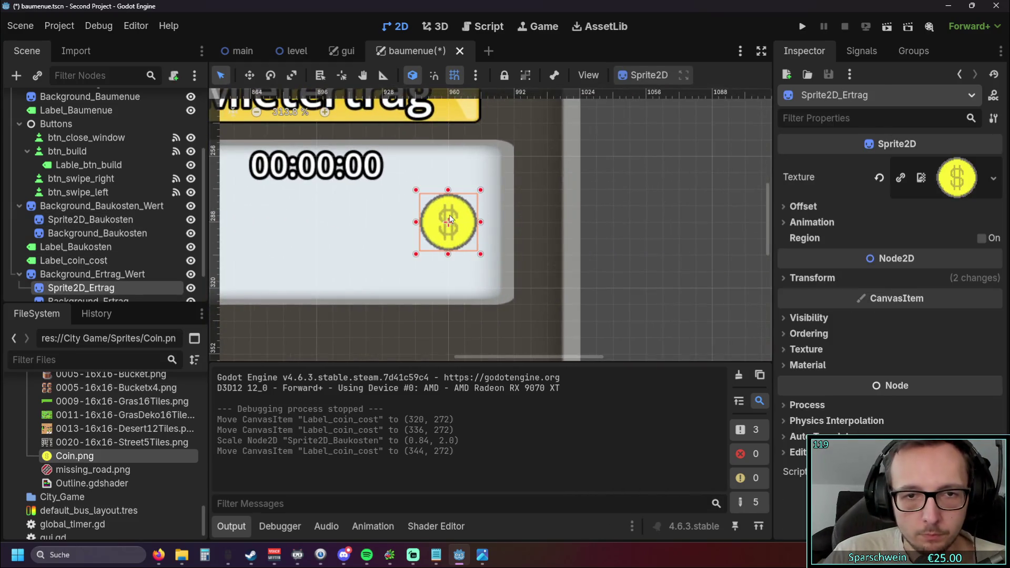
drag(419, 255, 417, 255)
drag(462, 226, 426, 206)
- Shrink the Baukosten coin to 0.86 × 2.07 and place the cost number beside it at (344, 272)
scroll(569, 194, left, 10)
scroll(568, 194, left, 12)
mouse_move(559, 212)
mouse_down()
mouse_move(493, 212)
mouse_move(545, 212)
mouse_up()
drag(428, 212, 464, 247)
click(480, 241)
mouse_move(542, 213)
mouse_down()
mouse_move(494, 211)
mouse_move(557, 211)
mouse_up()
click(457, 243)
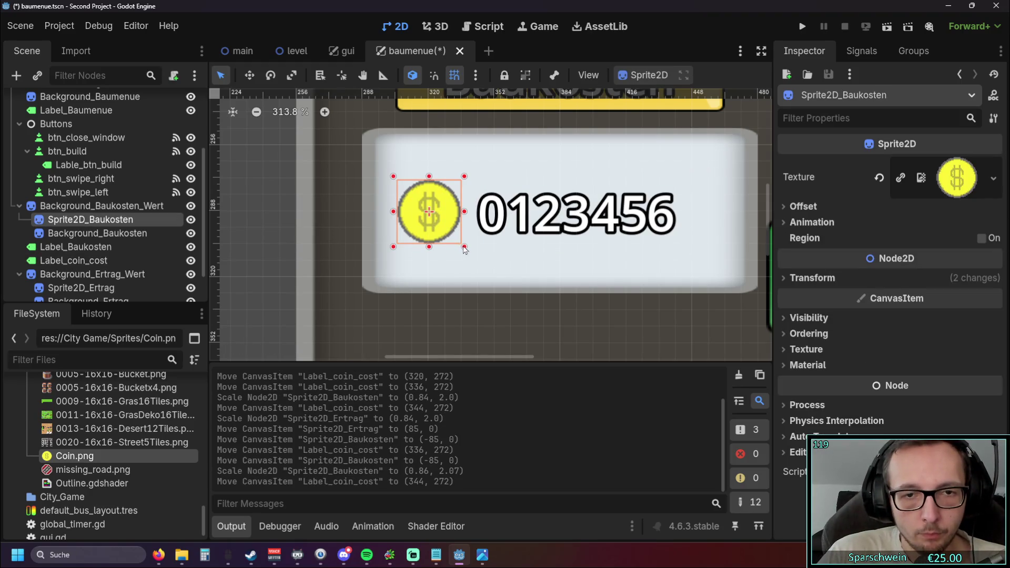
mouse_move(459, 242)
mouse_down()
mouse_move(454, 234)
mouse_move(465, 247)
mouse_up()
mouse_move(562, 227)
mouse_down()
mouse_move(502, 226)
mouse_move(562, 226)
mouse_up()
- Scale the Mietertrag coin to 0.87 × 2.07 to match Baukosten, then clear the selection
scroll(612, 249, down, 1)
scroll(612, 249, down, 5)
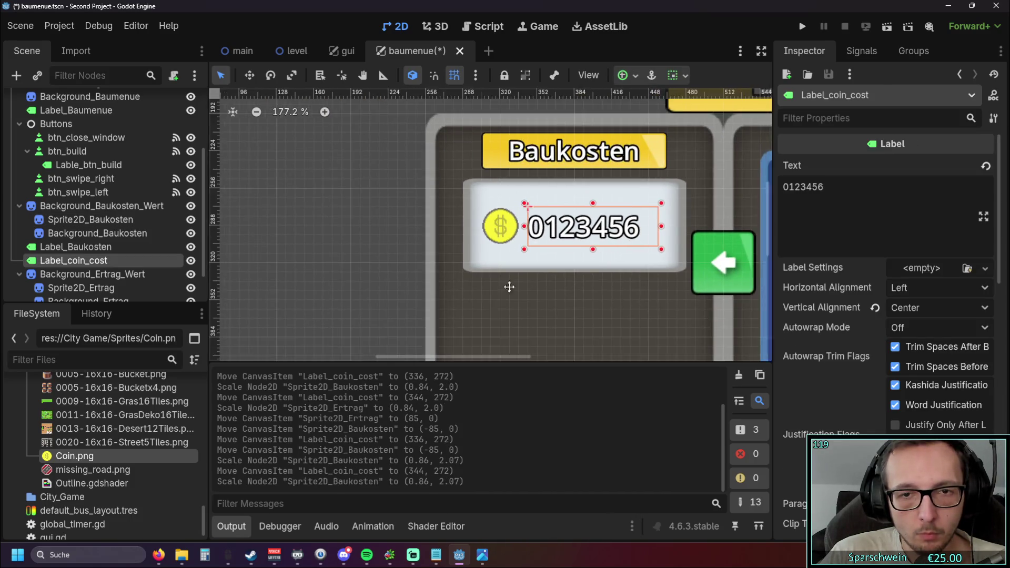
scroll(420, 235, right, 10)
scroll(426, 226, up, 10)
click(426, 227)
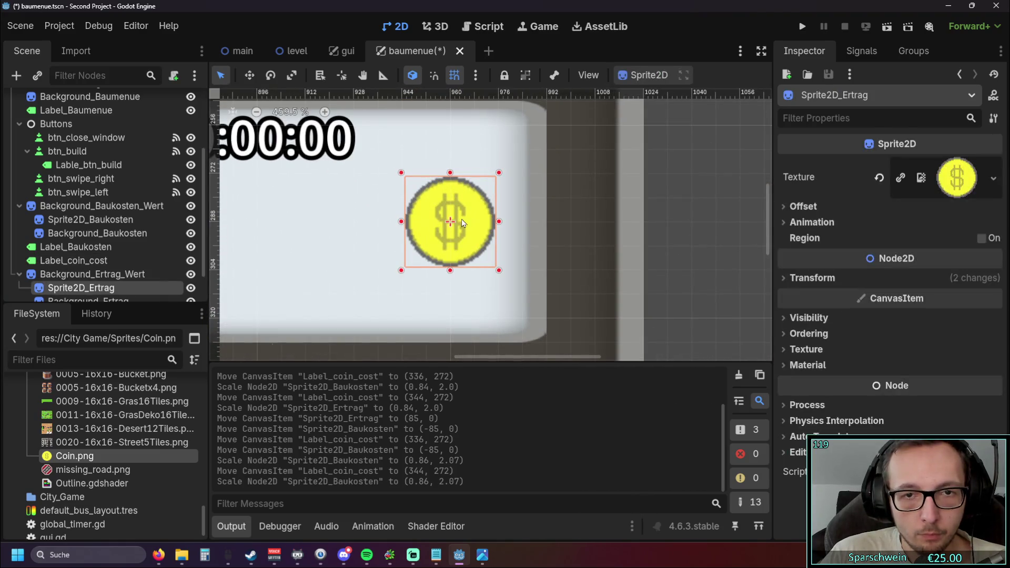
drag(401, 273, 400, 272)
scroll(343, 252, down, 3)
click(342, 252)
scroll(342, 252, down, 4)
scroll(529, 230, left, 5)
scroll(529, 230, down, 3)
scroll(523, 212, left, 2)
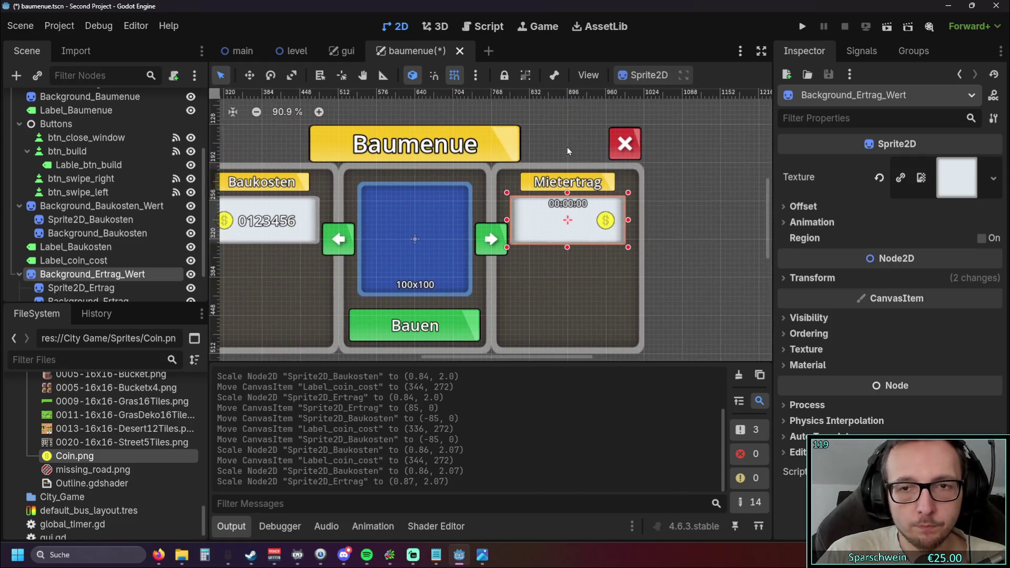
scroll(699, 207, up, 5)
click(444, 226)
scroll(443, 226, down, 6)
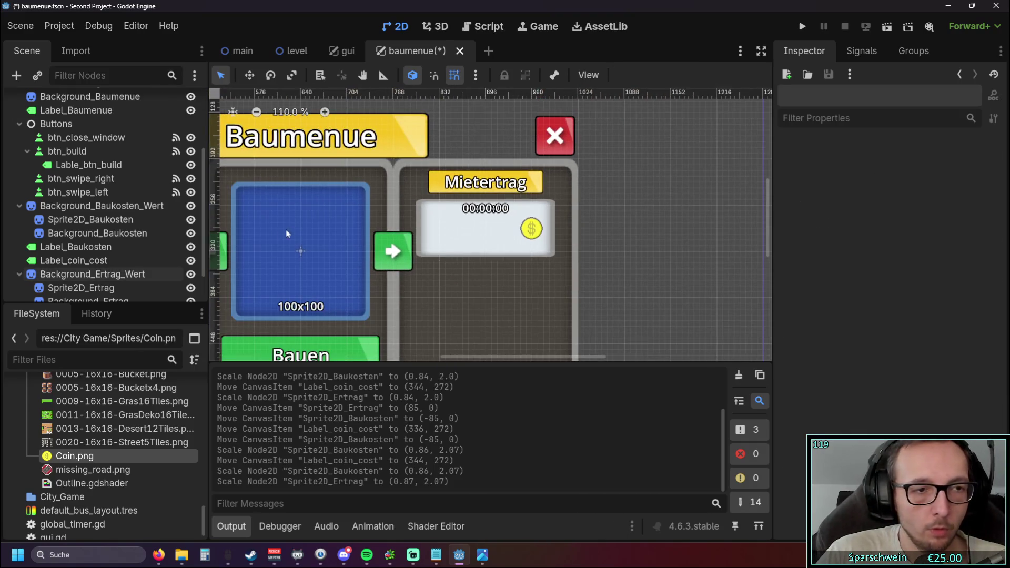
scroll(120, 252, down, 2)
scroll(489, 221, left, 3)
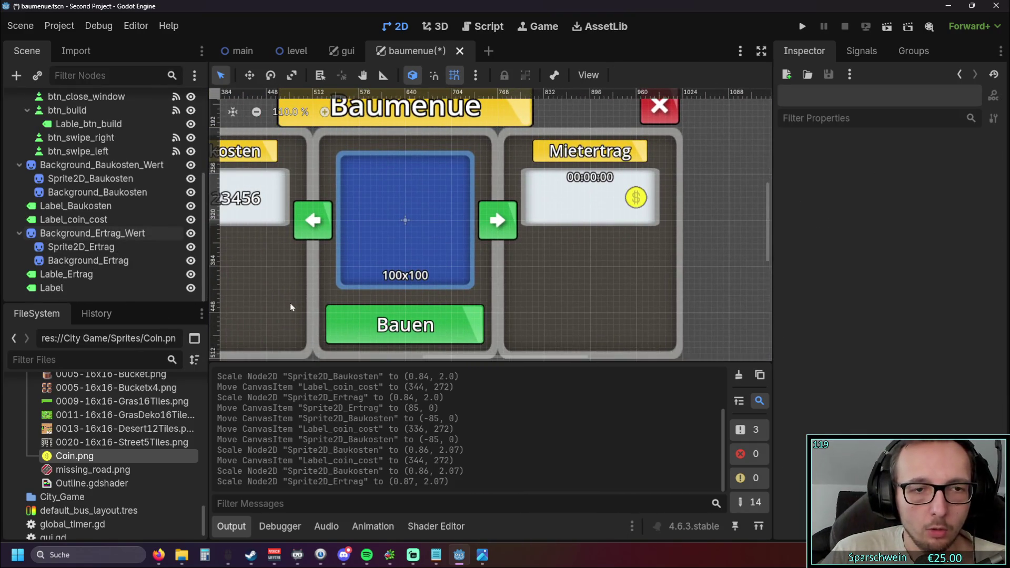
- Rename the Label node to Label_Zeit
scroll(403, 267, left, 5)
double_click(79, 287)
click(77, 287)
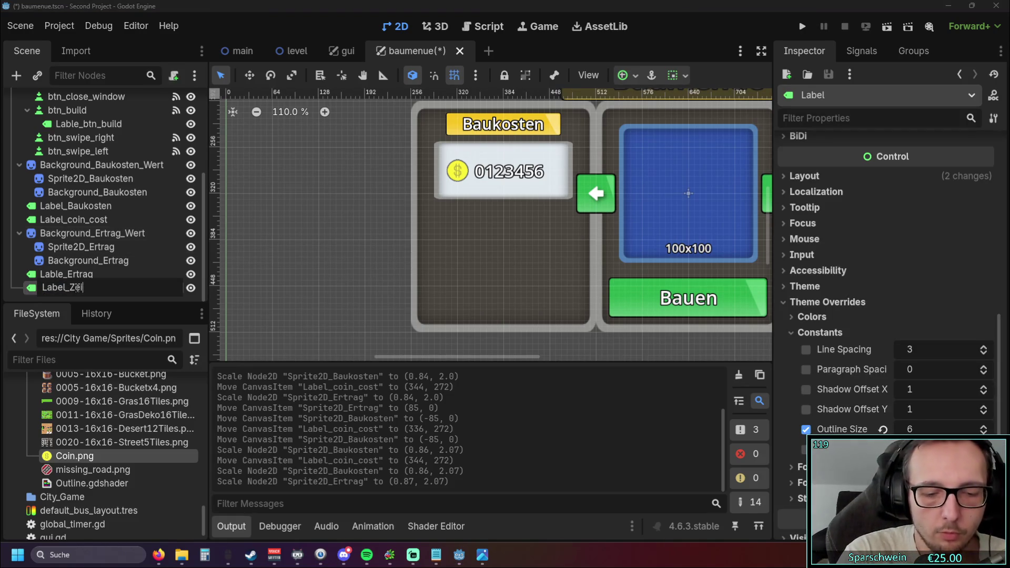
text(t)
key(Return)
- Add a new Label node, move it to sibling level below Label_Zeit, and name it Label_Ertrag_Wert
right_click(62, 289)
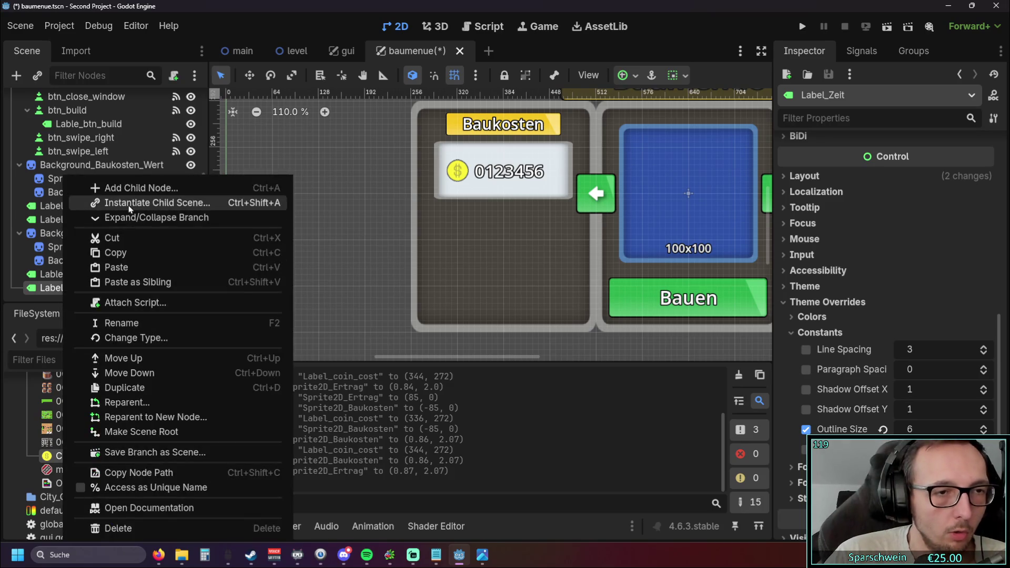
click(129, 188)
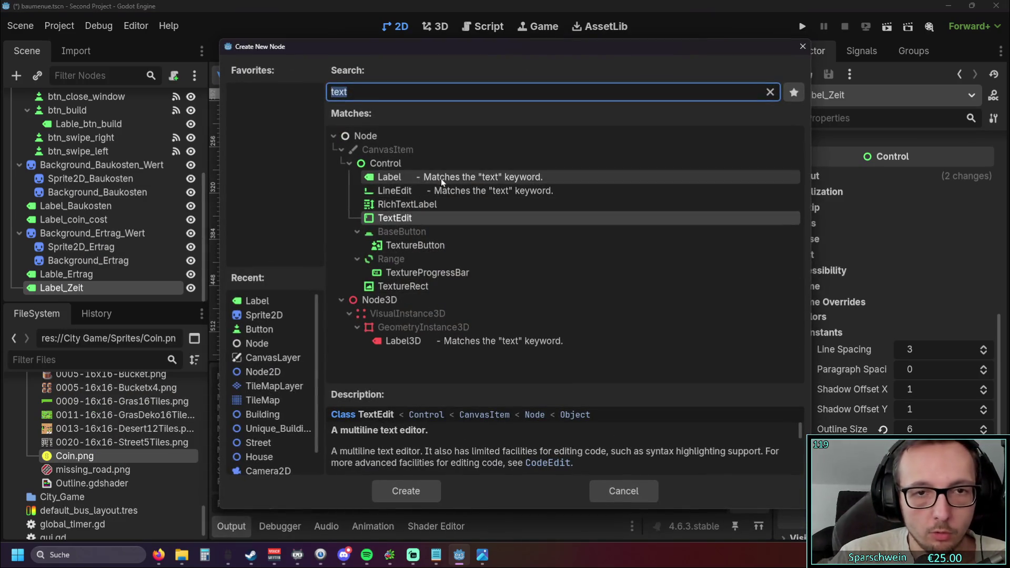
double_click(441, 179)
mouse_move(59, 289)
mouse_down()
mouse_move(54, 271)
mouse_move(43, 293)
mouse_up()
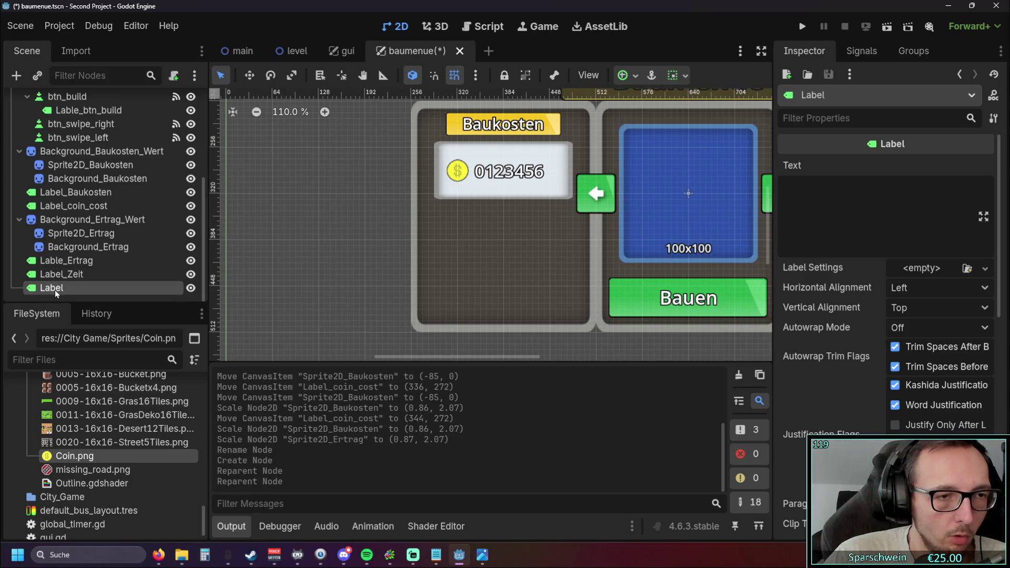
double_click(55, 292)
click(80, 287)
text(_Er)
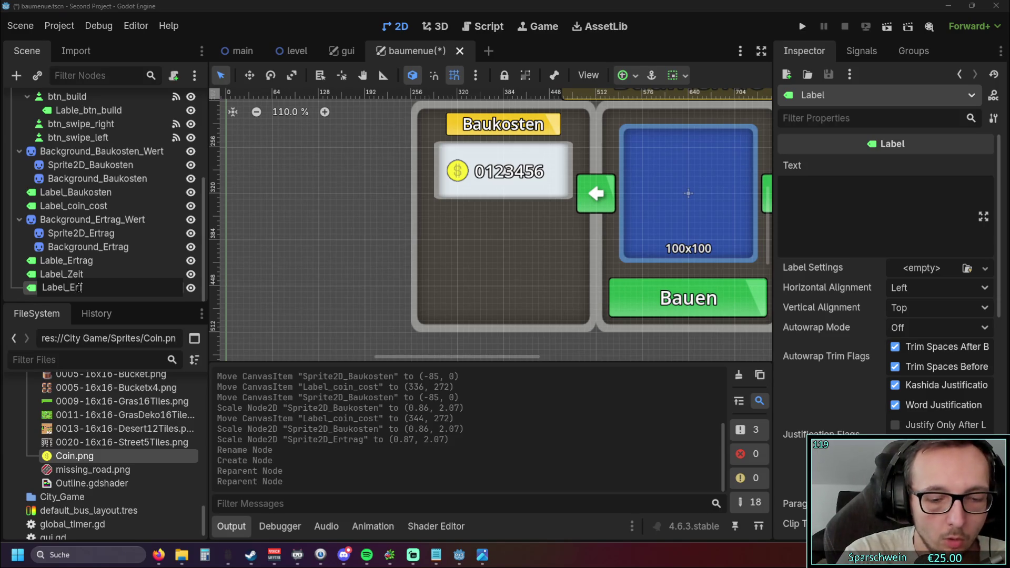
text(trag_Wert)
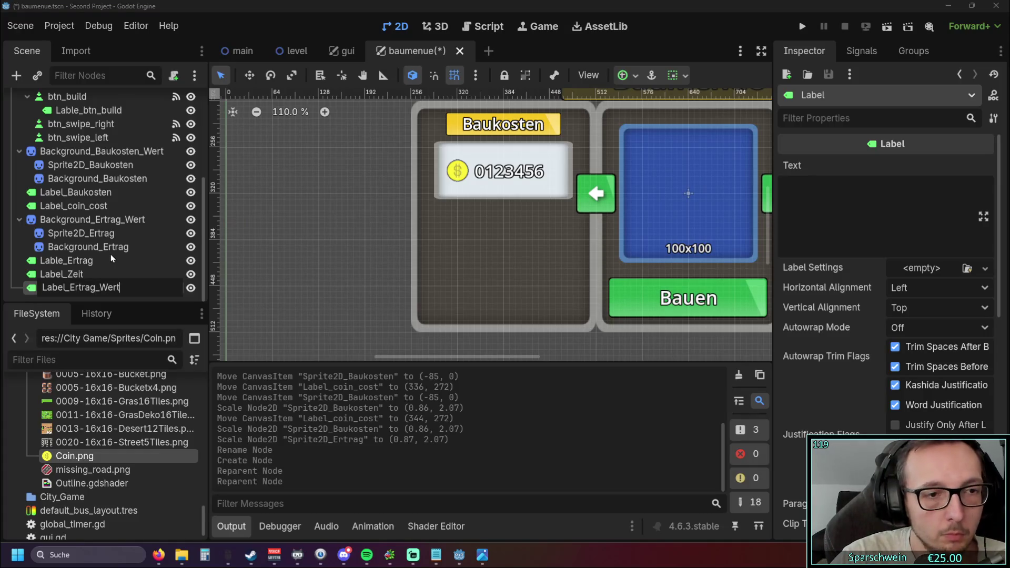
key(Return)
scroll(272, 270, down, 5)
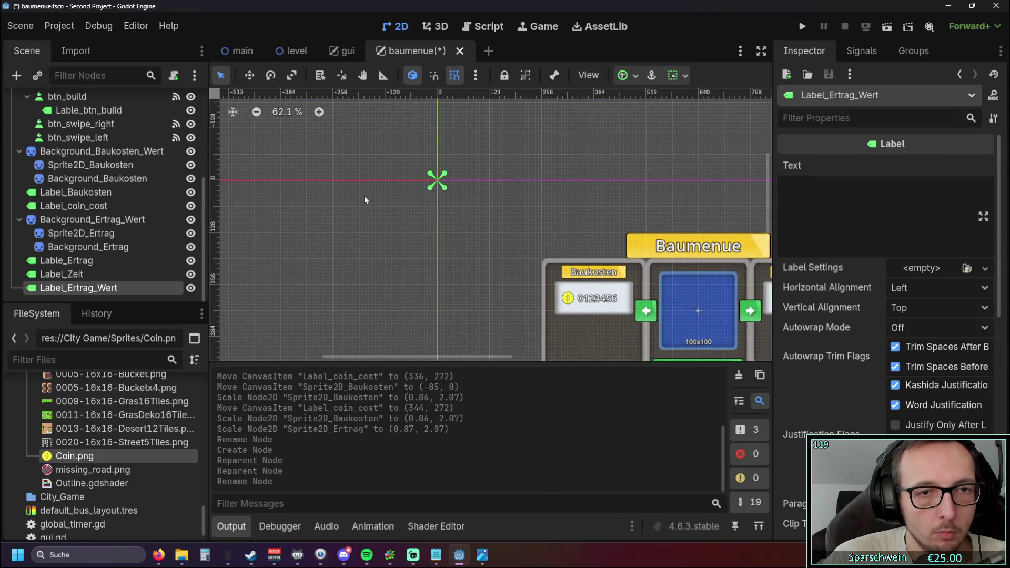
- Move the new label over the 0123456 cost value for comparison and enlarge it
scroll(534, 239, up, 6)
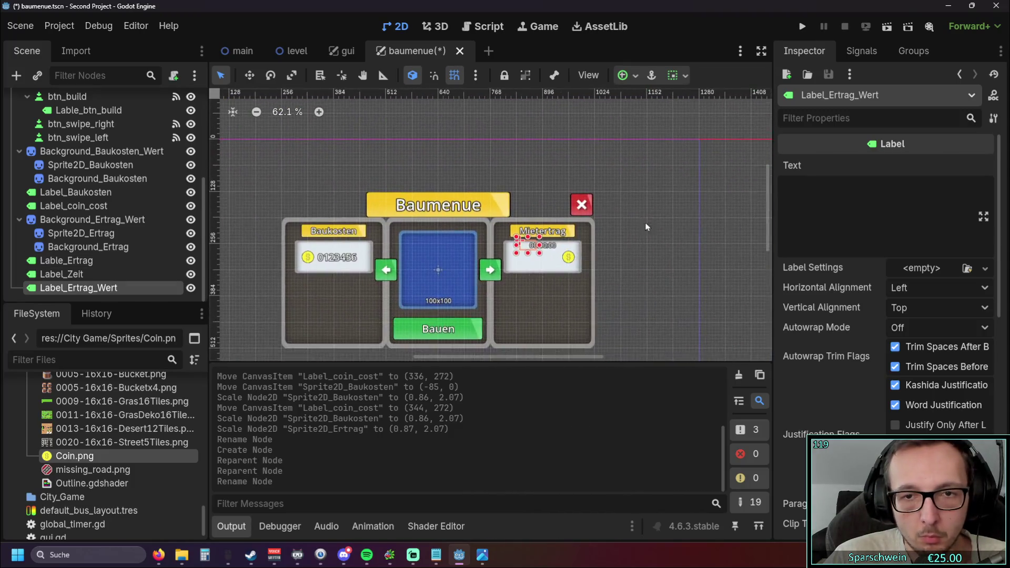
mouse_move(389, 205)
mouse_down()
mouse_move(412, 244)
mouse_move(440, 247)
mouse_move(431, 245)
mouse_up()
scroll(435, 263, up, 3)
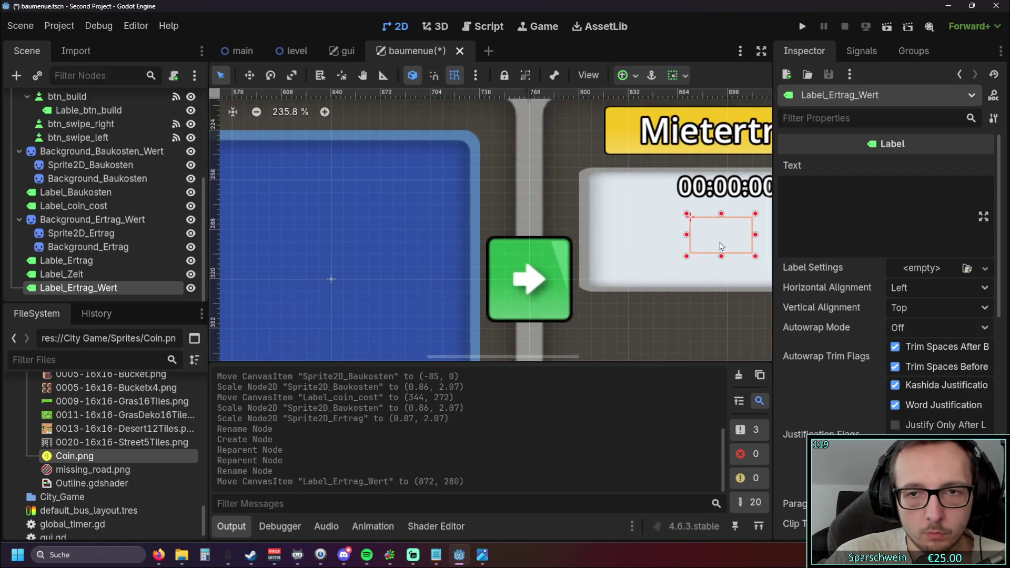
drag(723, 231, 325, 232)
mouse_move(705, 209)
mouse_down()
mouse_move(589, 221)
mouse_move(315, 221)
mouse_move(332, 216)
mouse_move(330, 251)
mouse_up()
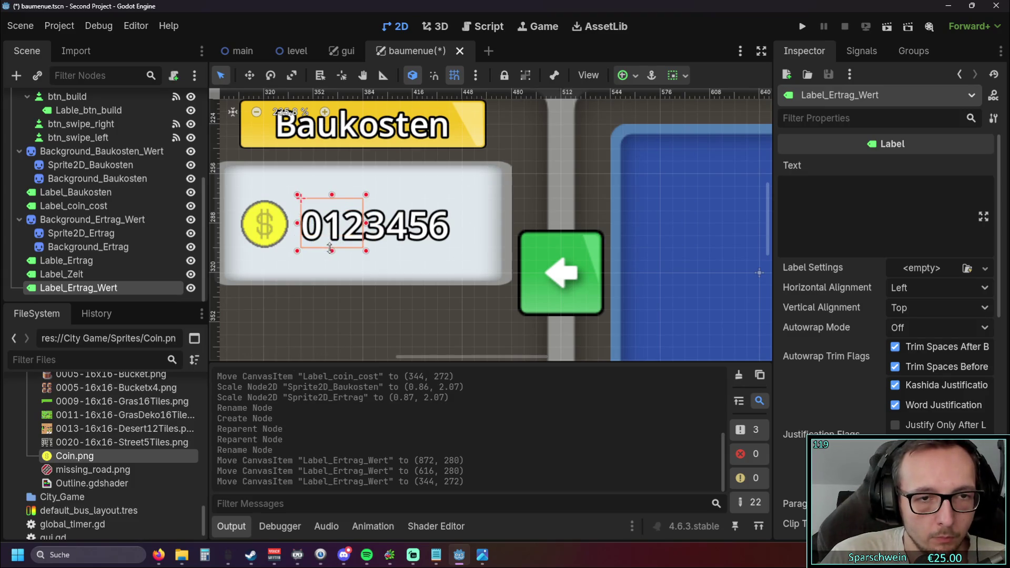
mouse_move(366, 223)
mouse_down()
mouse_move(470, 224)
mouse_move(439, 224)
mouse_move(650, 200)
mouse_up()
- Place Label_Ertrag_Wert inside the Mietertrag value box and trim it to 96 × 32, left of the coin
scroll(439, 223, down, 2)
scroll(320, 156, right, 5)
scroll(321, 157, right, 5)
drag(279, 213, 649, 233)
scroll(691, 182, up, 2)
drag(576, 230, 565, 230)
drag(367, 229, 379, 229)
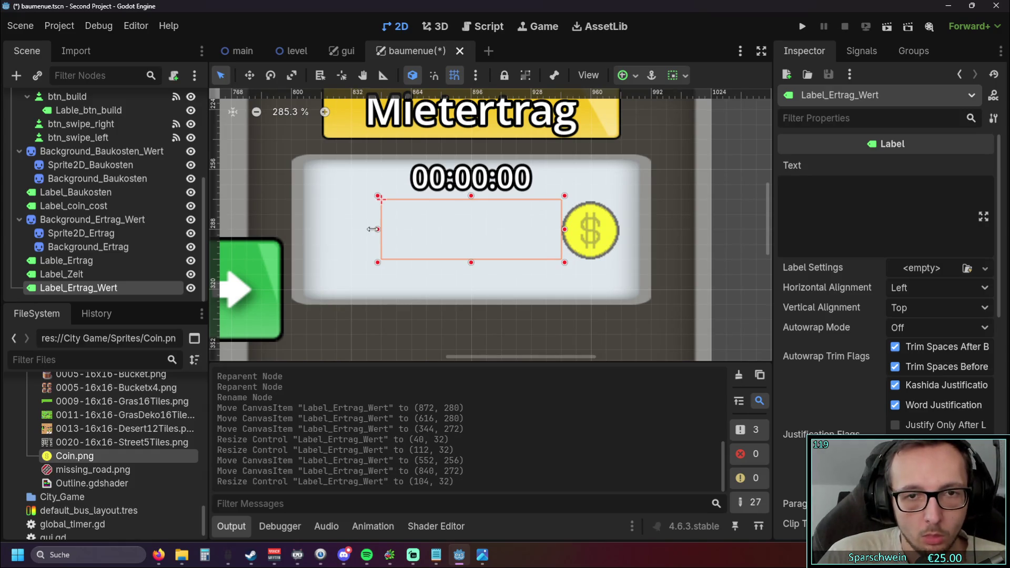
click(591, 244)
click(662, 134)
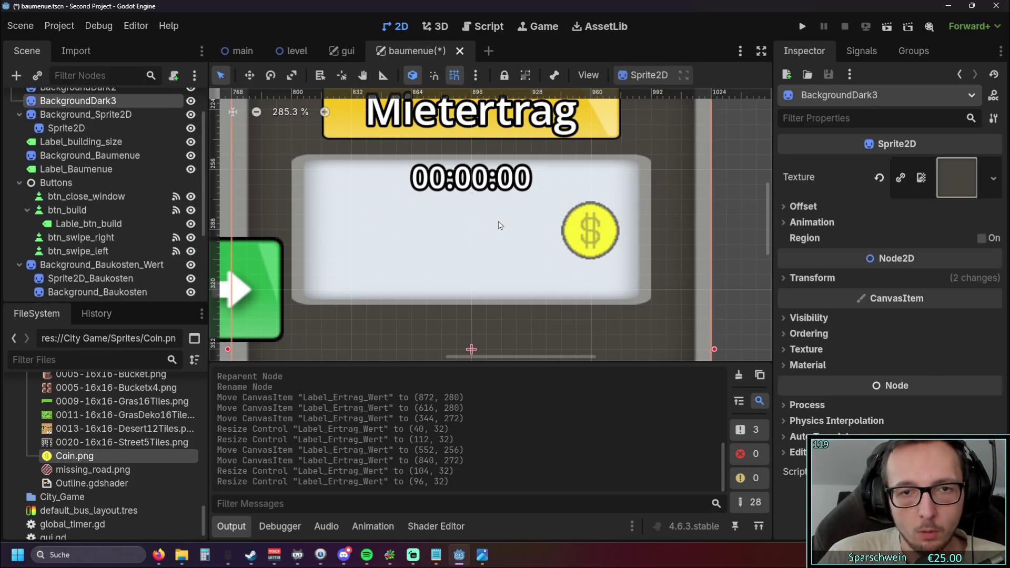
click(495, 228)
- Enter 99999 as Label_Ertrag_Wert's placeholder text
scroll(436, 267, down, 4)
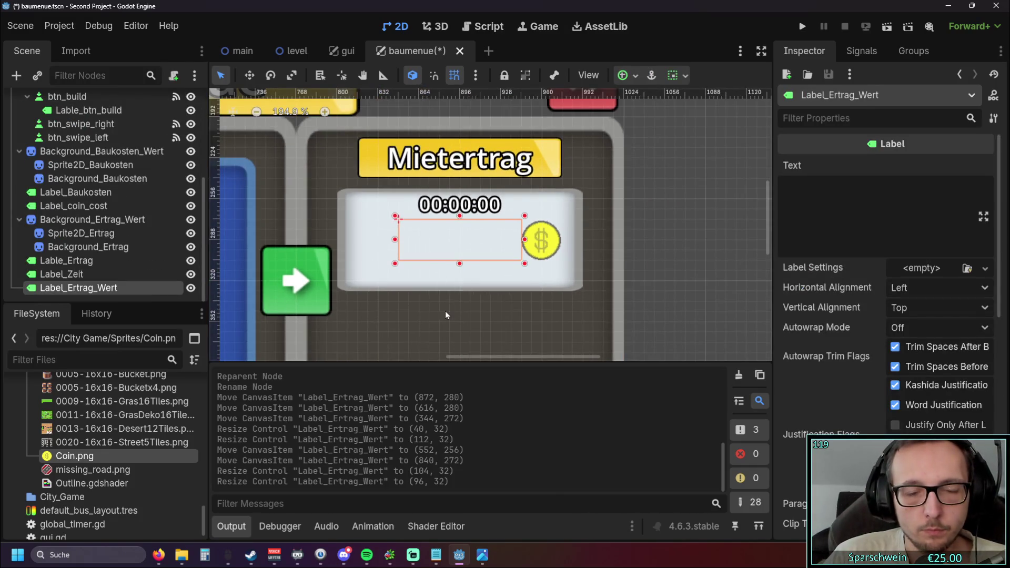
click(792, 202)
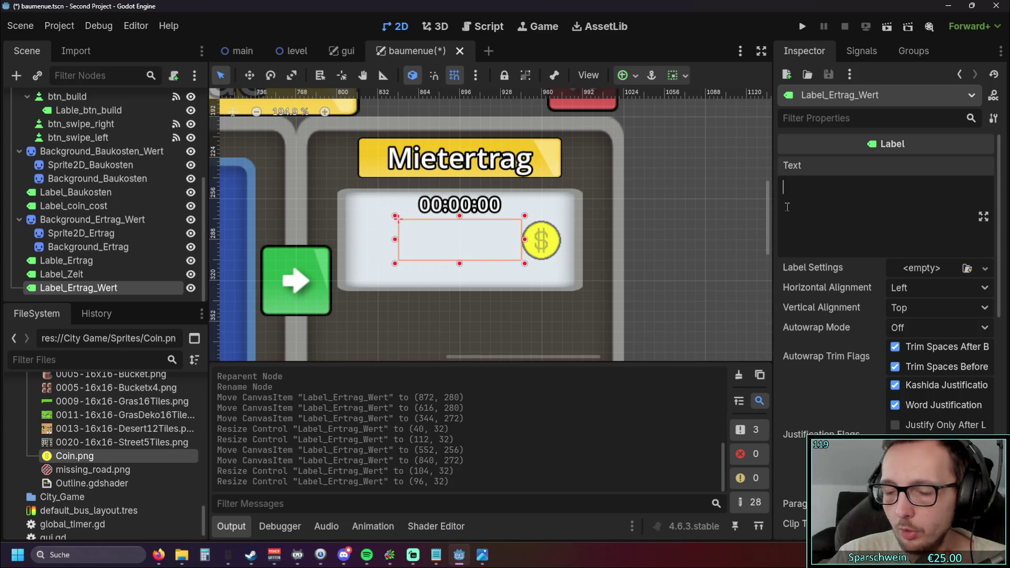
text(9999)
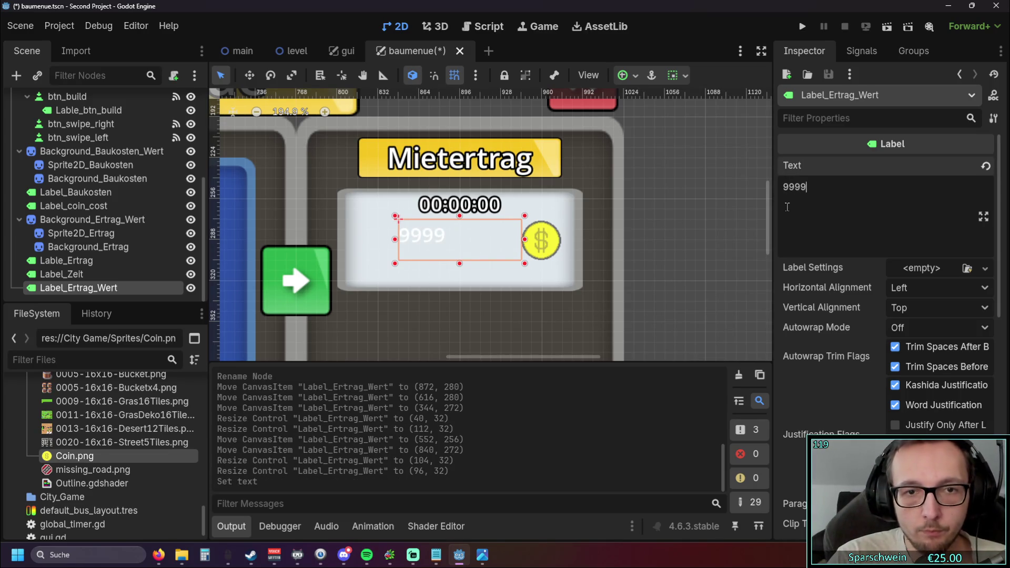
text(9)
scroll(939, 301, down, 10)
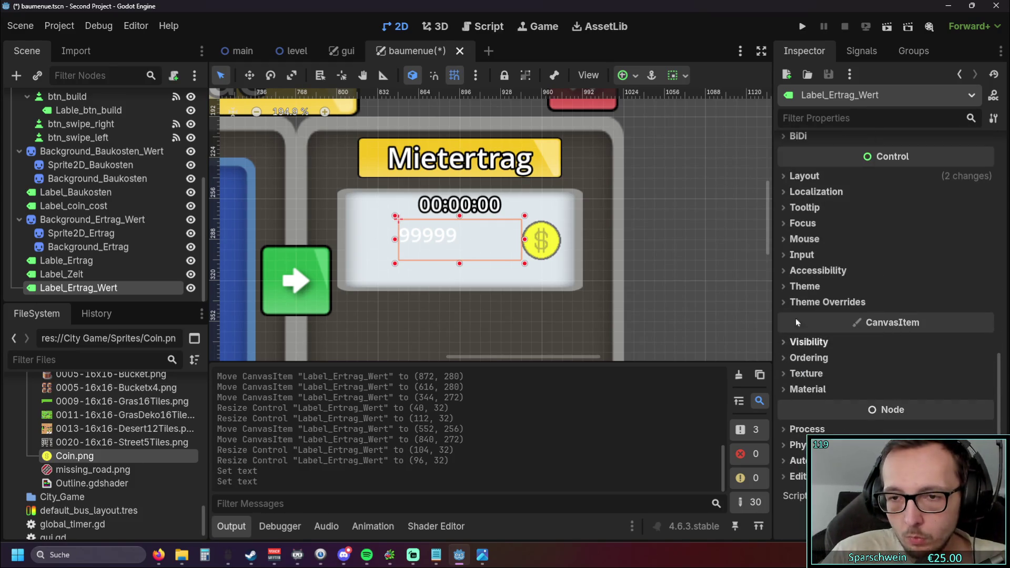
scroll(437, 282, down, 1)
scroll(291, 287, left, 5)
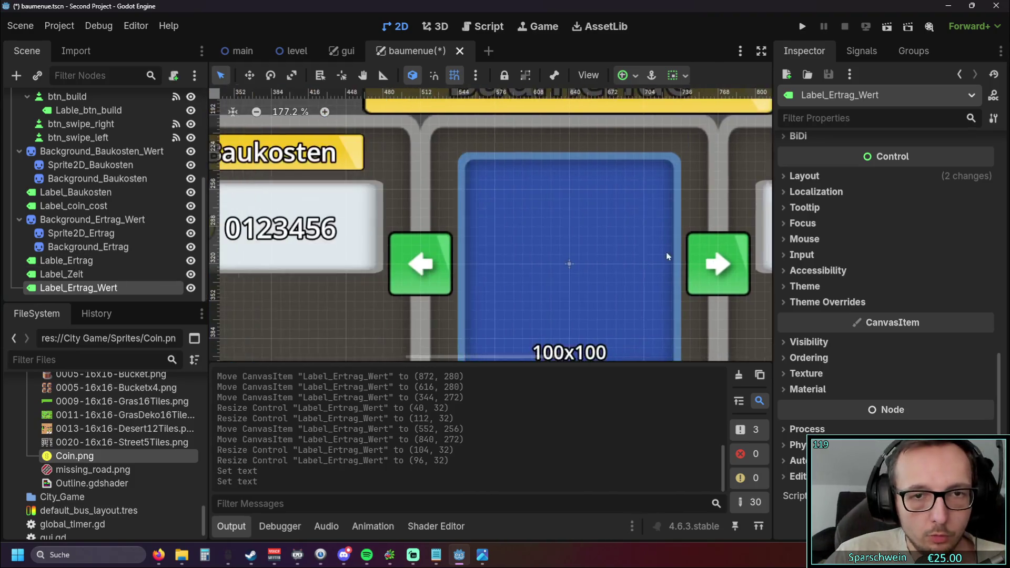
- Rename Label_coin_cost to Label_Coin_Cost
click(90, 205)
click(92, 208)
click(72, 206)
key(BackSpace)
text(C)
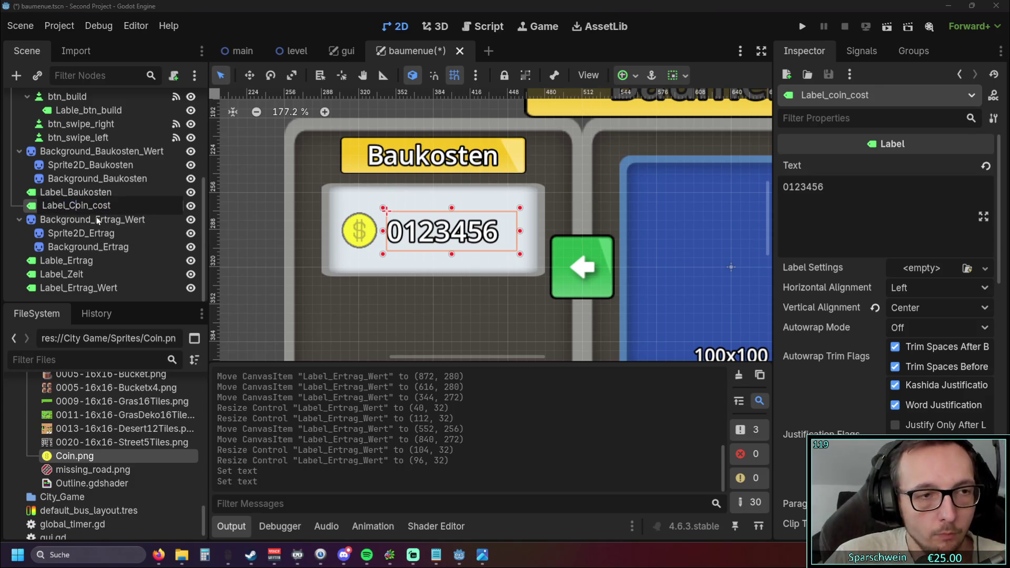
key(BackSpace)
text(C)
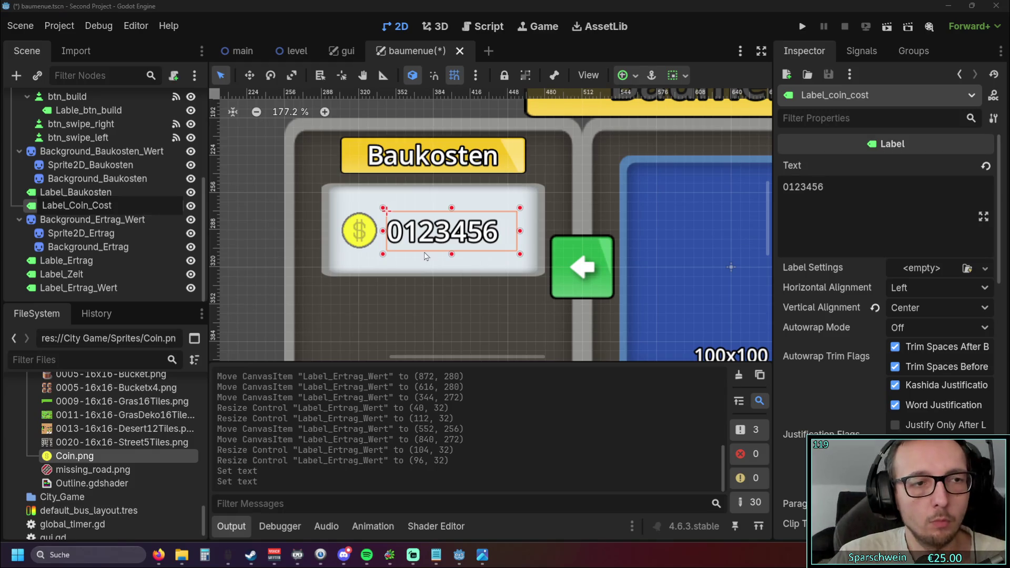
key(Return)
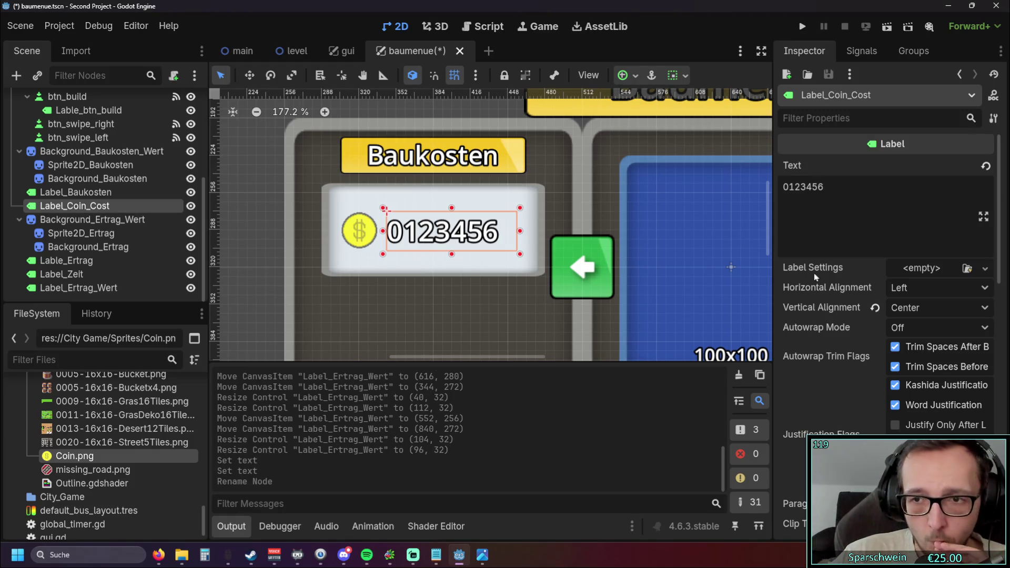
- Compare settings of Label_building_size, Lable_Ertrag, Background_Ertrag and Label_Coin_Cost nodes
scroll(868, 306, down, 5)
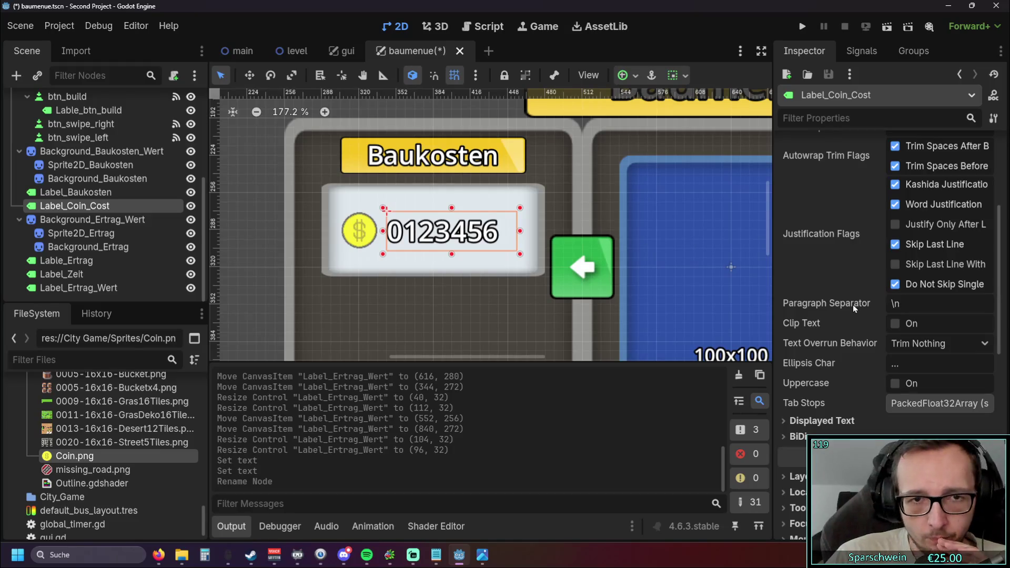
scroll(93, 216, up, 5)
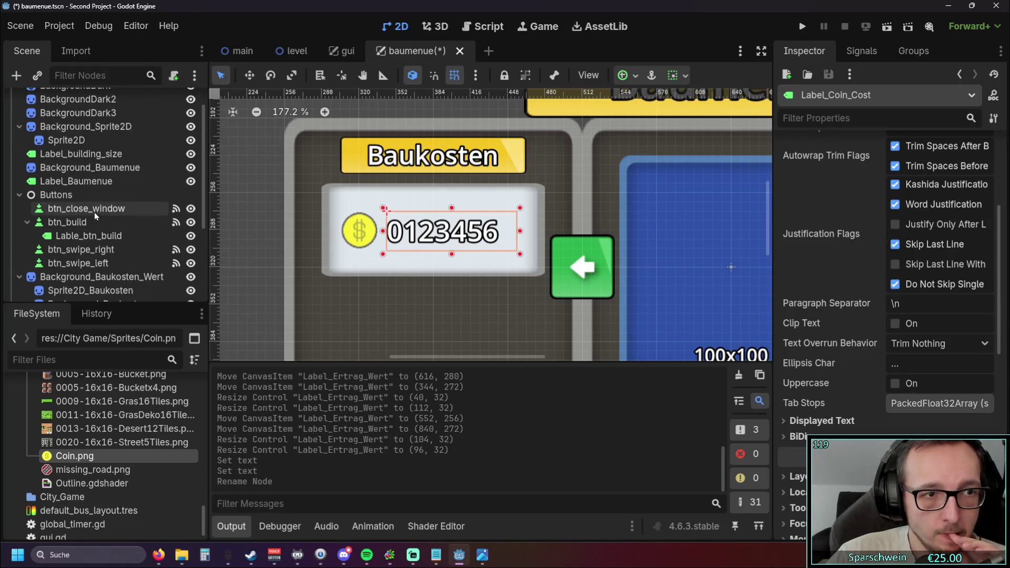
scroll(102, 206, up, 1)
scroll(102, 204, down, 2)
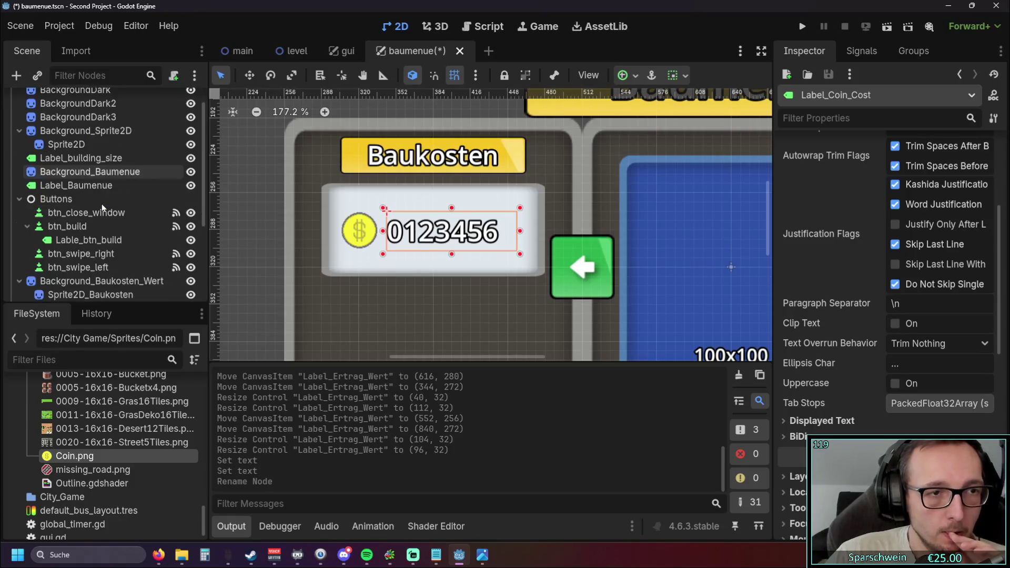
click(75, 135)
scroll(109, 168, down, 4)
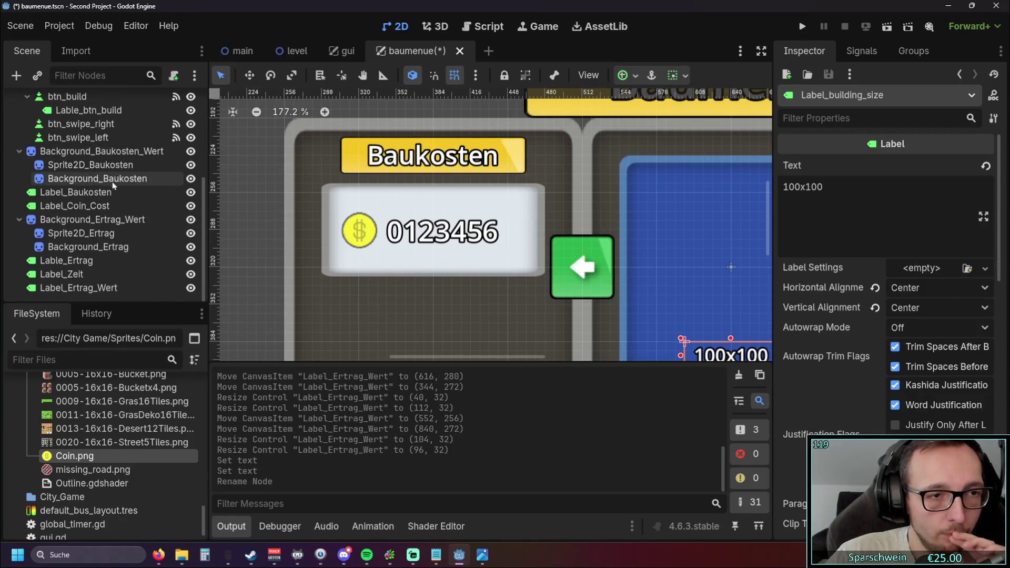
click(96, 260)
click(102, 248)
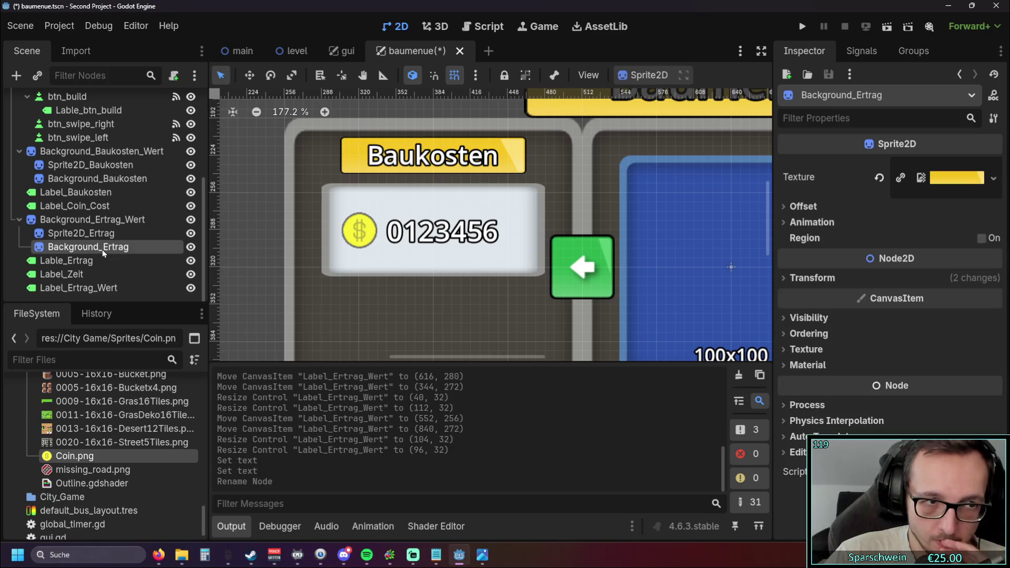
click(88, 288)
click(94, 219)
click(95, 206)
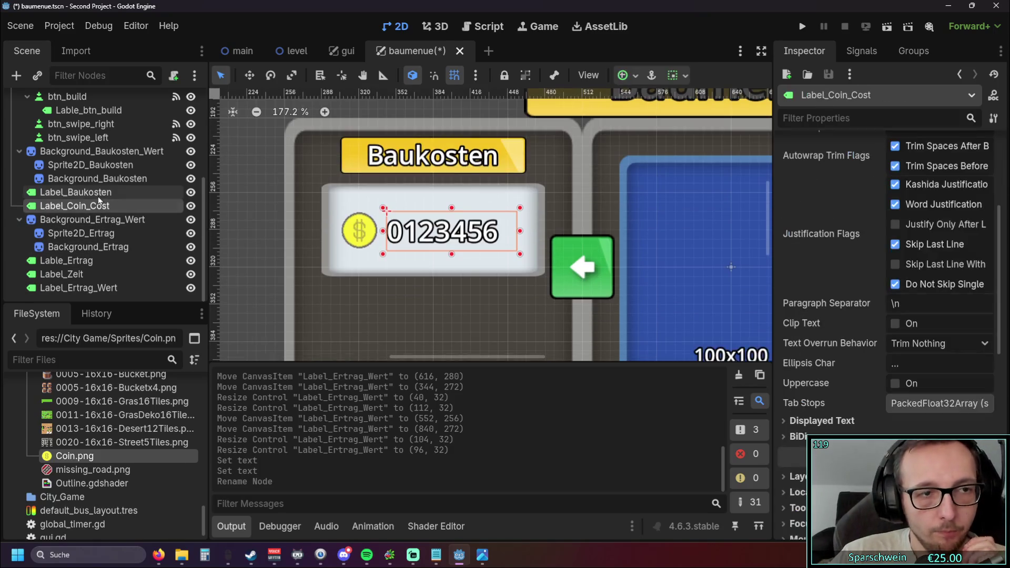
scroll(889, 335, down, 10)
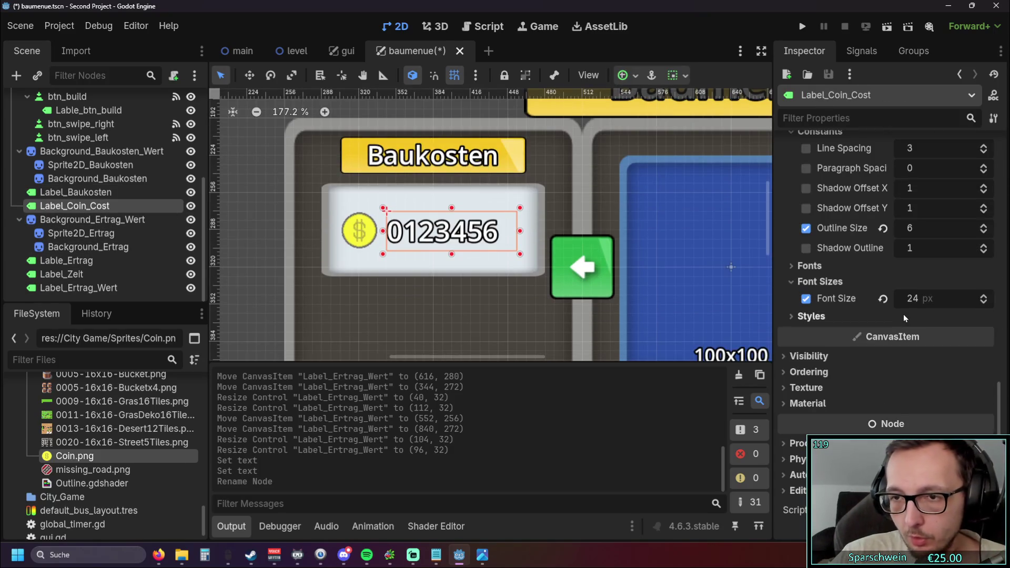
scroll(905, 319, up, 2)
- Give Label_Ertrag_Wert a 24 px font size theme override
click(79, 288)
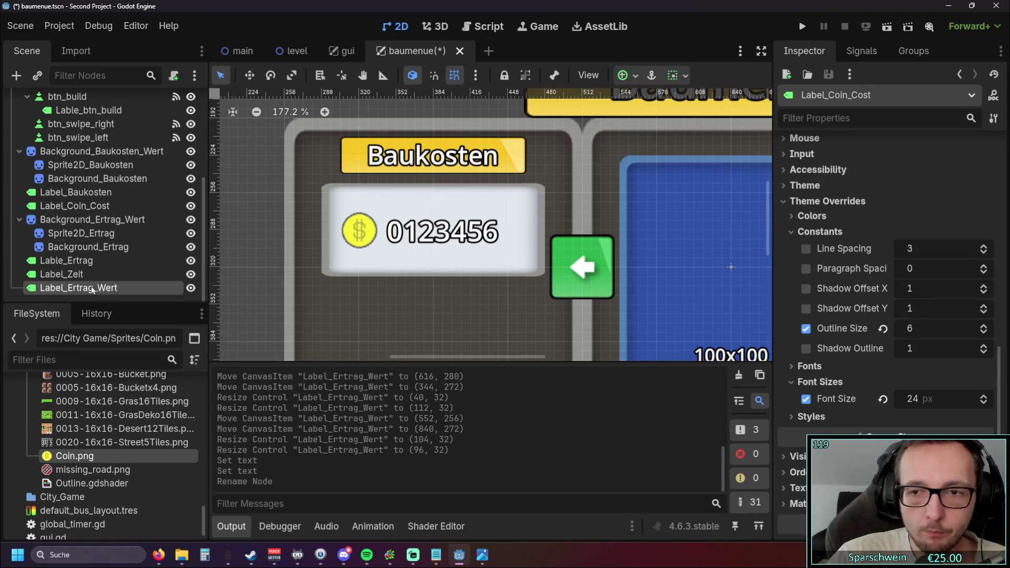
click(816, 302)
click(802, 364)
click(795, 364)
click(794, 349)
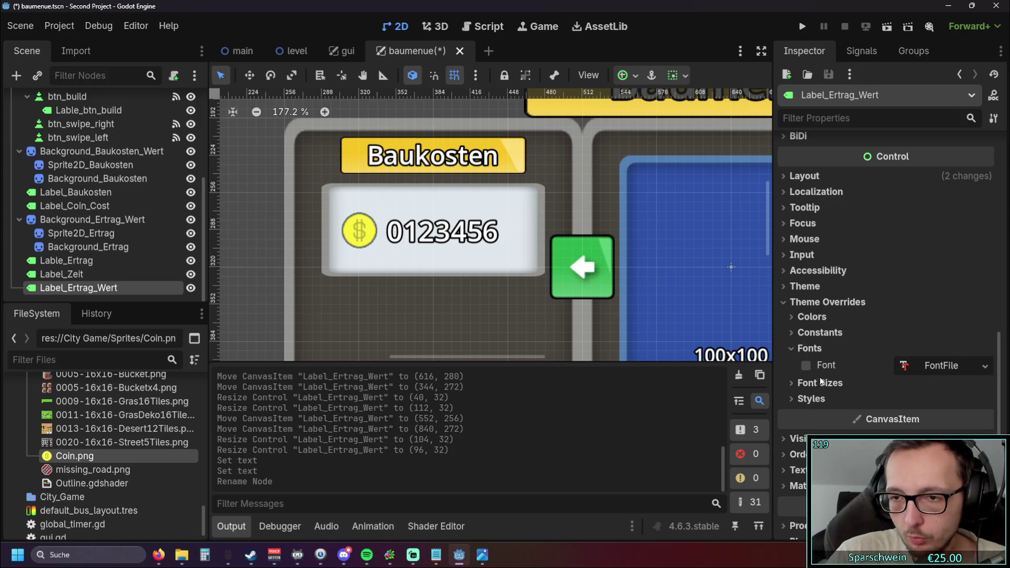
click(793, 348)
click(793, 365)
click(983, 380)
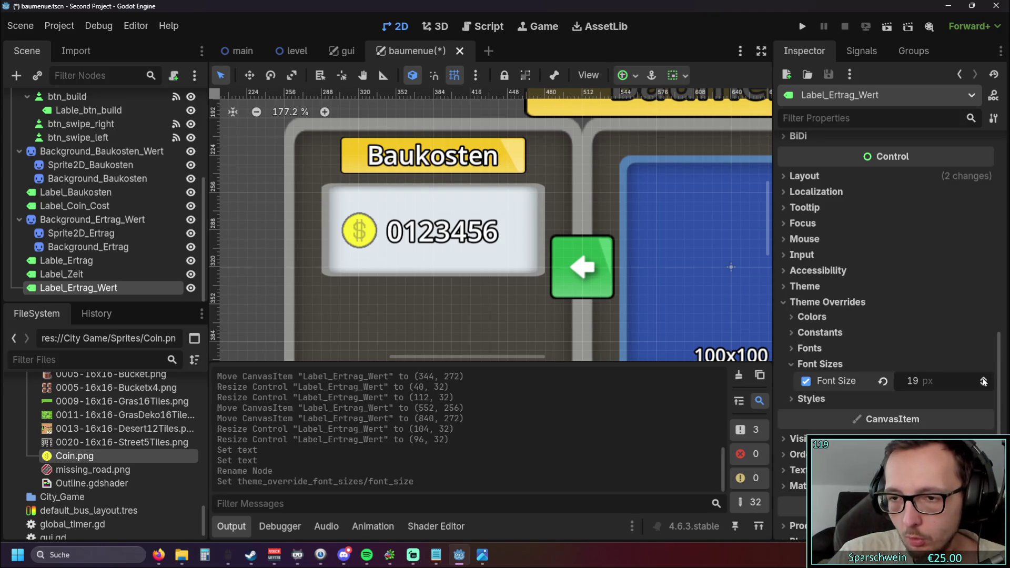
- Set Label_Ertrag_Wert's outline size constant override to 6
scroll(829, 281, up, 4)
scroll(813, 271, down, 6)
click(808, 251)
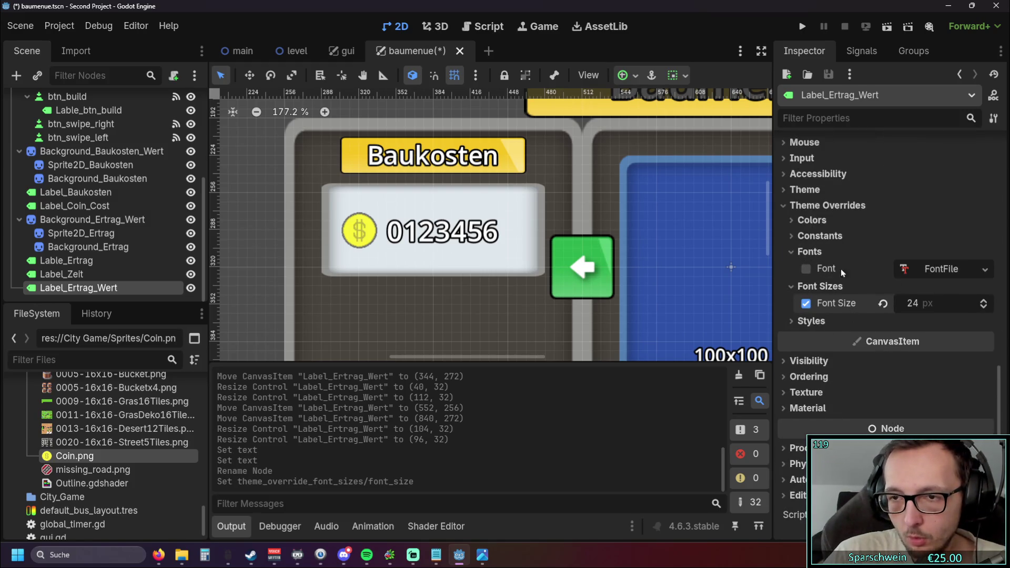
click(807, 252)
click(813, 236)
click(983, 329)
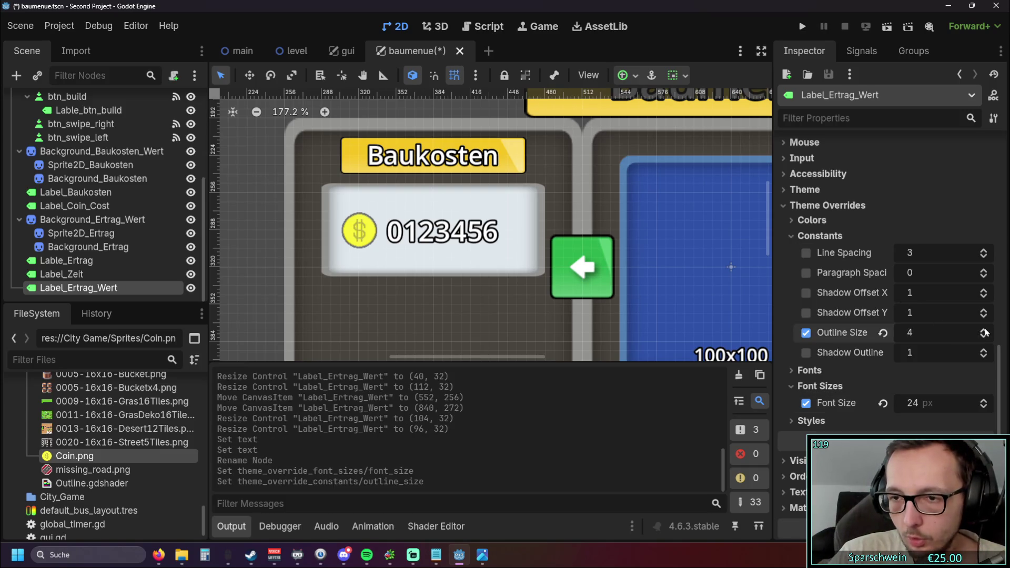
scroll(450, 190, right, 2)
scroll(450, 189, right, 5)
scroll(421, 184, up, 2)
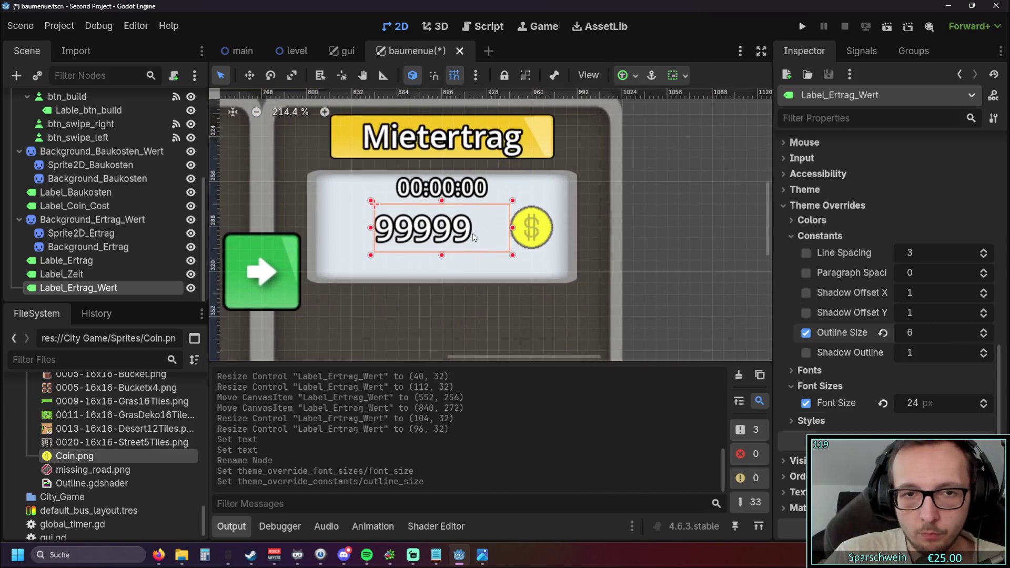
scroll(924, 225, up, 10)
scroll(927, 265, down, 2)
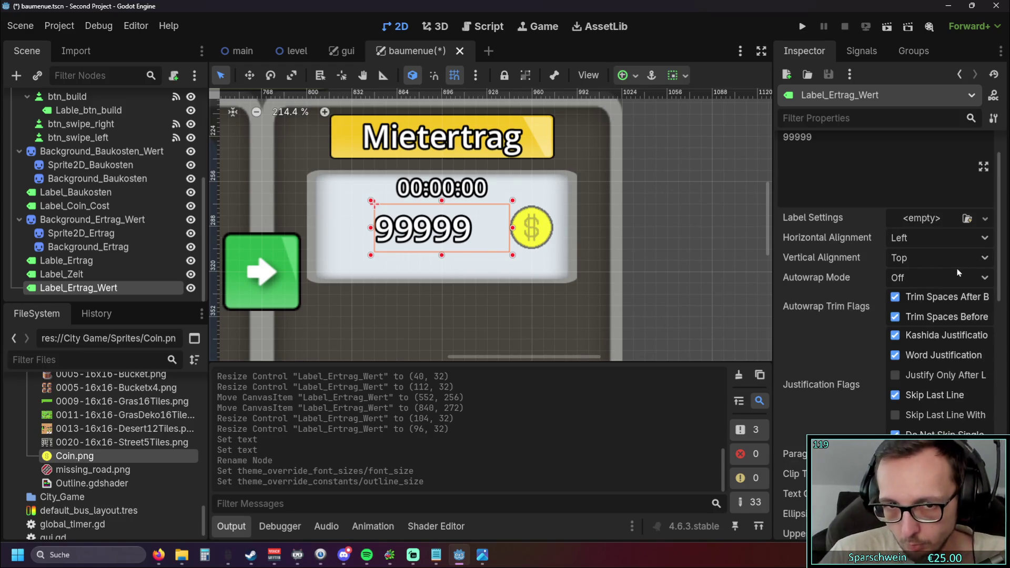
scroll(826, 246, up, 2)
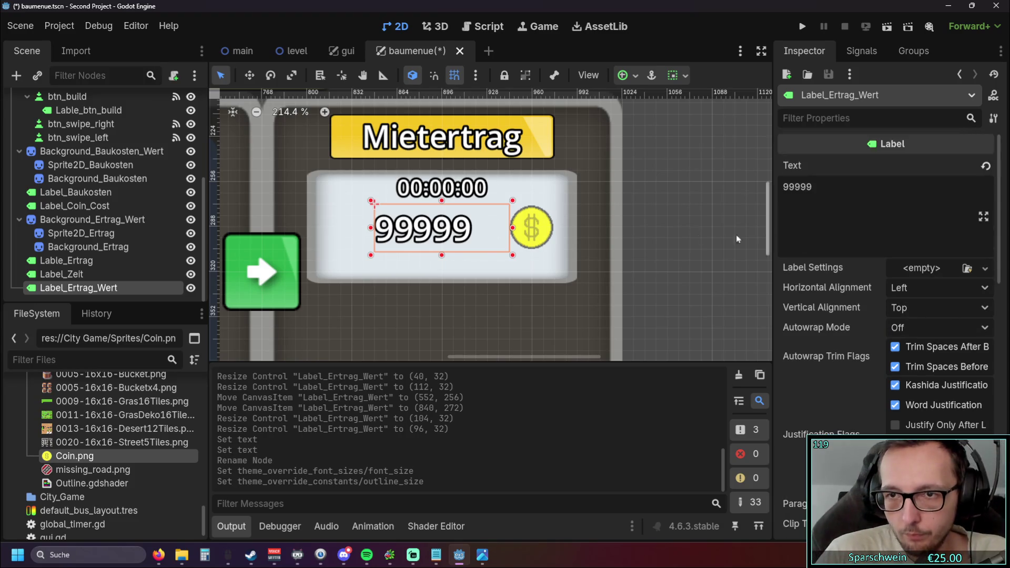
scroll(650, 235, up, 2)
drag(650, 236, 665, 237)
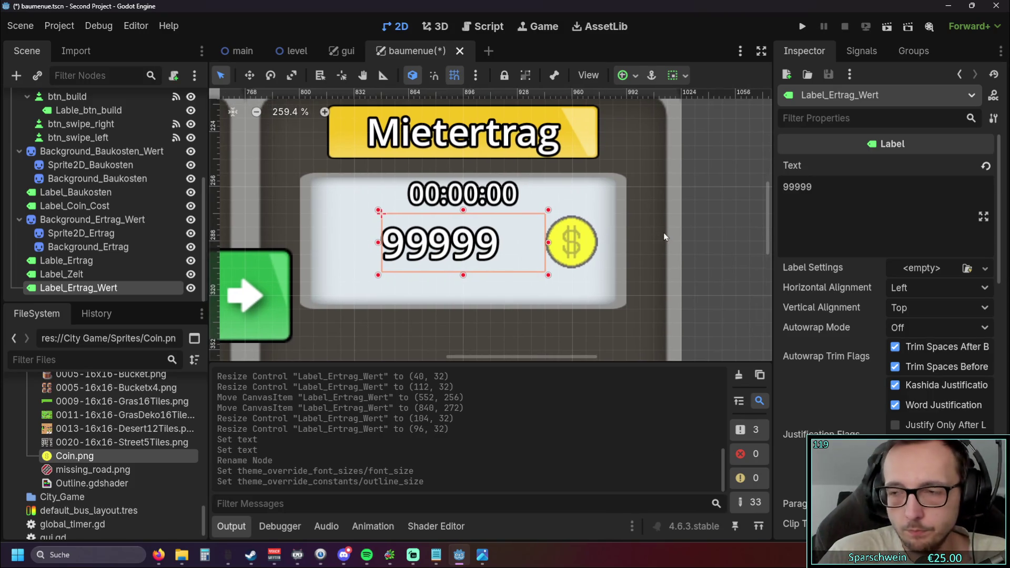
scroll(626, 233, up, 1)
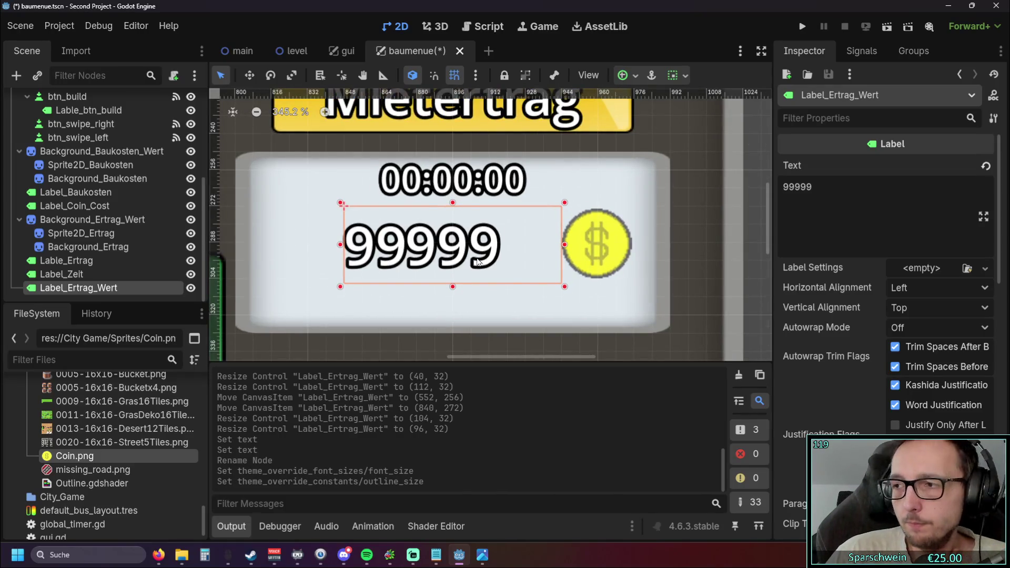
scroll(389, 252, down, 3)
scroll(306, 229, left, 8)
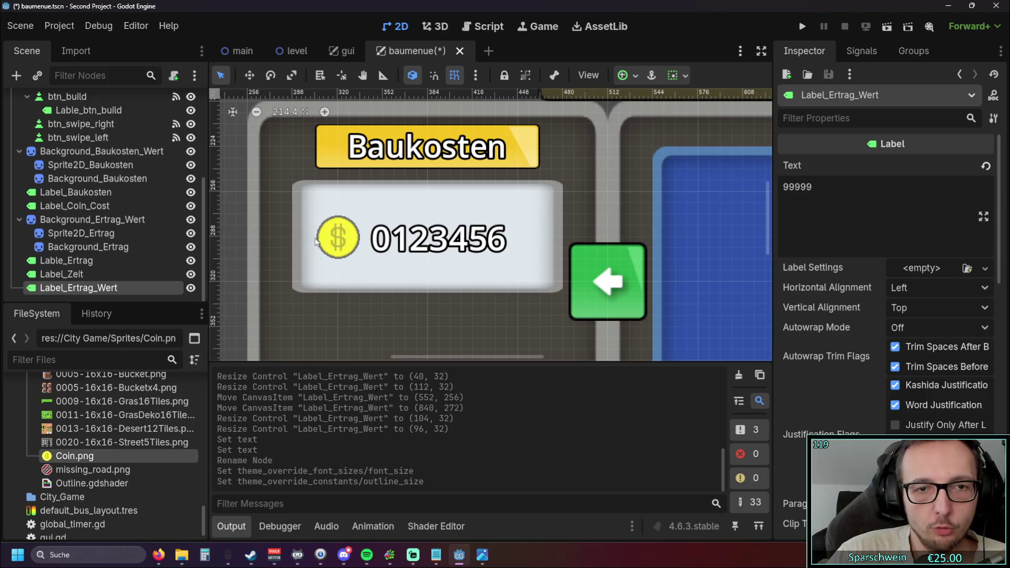
click(375, 242)
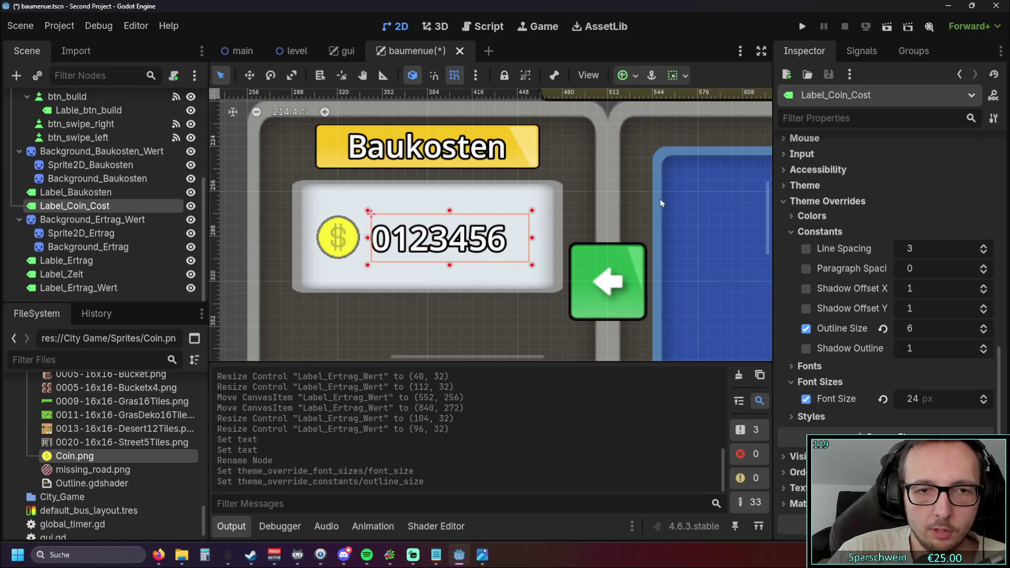
scroll(642, 199, right, 8)
scroll(485, 248, up, 3)
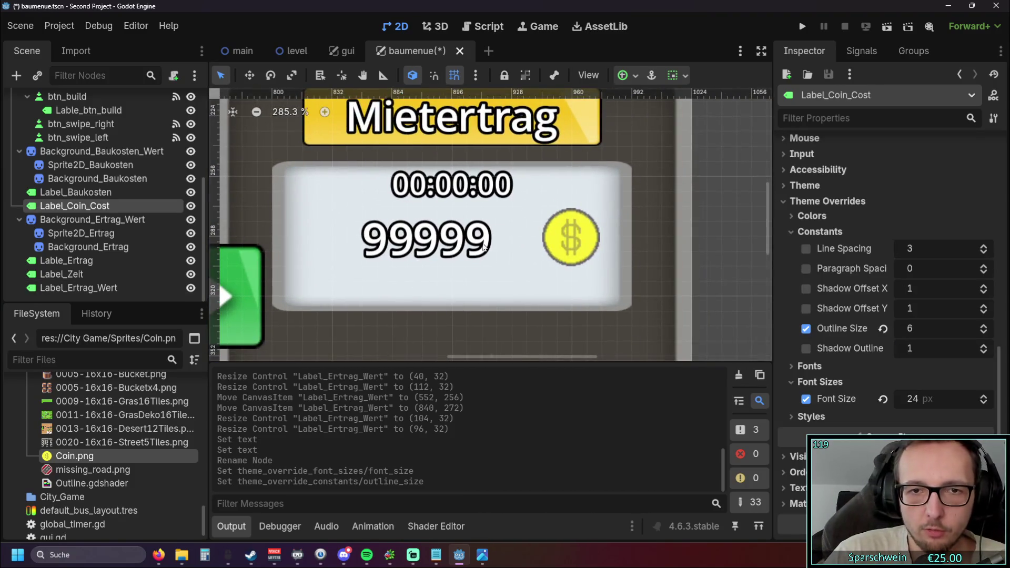
click(444, 243)
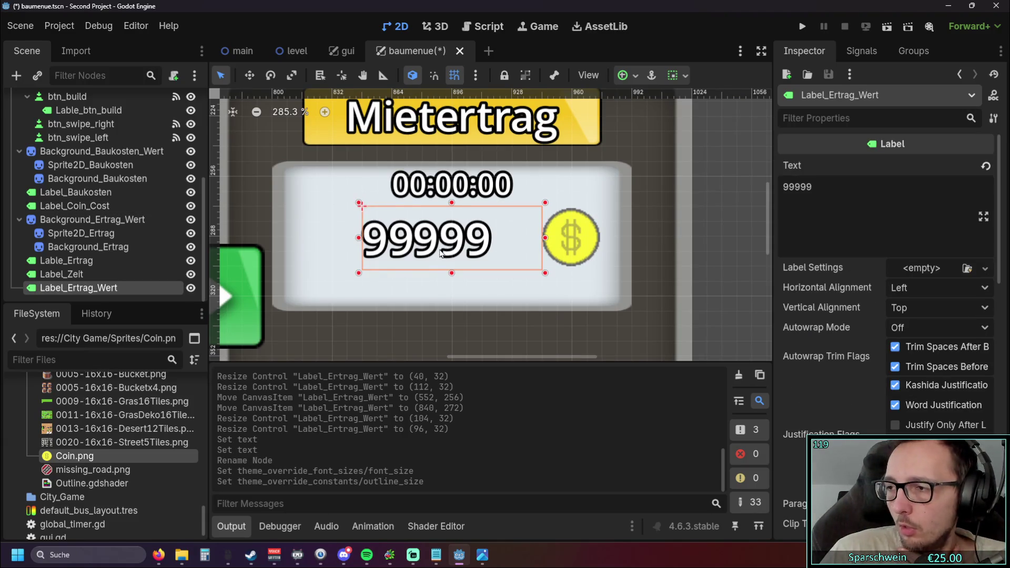
scroll(447, 255, up, 2)
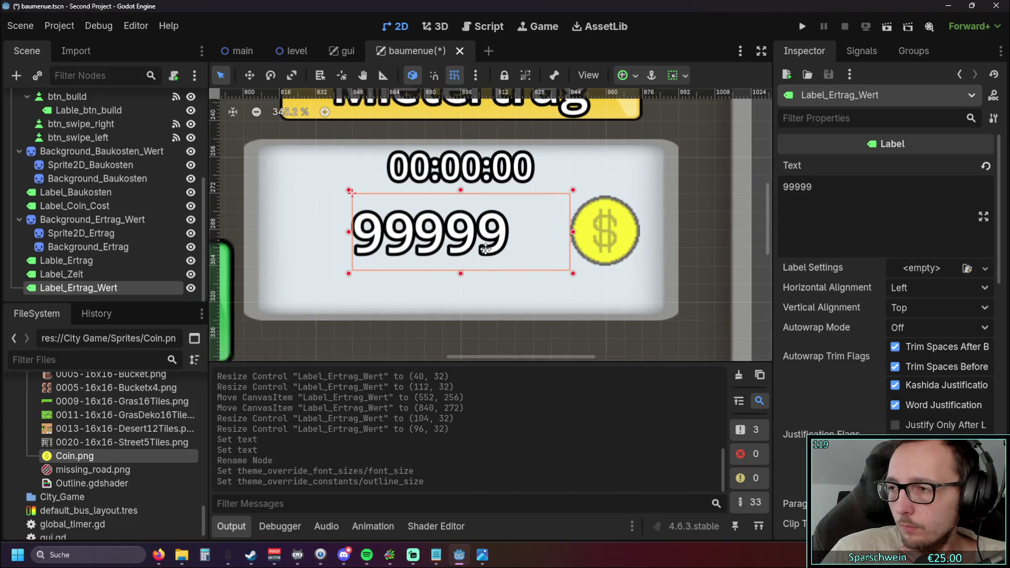
- Set Label_Ertrag_Wert's vertical and horizontal alignment to Center
click(922, 308)
click(918, 343)
click(930, 288)
click(919, 322)
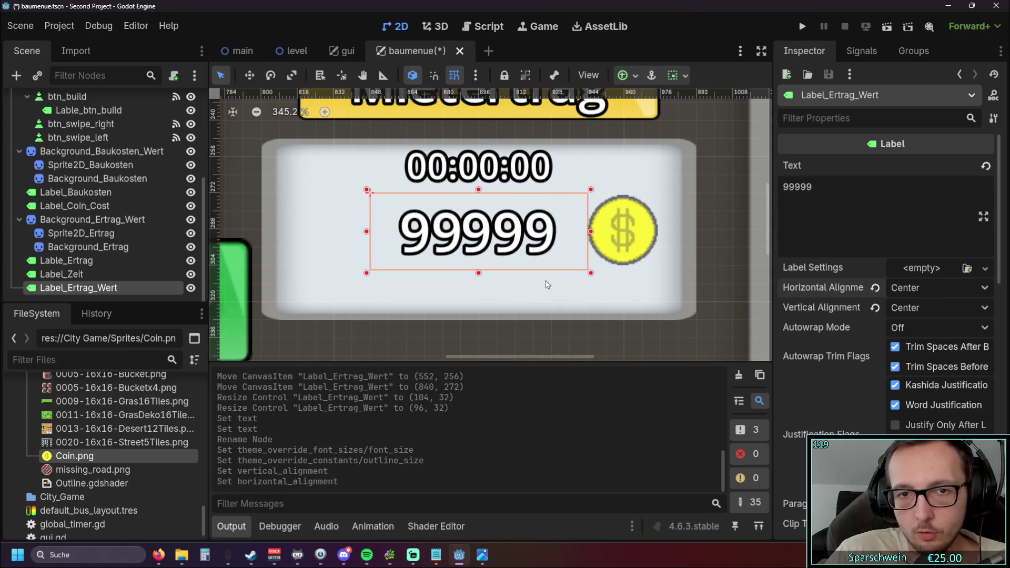
- Reselect the 99999 income label and scroll through its Inspector properties
click(512, 331)
click(498, 271)
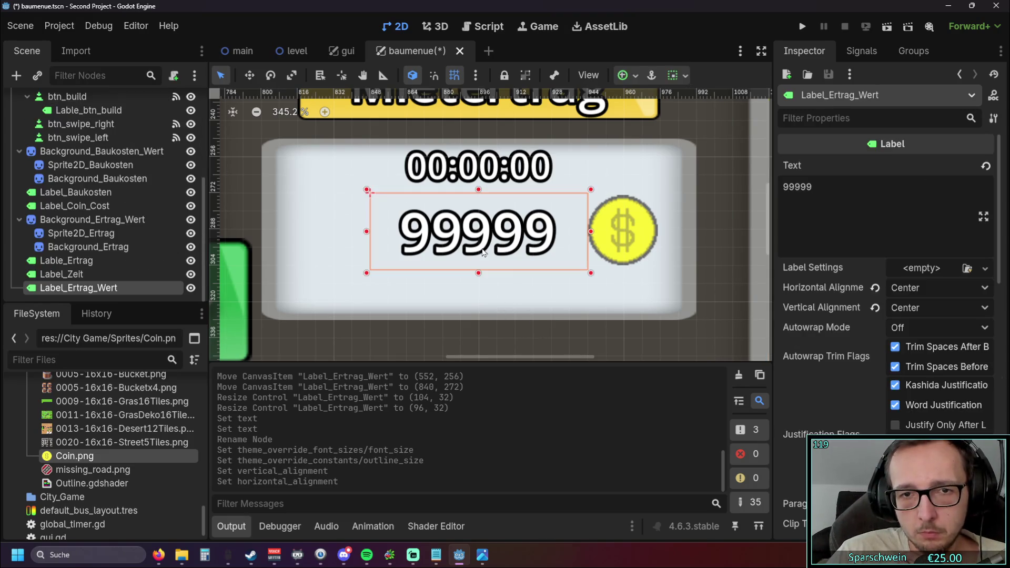
scroll(527, 277, down, 2)
scroll(527, 281, down, 2)
click(504, 317)
click(503, 249)
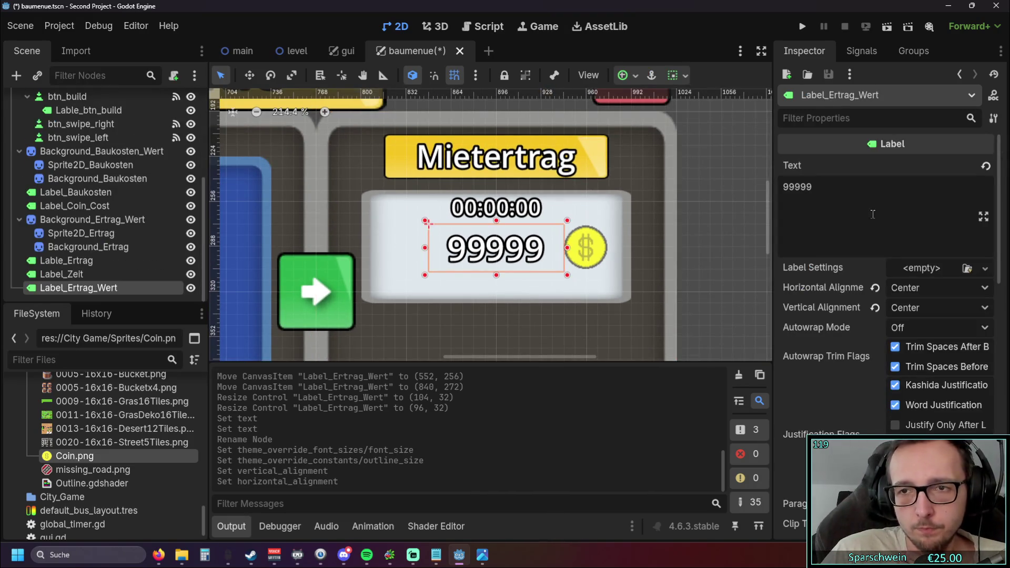
click(563, 327)
scroll(546, 311, down, 5)
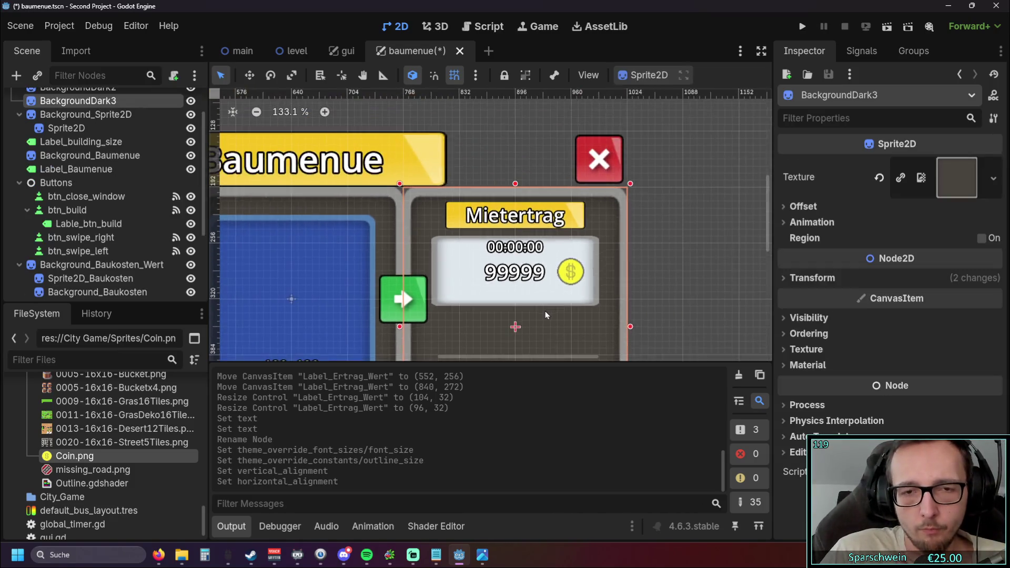
click(661, 273)
scroll(662, 274, left, 3)
scroll(495, 245, down, 3)
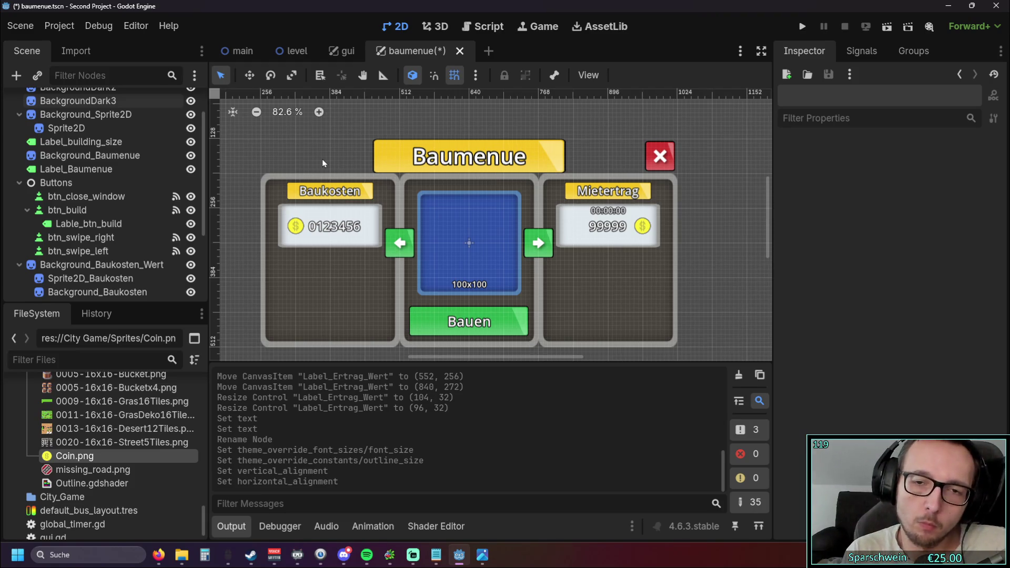
click(618, 211)
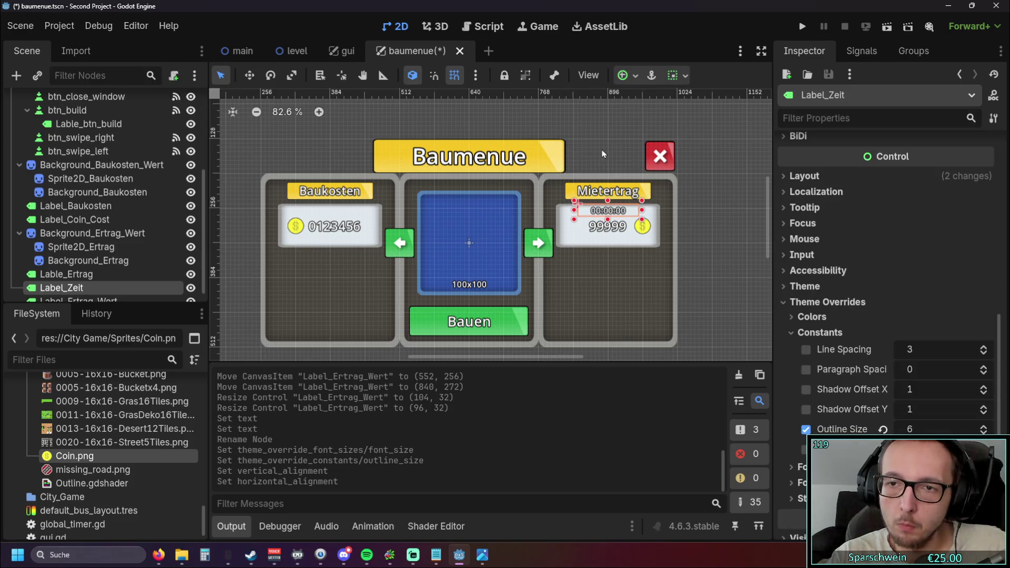
click(593, 141)
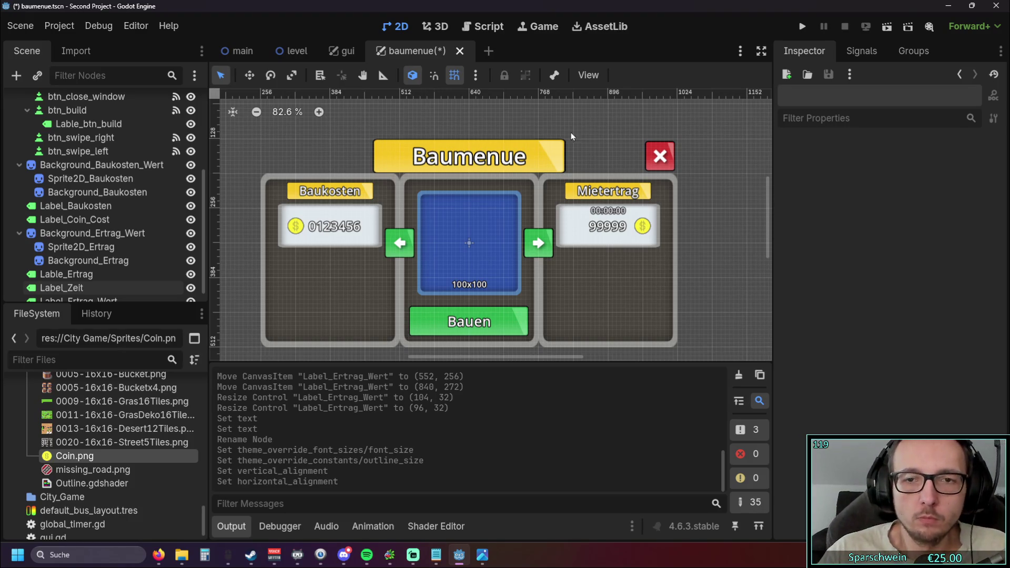
click(802, 27)
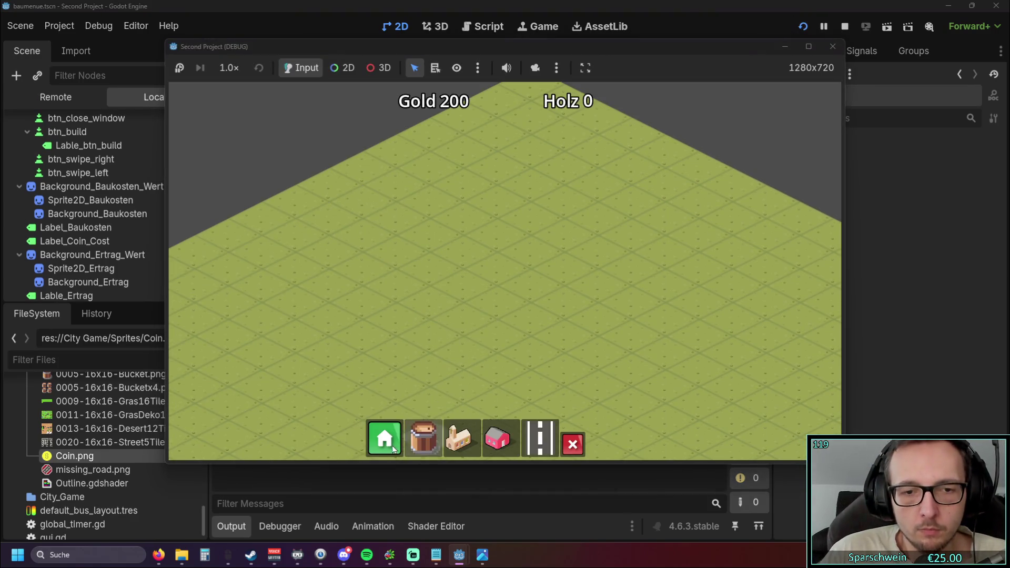
- In the running game, open and close the Baumenue build menu, then close the game window
click(387, 436)
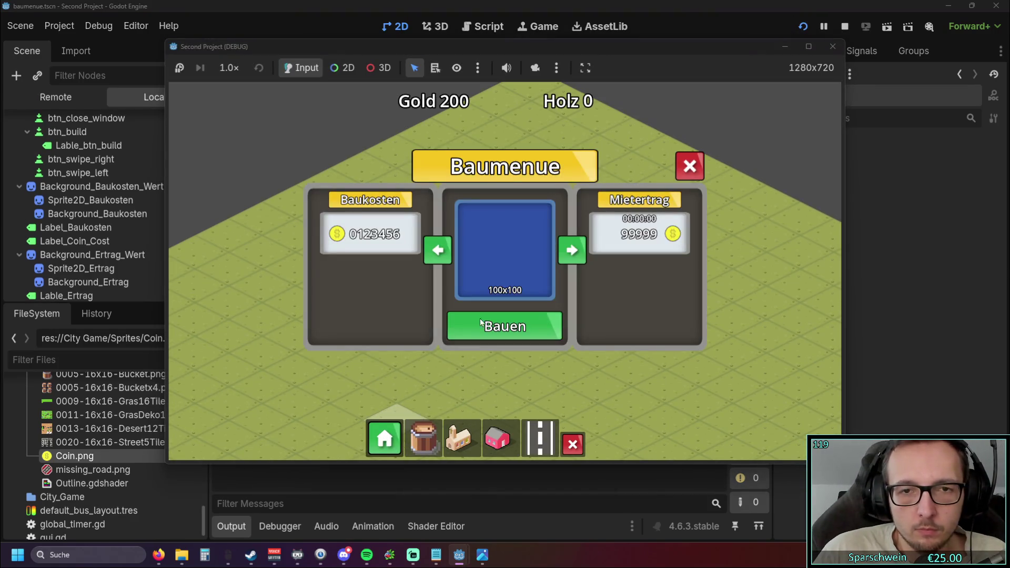
click(677, 171)
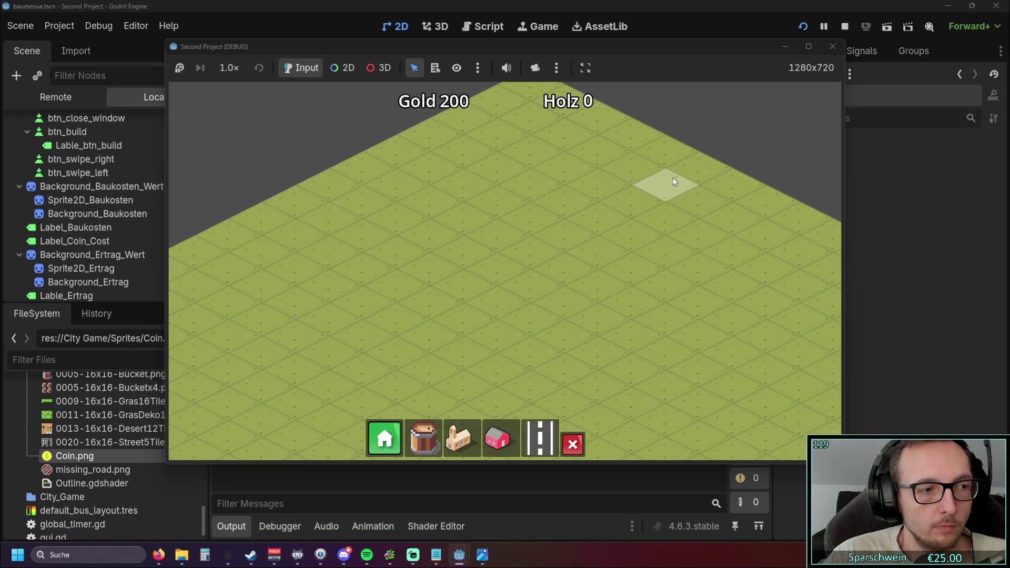
click(831, 47)
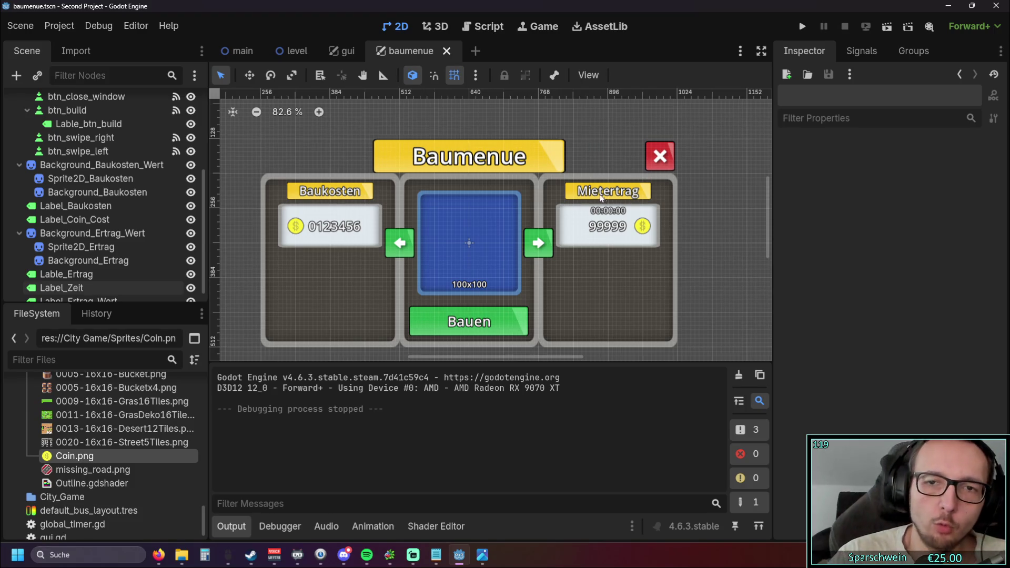
click(664, 160)
click(707, 150)
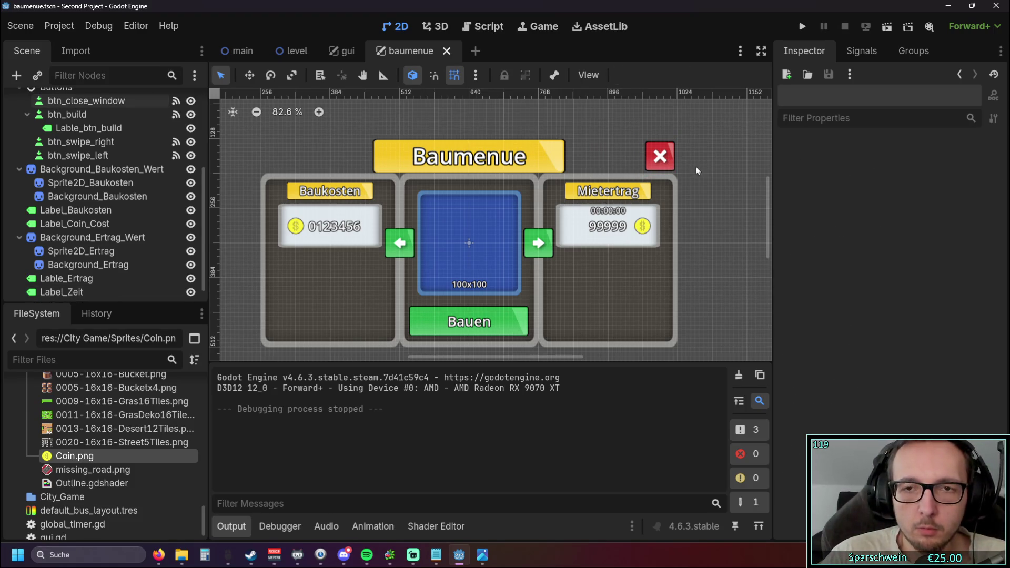
scroll(702, 174, up, 5)
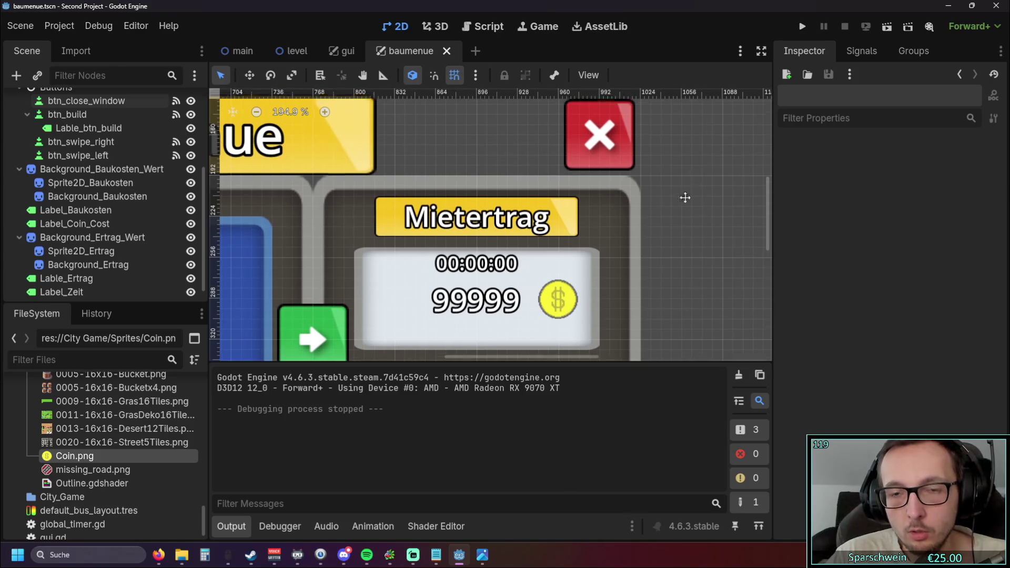
click(588, 177)
click(686, 193)
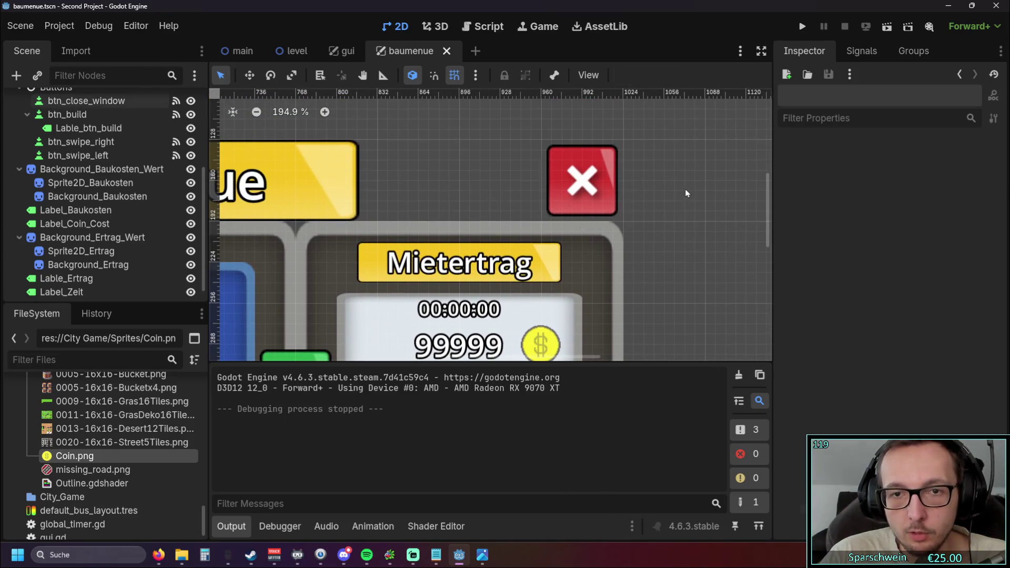
scroll(687, 193, down, 5)
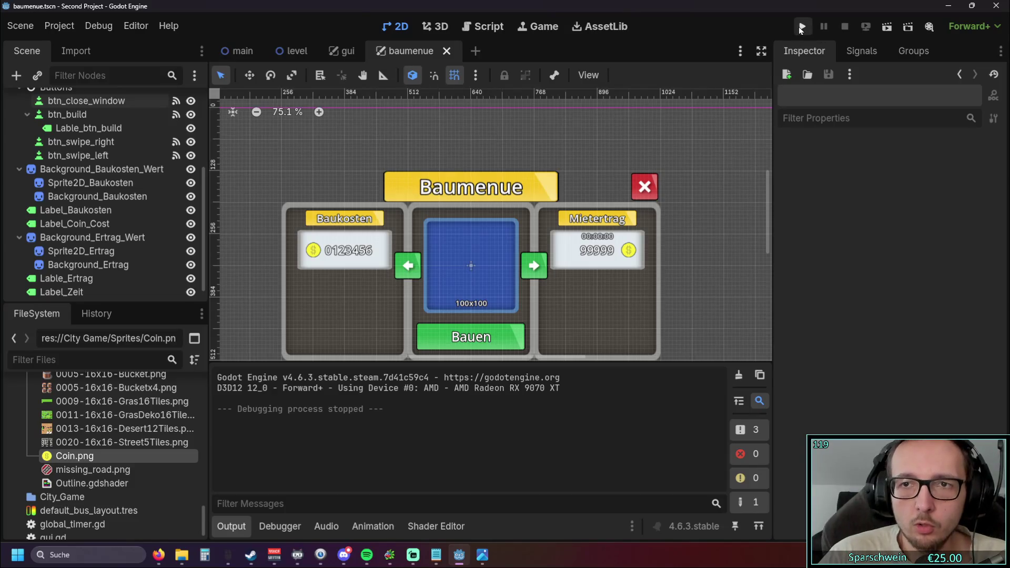
click(800, 27)
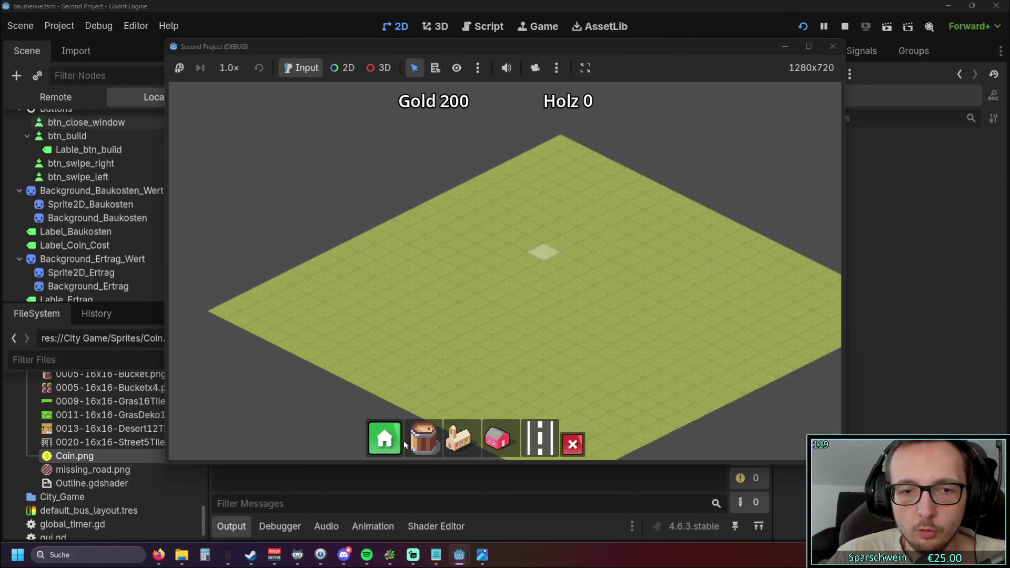
click(385, 439)
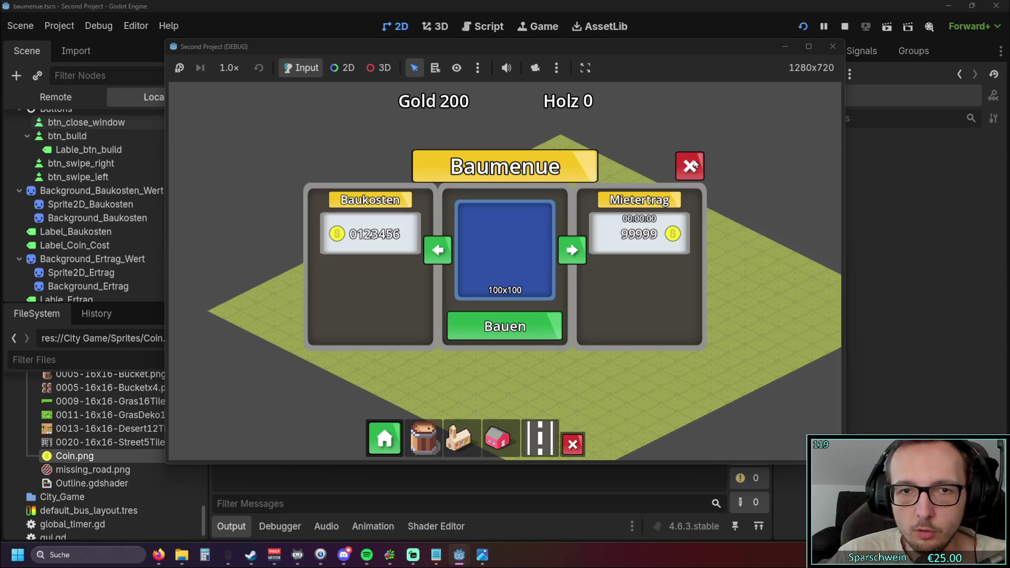
click(694, 165)
click(833, 46)
scroll(683, 167, down, 3)
scroll(684, 167, down, 2)
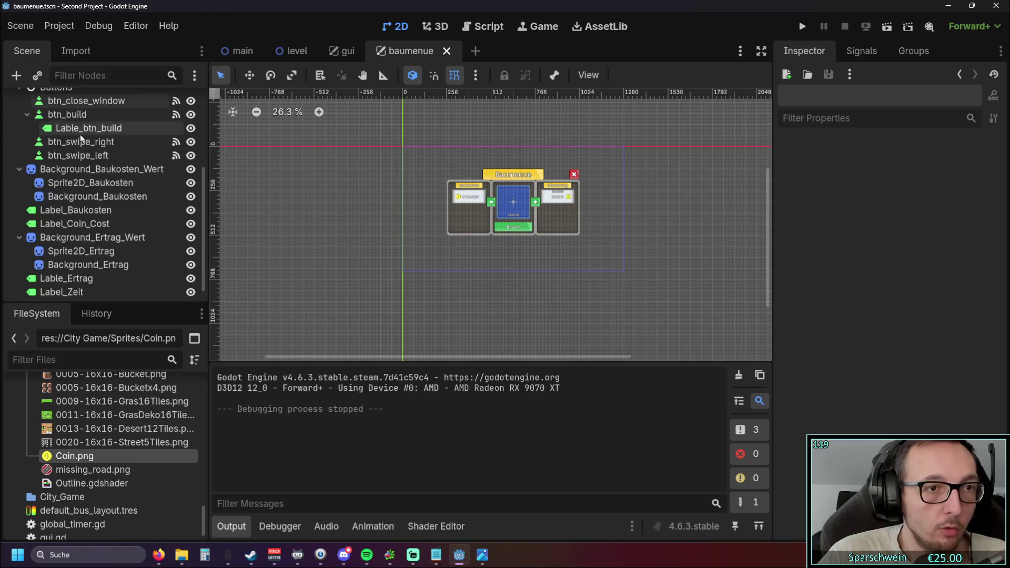
scroll(85, 132, up, 5)
click(87, 103)
scroll(108, 175, down, 5)
scroll(109, 178, up, 5)
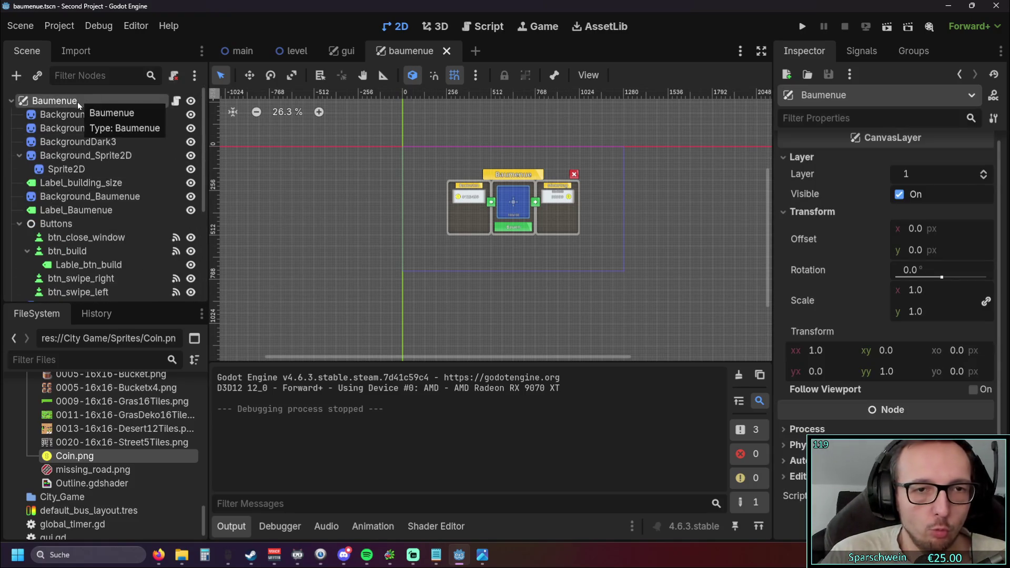
- Show the baumenue.gd script and collapse the Output panel for more code space
click(474, 29)
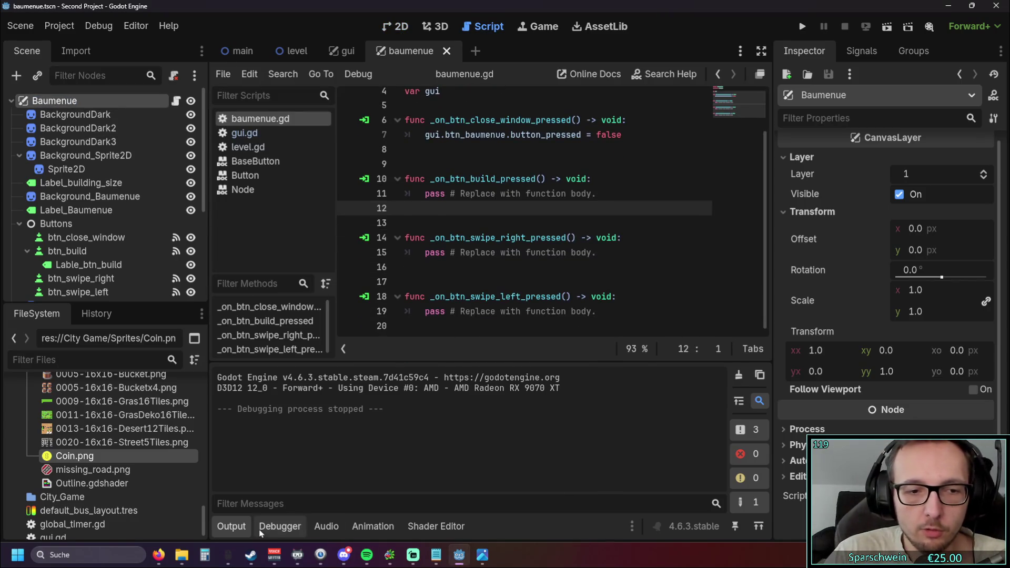
click(237, 527)
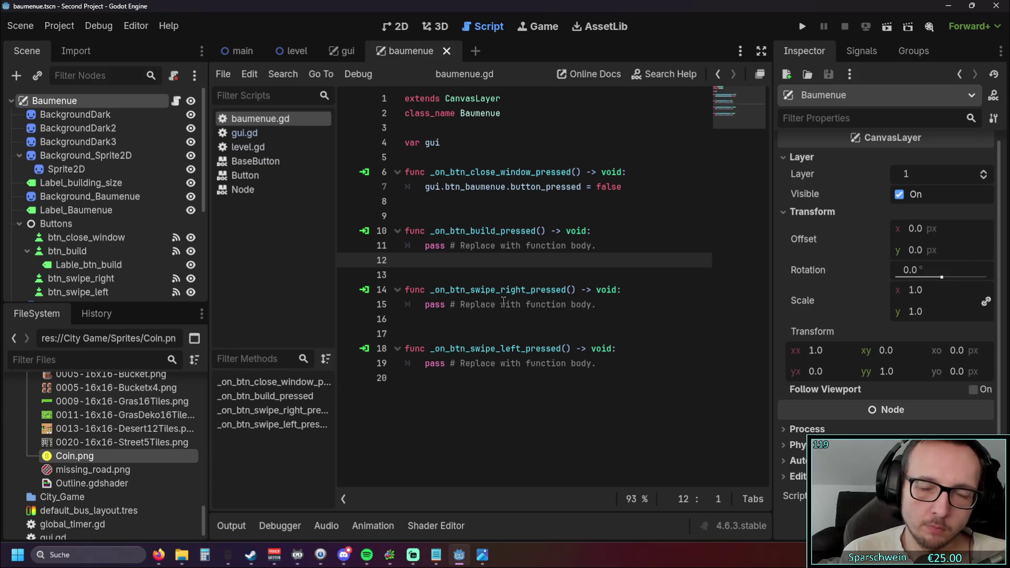
scroll(67, 423, up, 10)
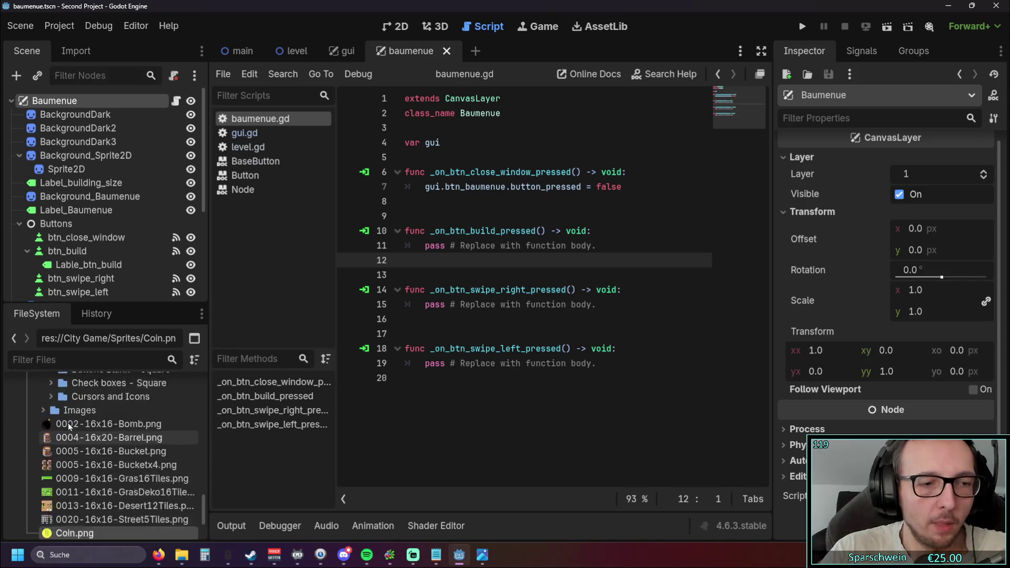
- Open level.gd from the level scene to review its preload constants, then switch to the gui scene
click(295, 52)
click(247, 147)
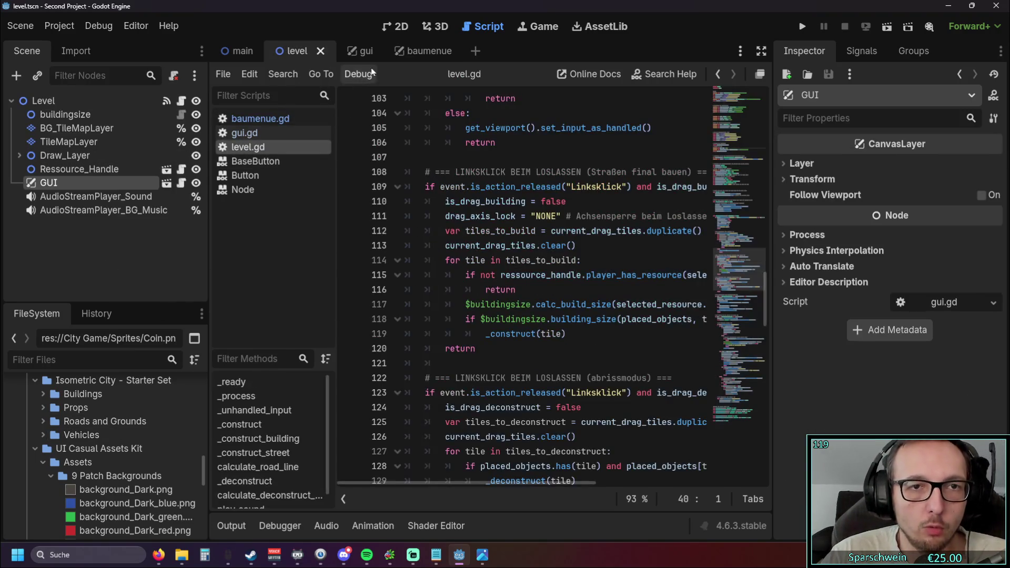
click(408, 50)
scroll(557, 208, up, 20)
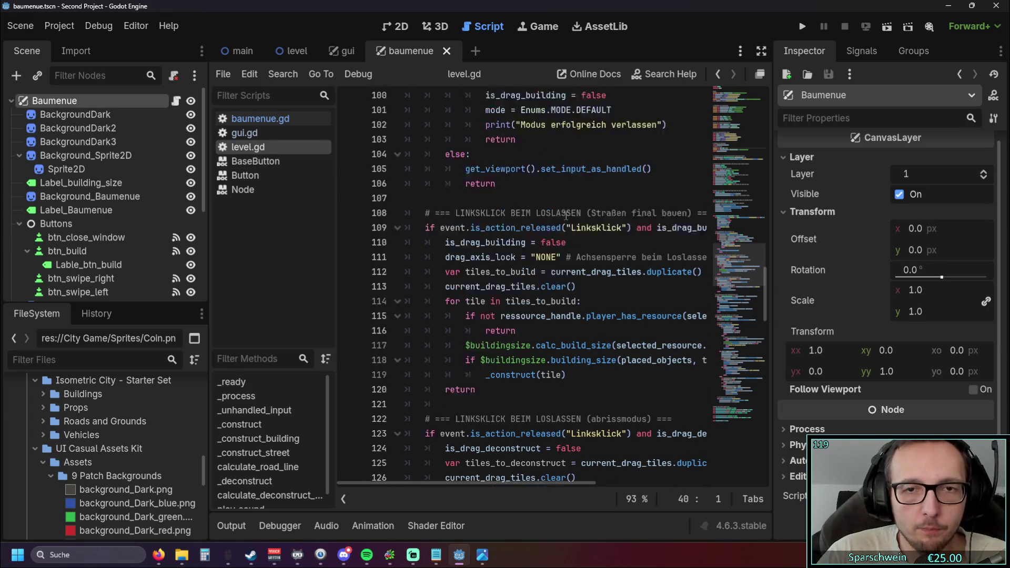
scroll(556, 209, down, 7)
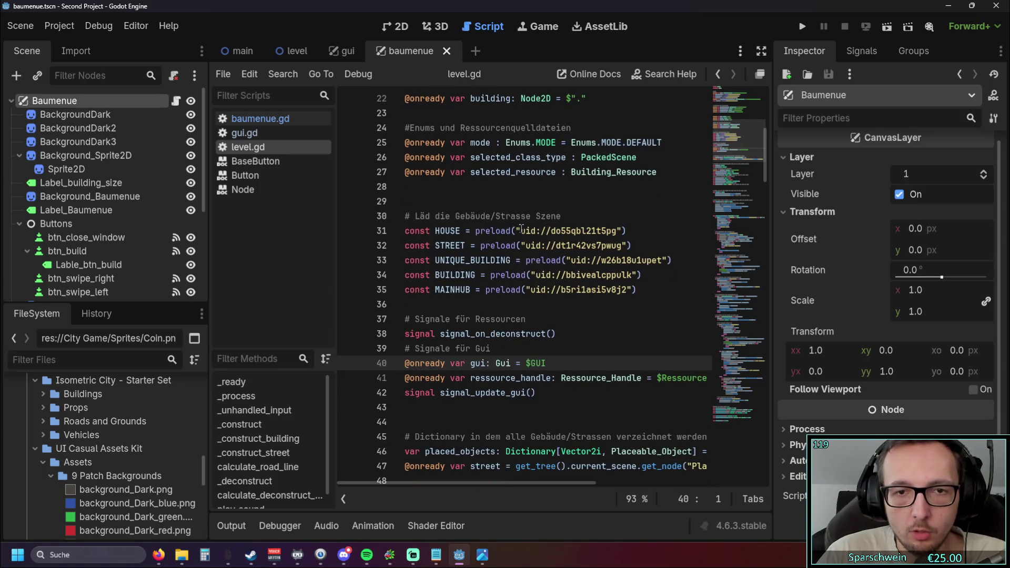
scroll(473, 305, down, 2)
scroll(416, 484, down, 1)
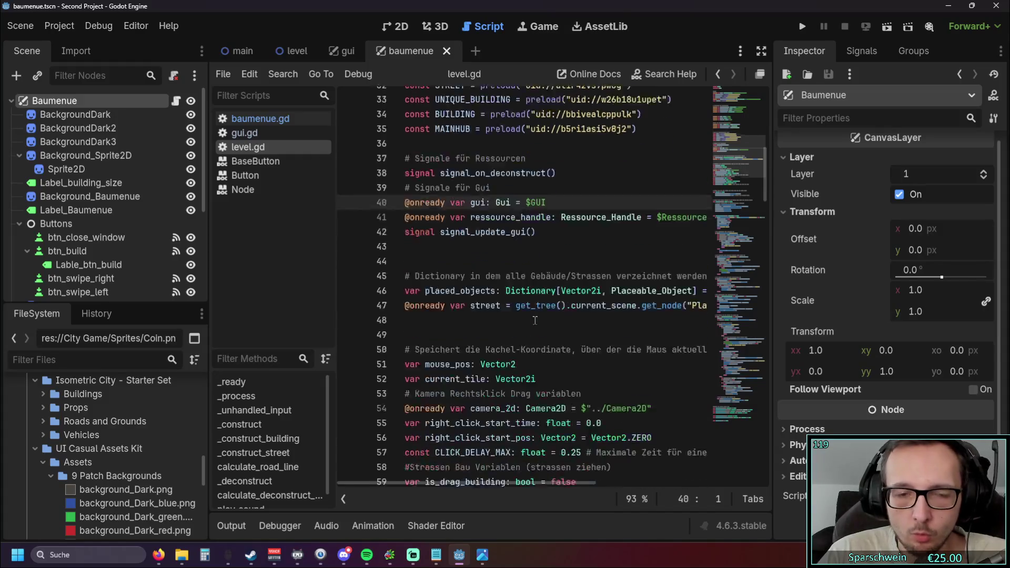
scroll(535, 320, down, 20)
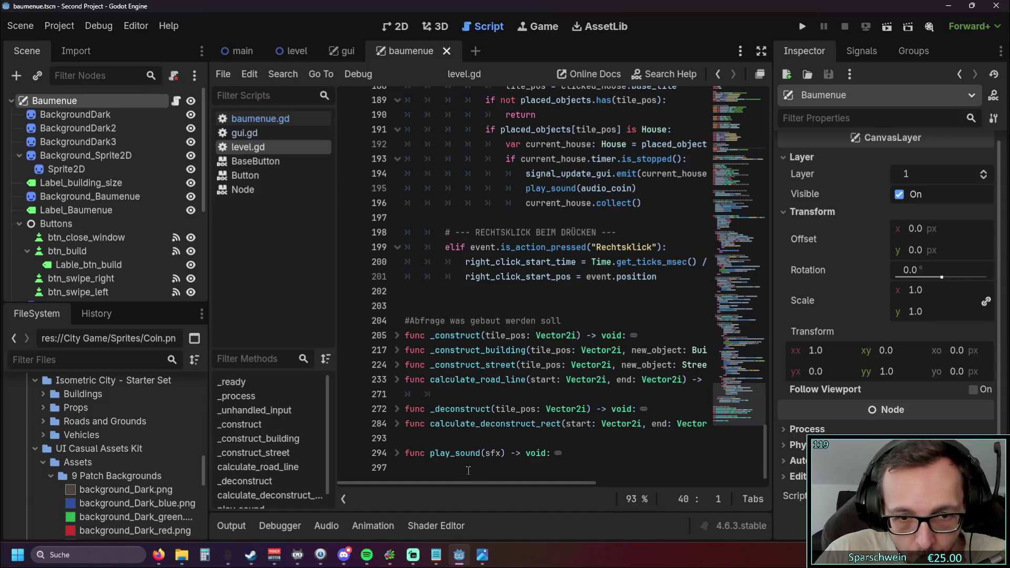
click(337, 55)
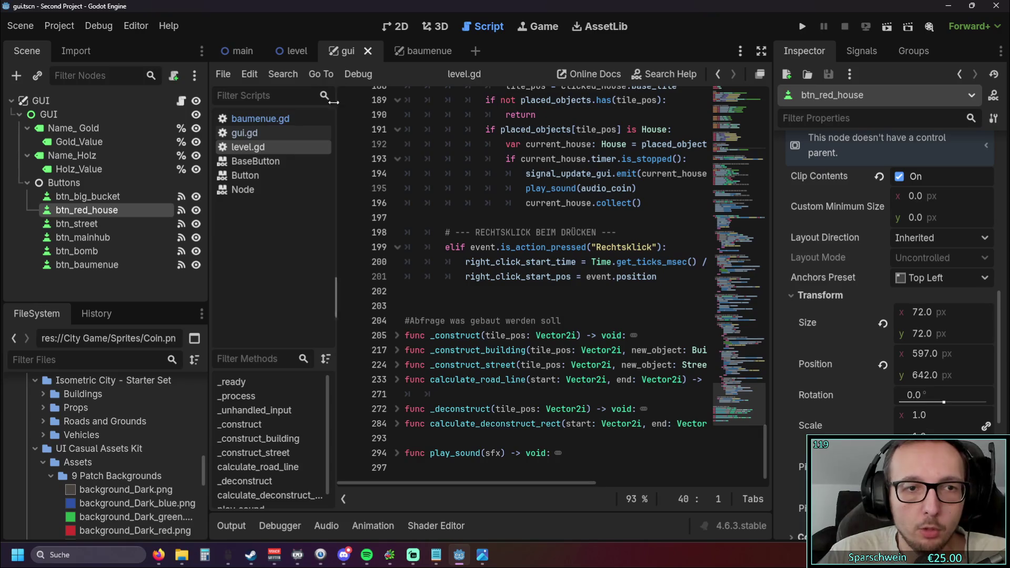
- Widen the script editor by narrowing the docks, briefly viewing the BaseButton help page
drag(209, 268, 197, 268)
click(243, 161)
click(235, 147)
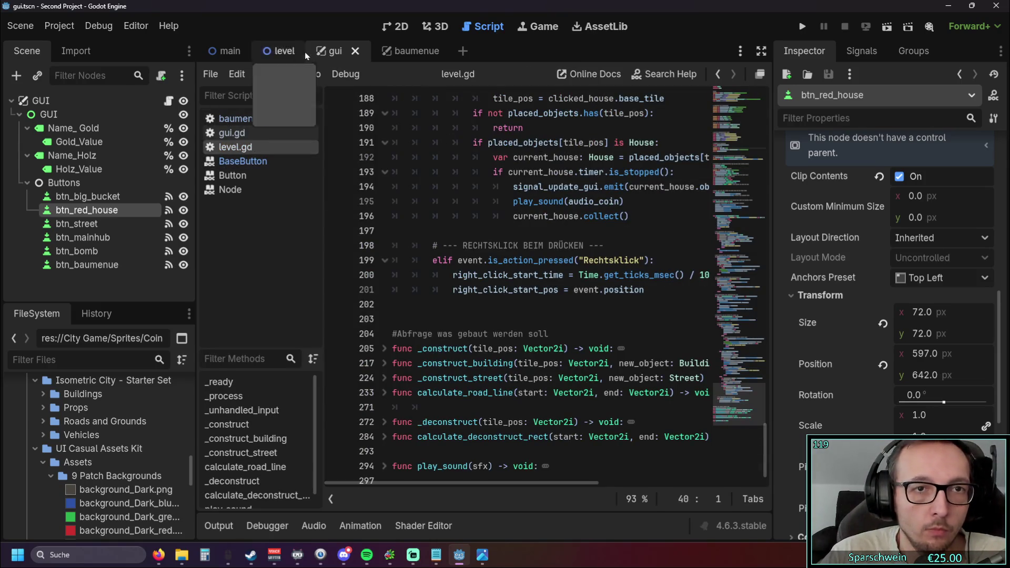
- Review gui.gd's preload-based button handlers, then return to the baumenue scene
click(232, 133)
scroll(395, 179, up, 1)
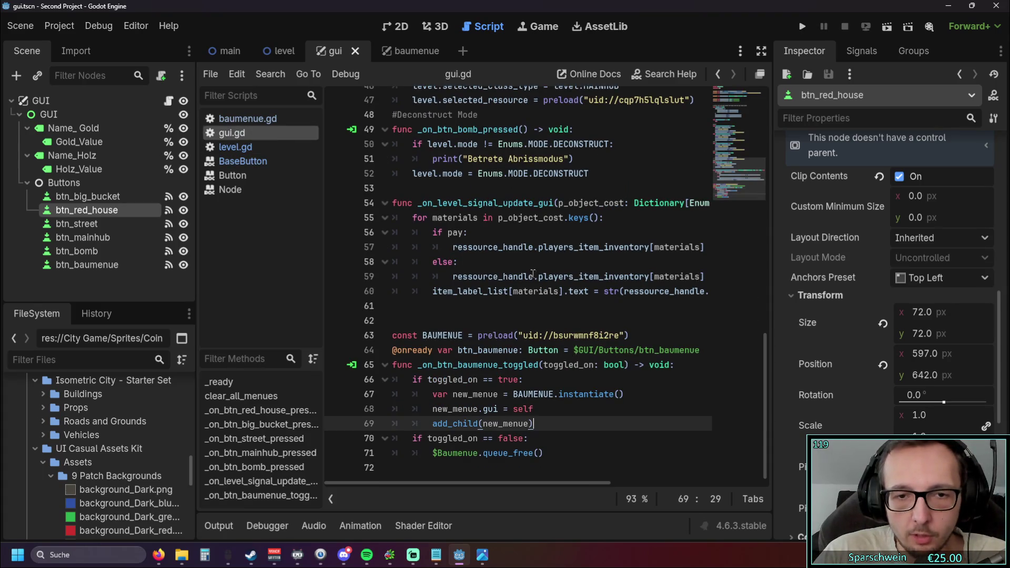
scroll(556, 344, up, 3)
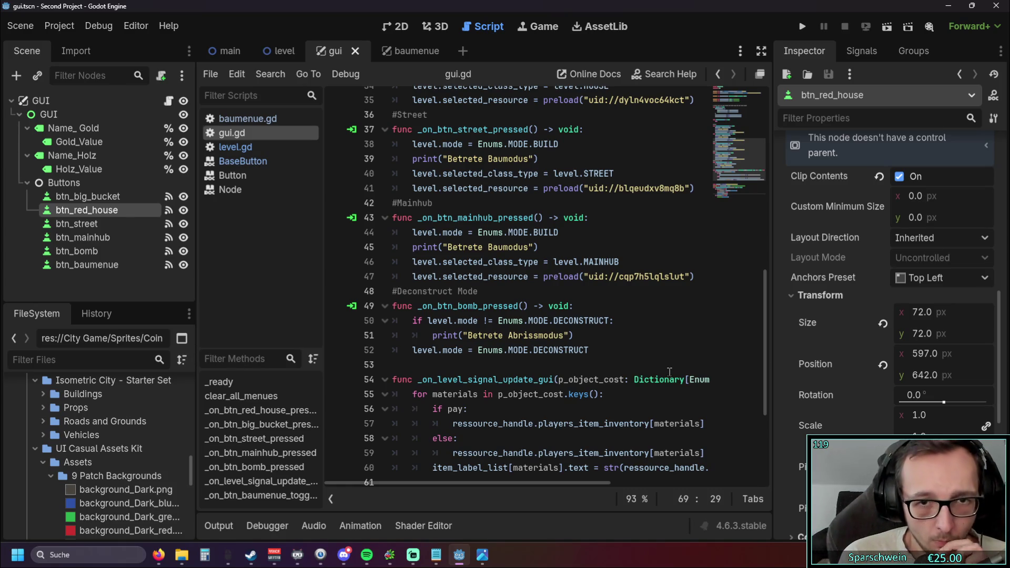
scroll(669, 371, up, 1)
scroll(454, 485, right, 1)
scroll(454, 488, left, 1)
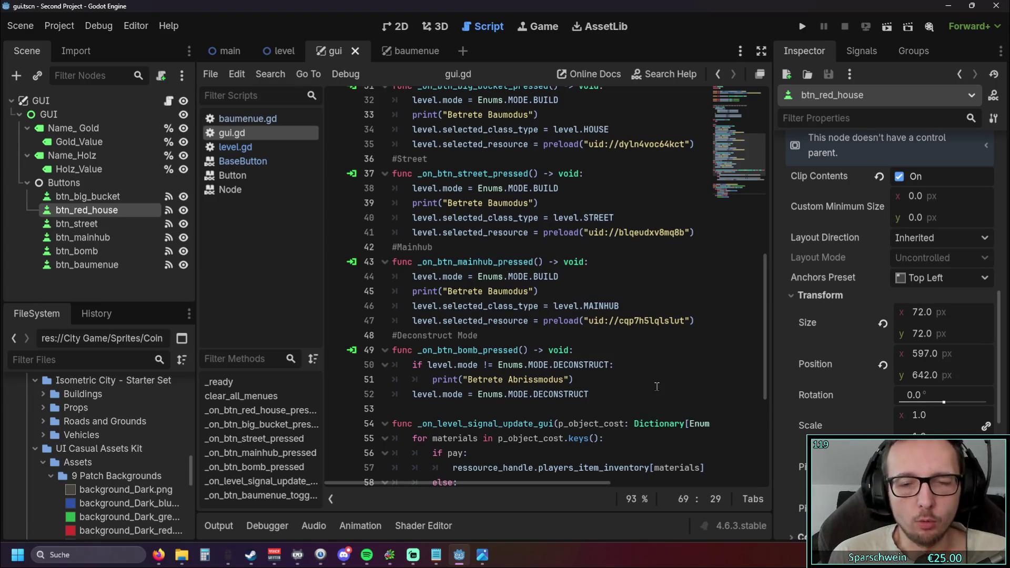
mouse_move(564, 326)
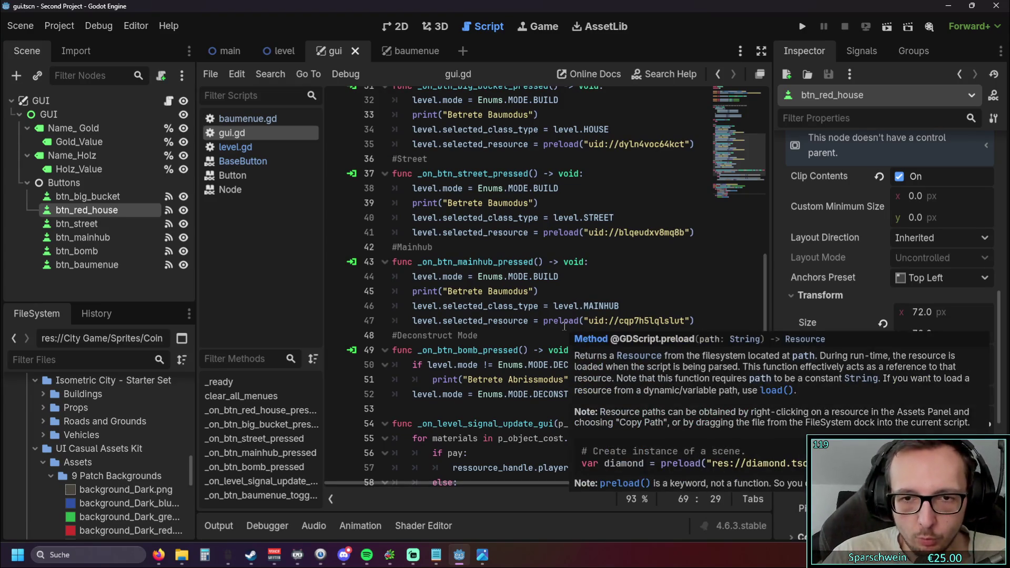
scroll(600, 325, up, 3)
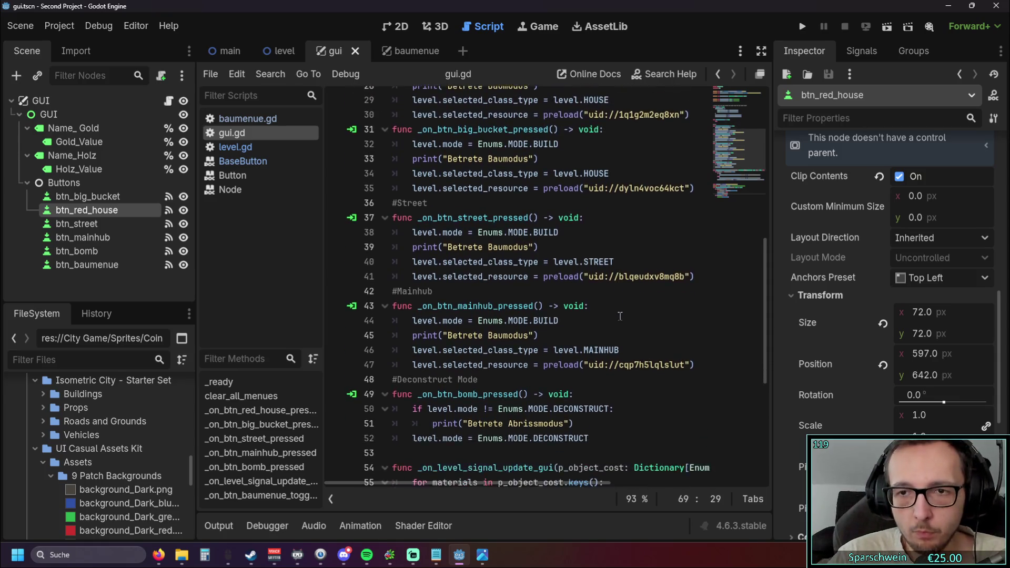
scroll(616, 324, down, 2)
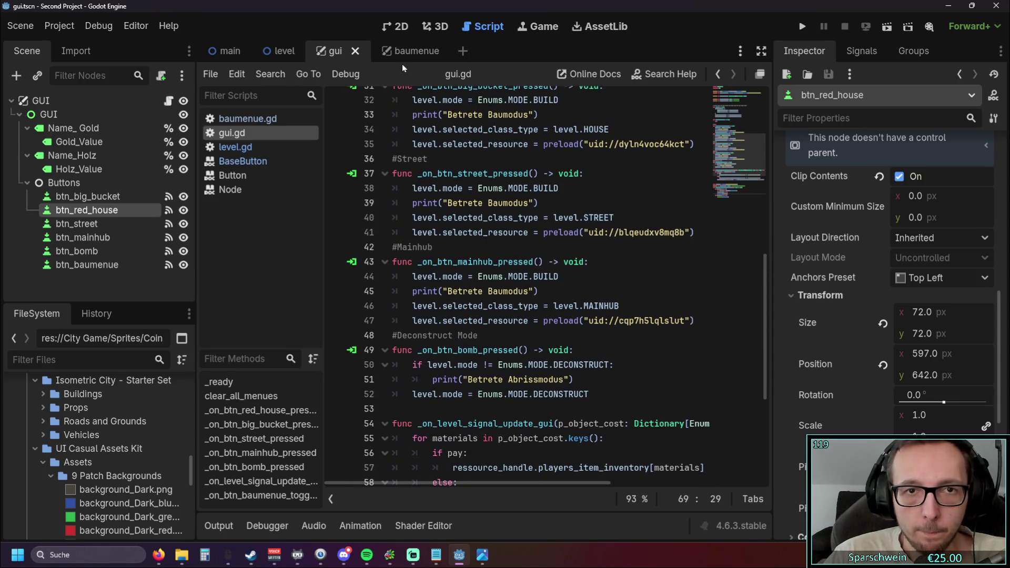
scroll(599, 216, up, 2)
click(411, 51)
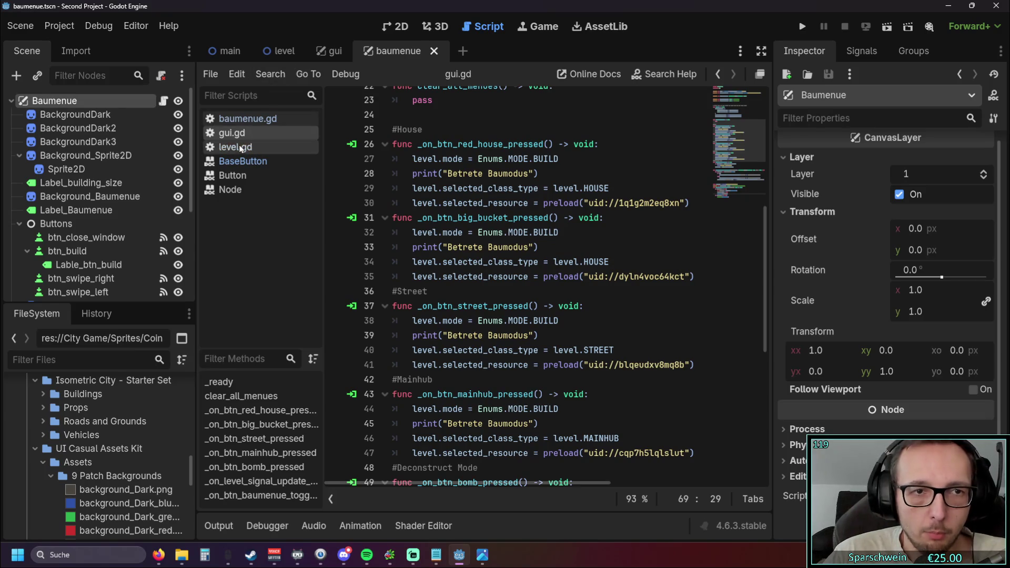
- Add an empty line after 'var gui' in baumenue.gd
click(256, 122)
click(471, 148)
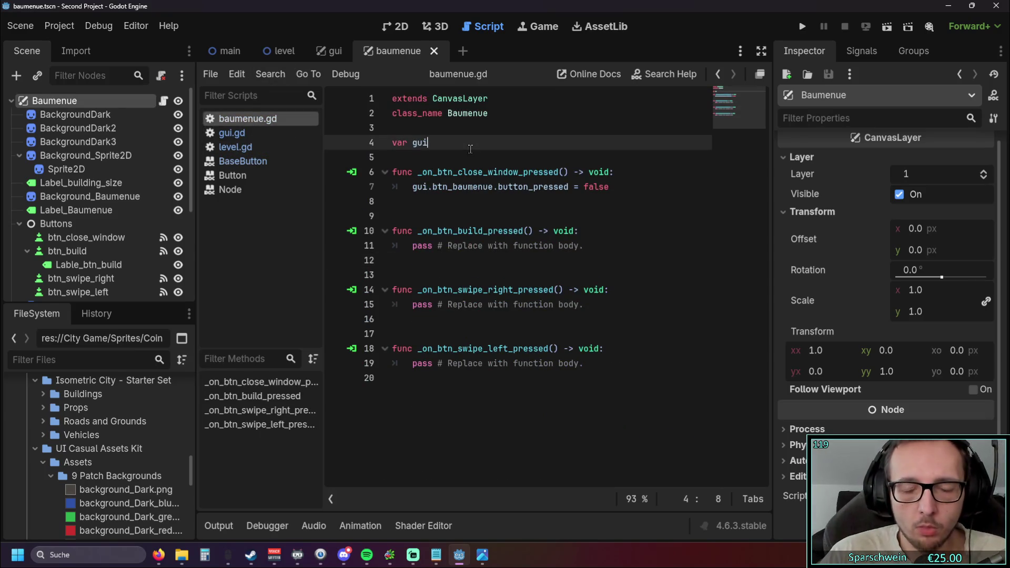
key(Return)
key(Return)
- Drag Red_House_t1.tres from Code/Resource into the script as const RED_HOUSE_T_1 preload
scroll(95, 438, down, 3)
scroll(95, 438, down, 6)
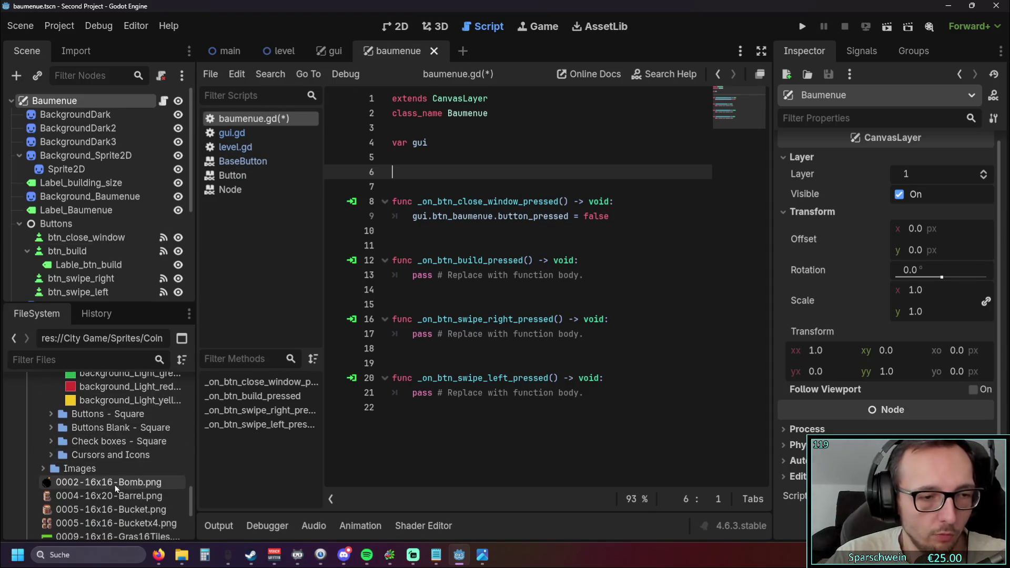
scroll(117, 490, down, 2)
scroll(95, 484, up, 10)
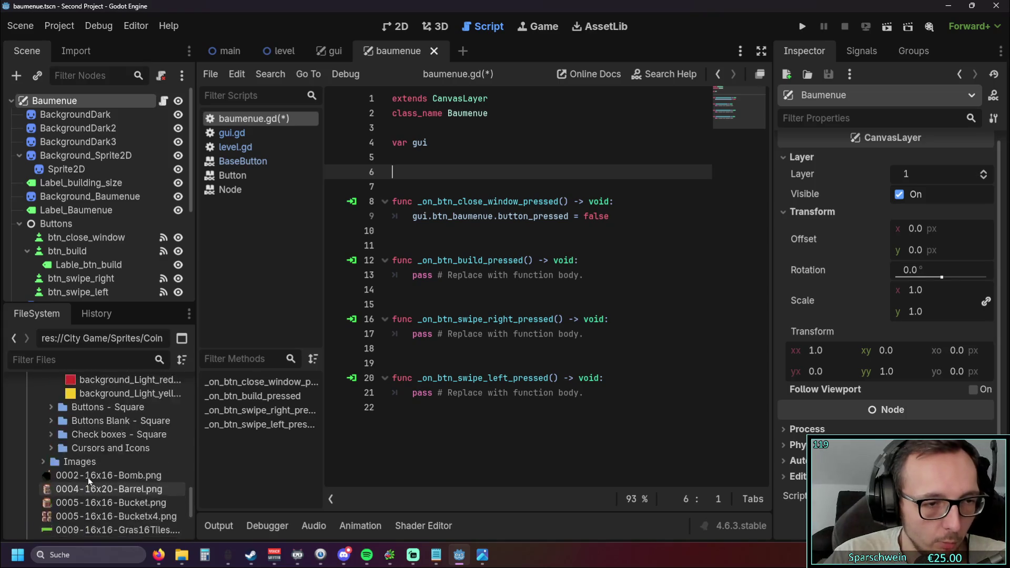
scroll(84, 447, up, 8)
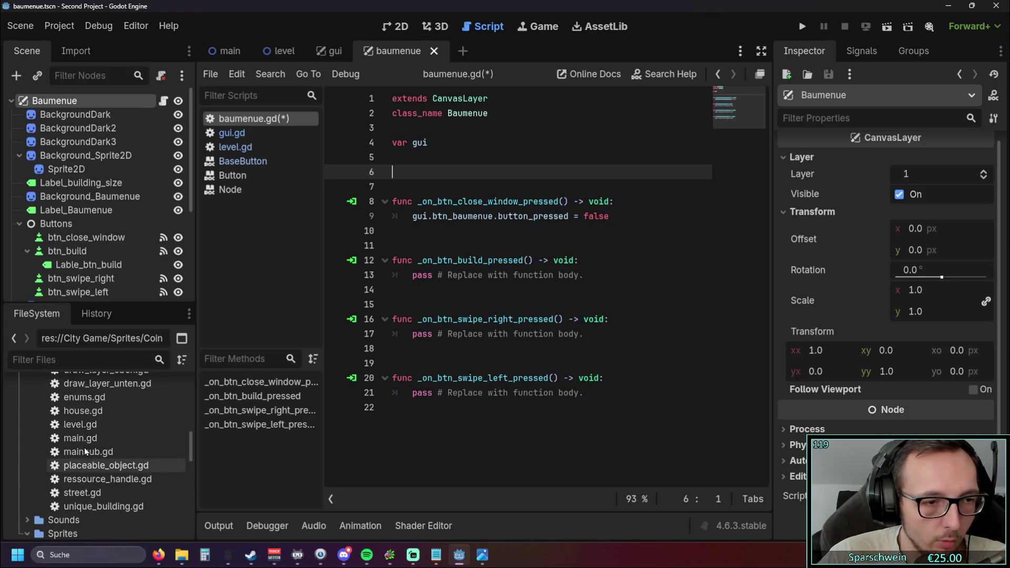
scroll(83, 446, up, 10)
scroll(117, 428, down, 1)
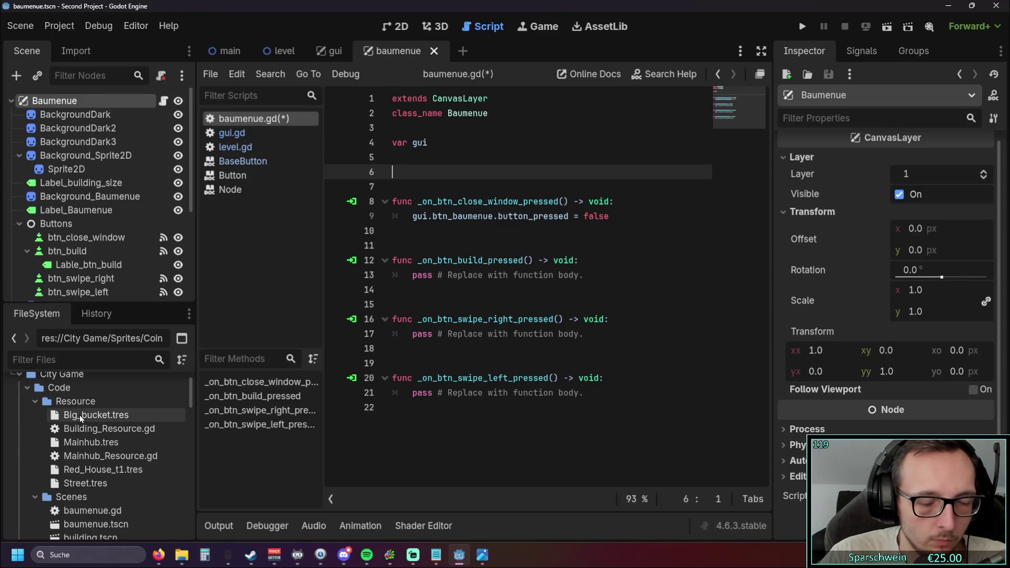
mouse_move(88, 473)
mouse_down()
mouse_move(439, 174)
mouse_move(405, 181)
mouse_up()
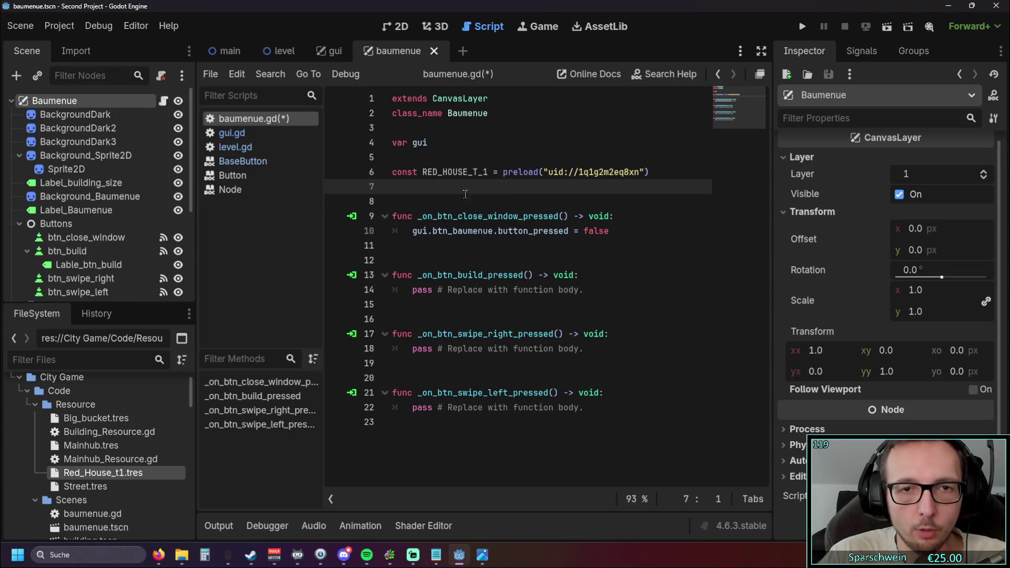
- Add const BIG_BUCKET preloading Big_bucket.tres, blank lines, and the Resource folder path string
drag(85, 418, 424, 190)
click(492, 210)
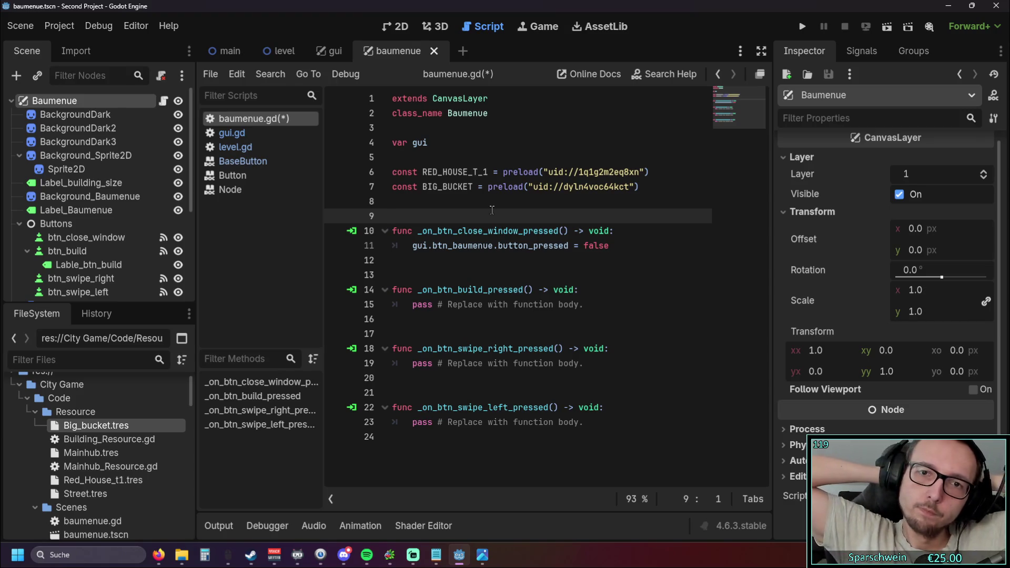
key(Return)
key(Return)
key(Up)
key(Up)
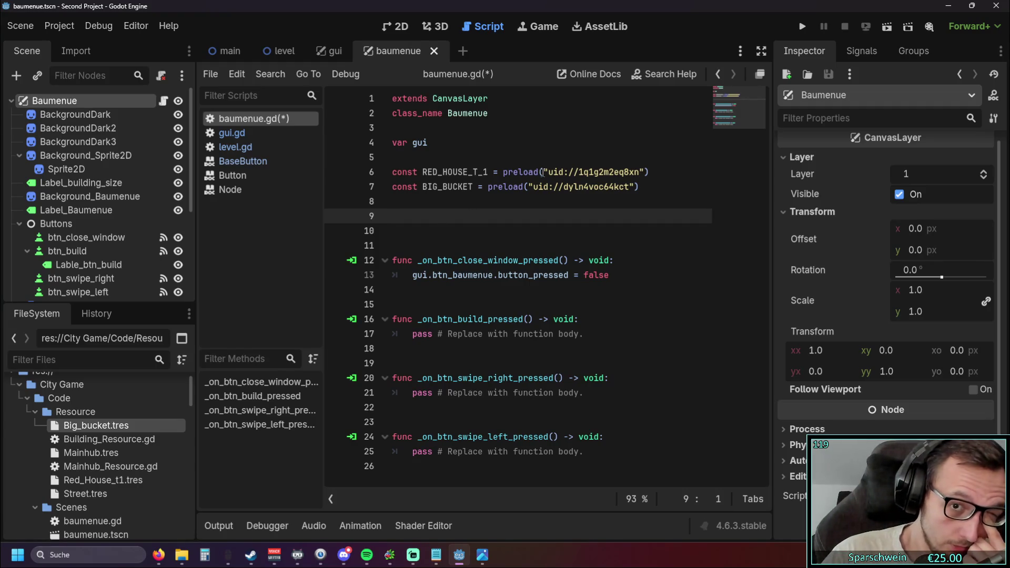
key(Down)
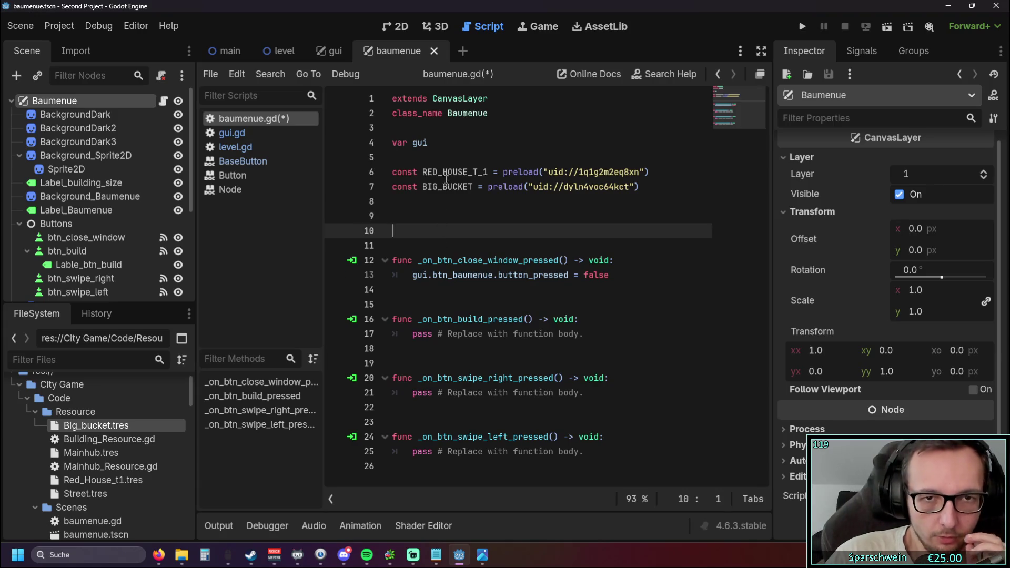
click(461, 172)
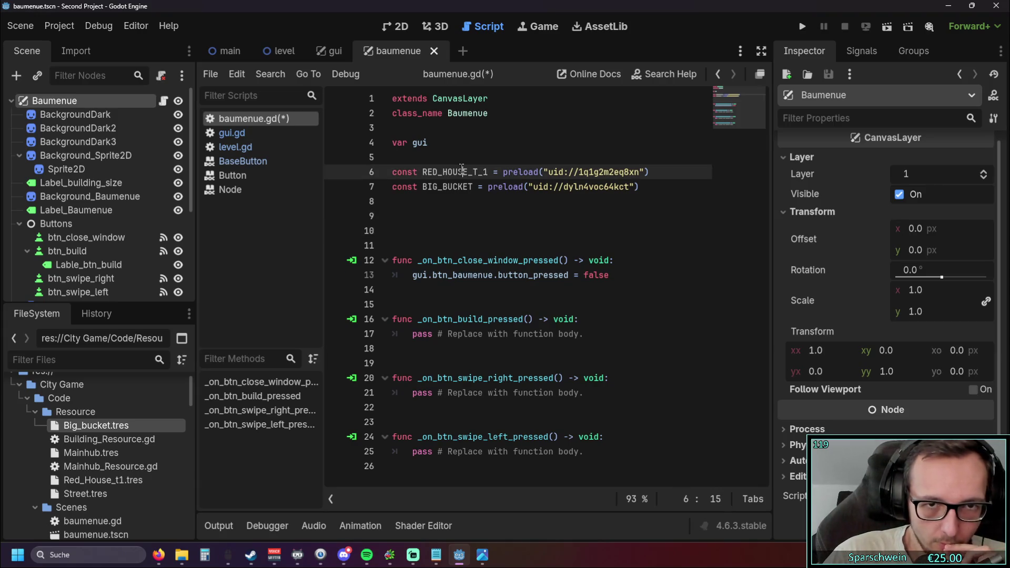
click(420, 217)
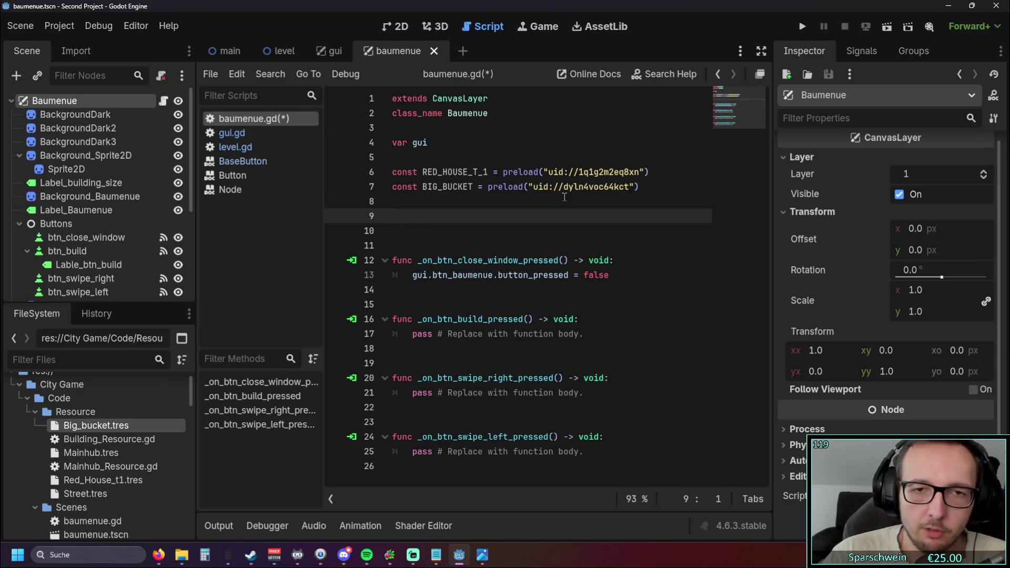
mouse_move(562, 188)
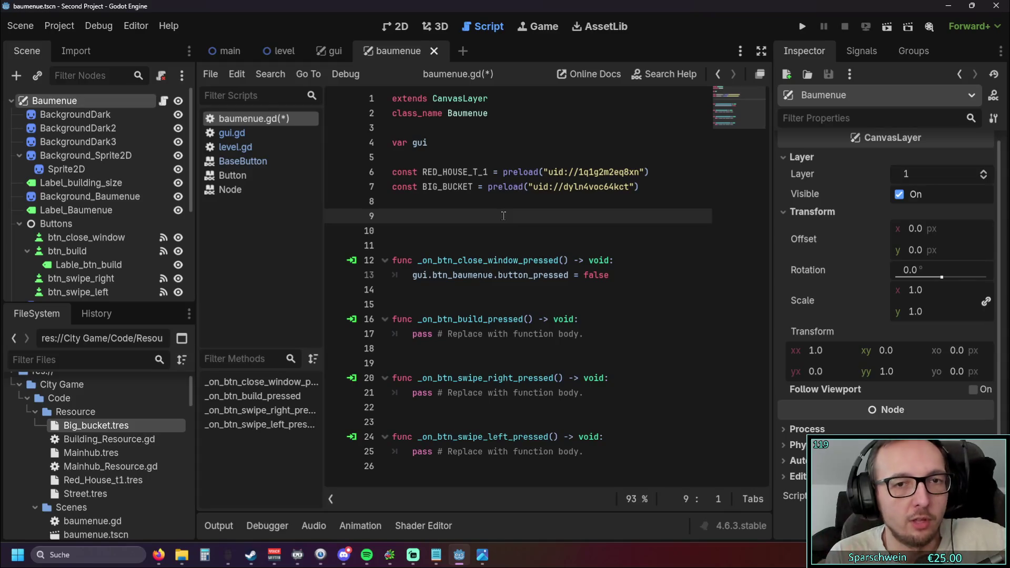
drag(68, 415, 454, 217)
- Delete the inserted Resource folder path and the extra empty line below the constants
click(453, 237)
key(Return)
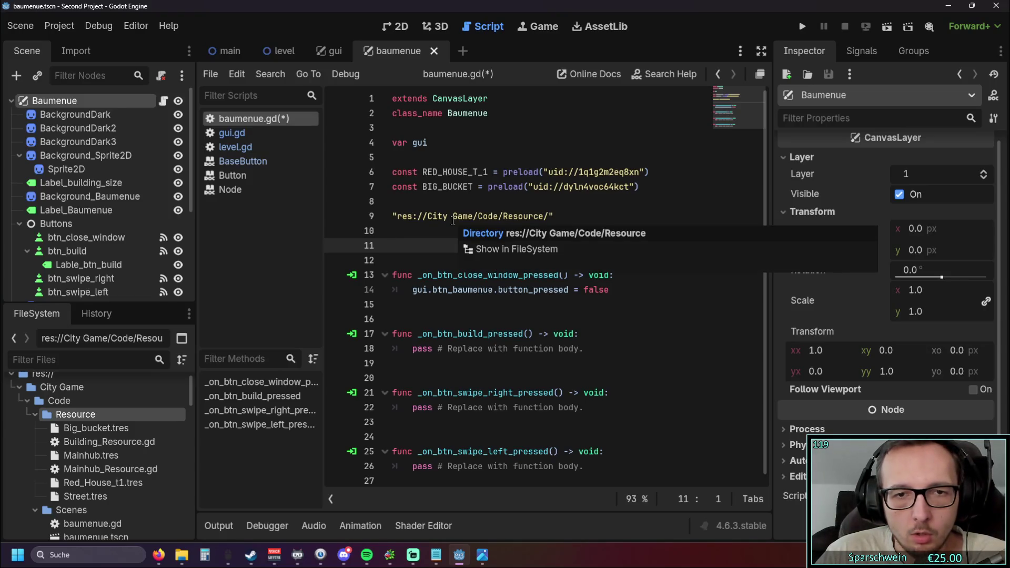
triple_click(453, 218)
key(BackSpace)
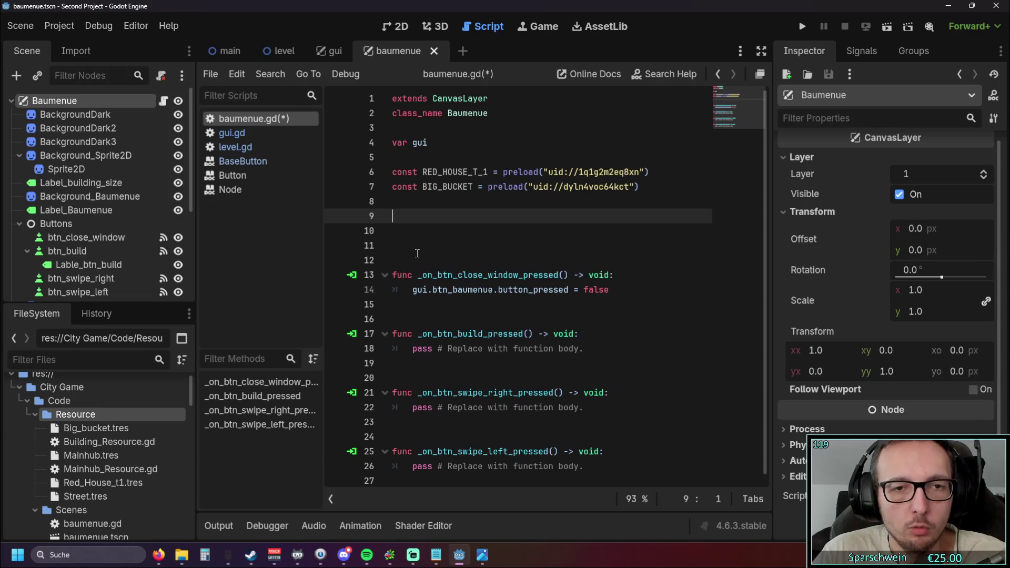
click(456, 245)
click(448, 231)
click(444, 218)
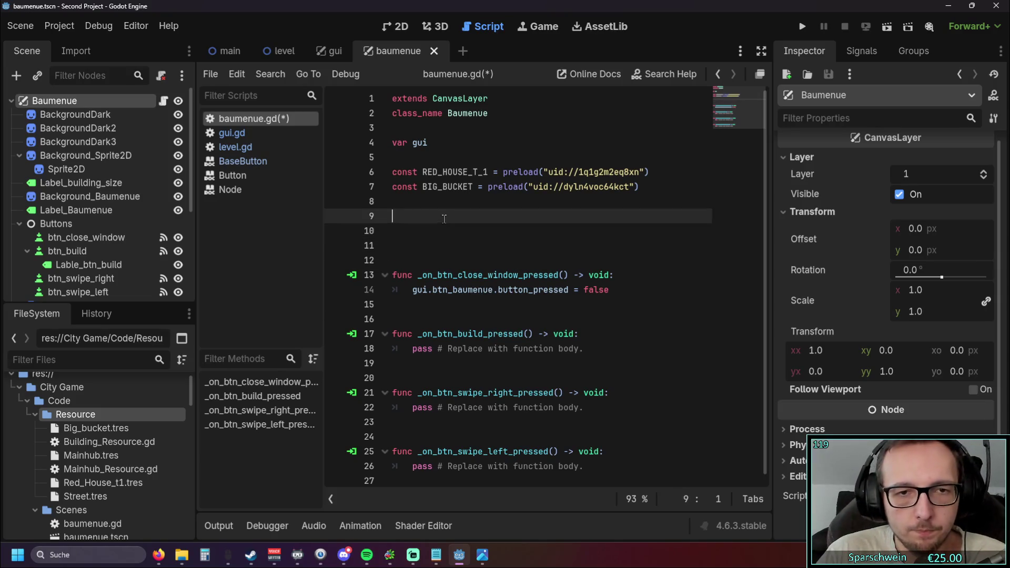
key(BackSpace)
- Type 'pre' below the constants, then erase it again
click(477, 226)
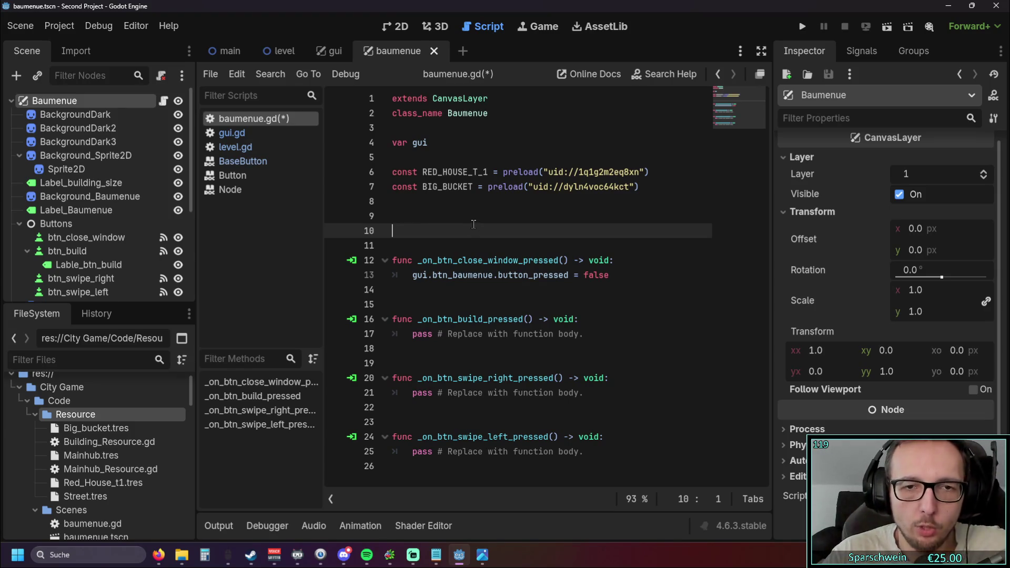
text(pre)
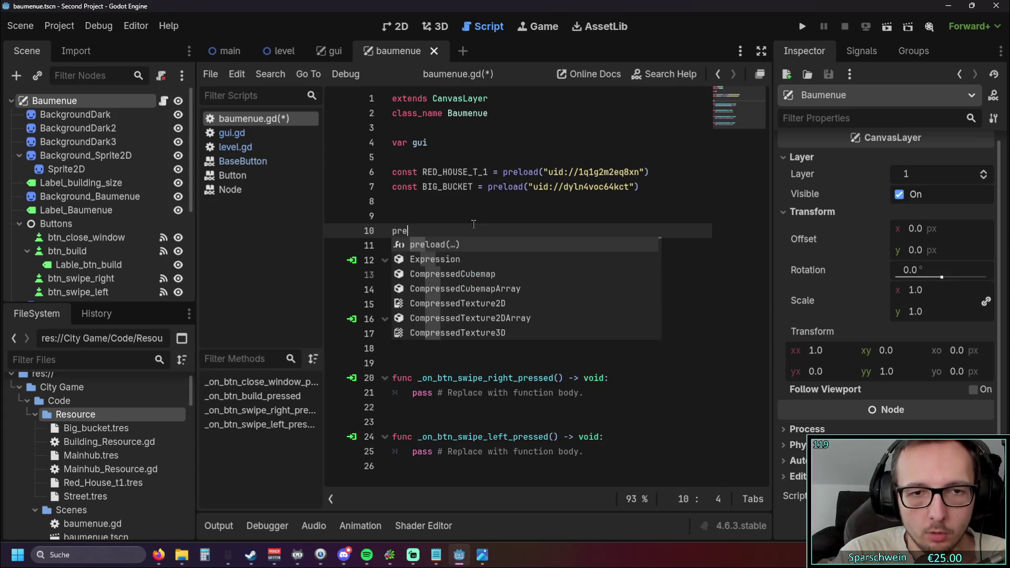
key(BackSpace)
key(BackSpace)
key(BackSpace)
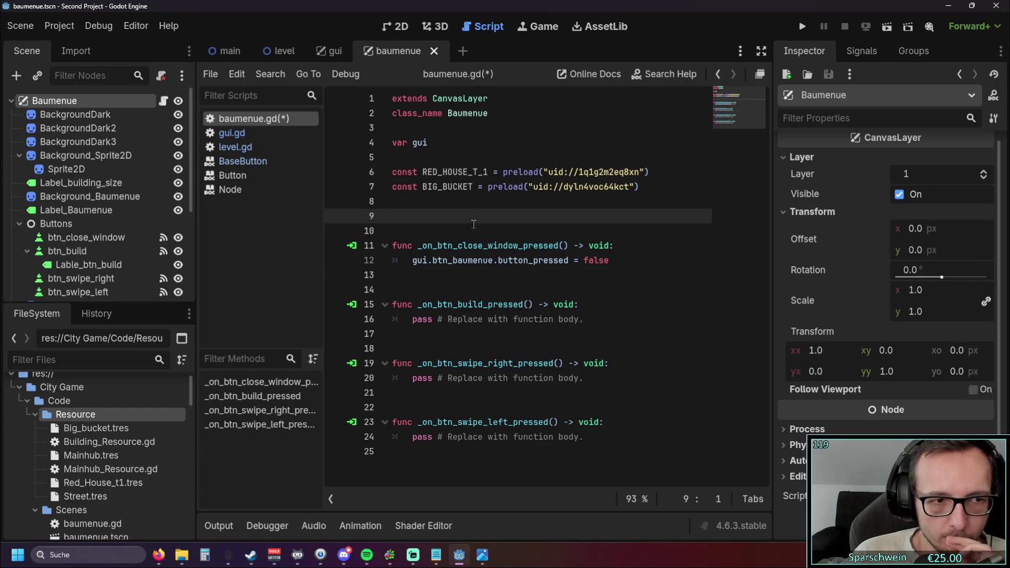
- Create a new folder named House inside the Resource folder
right_click(86, 414)
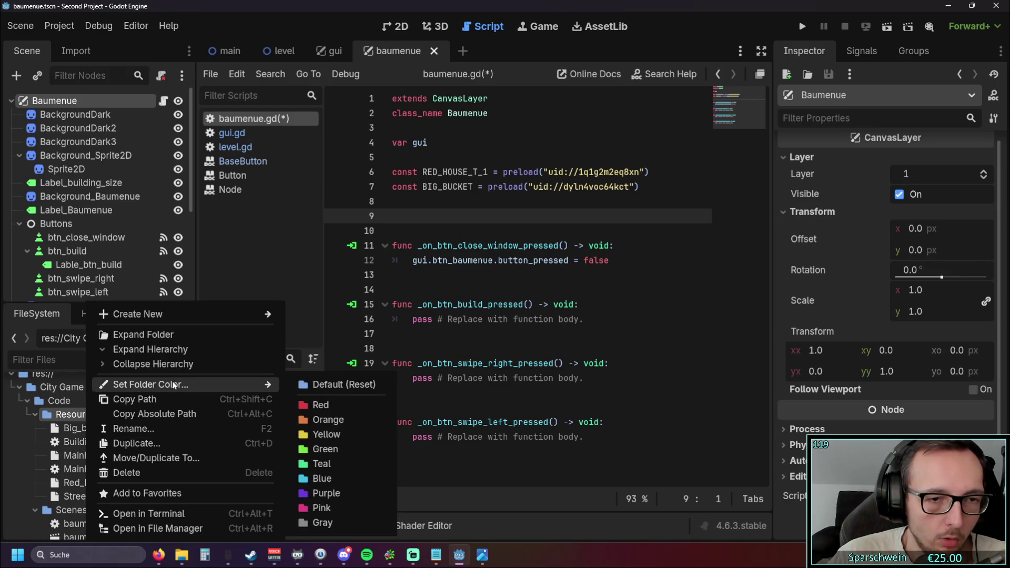
mouse_move(196, 385)
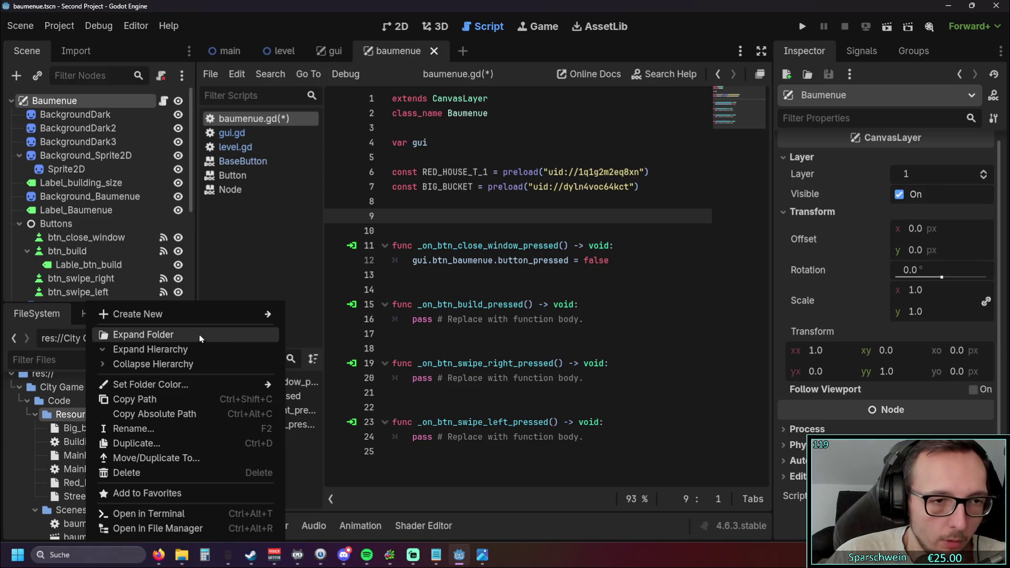
mouse_move(200, 316)
click(322, 314)
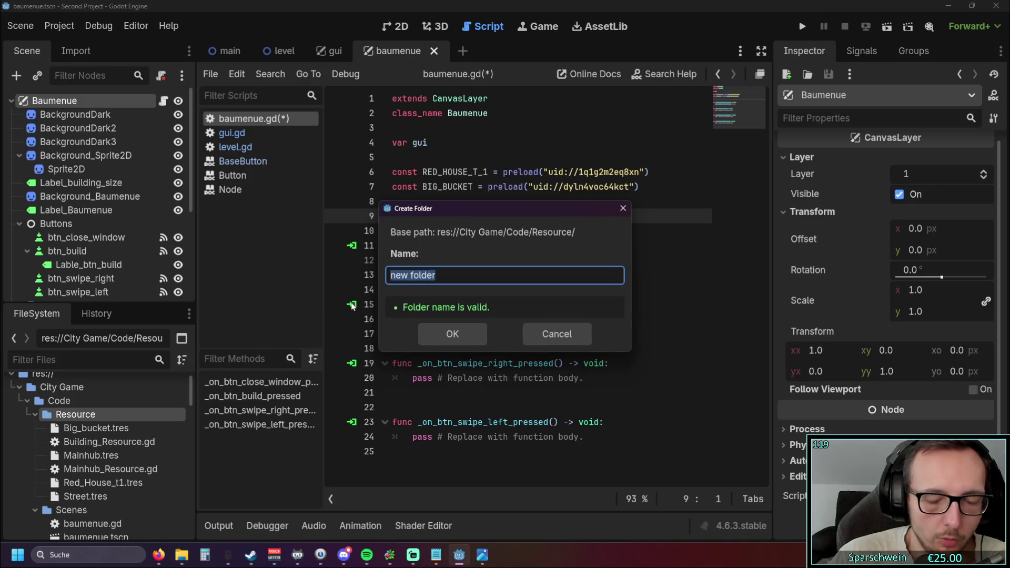
text(House)
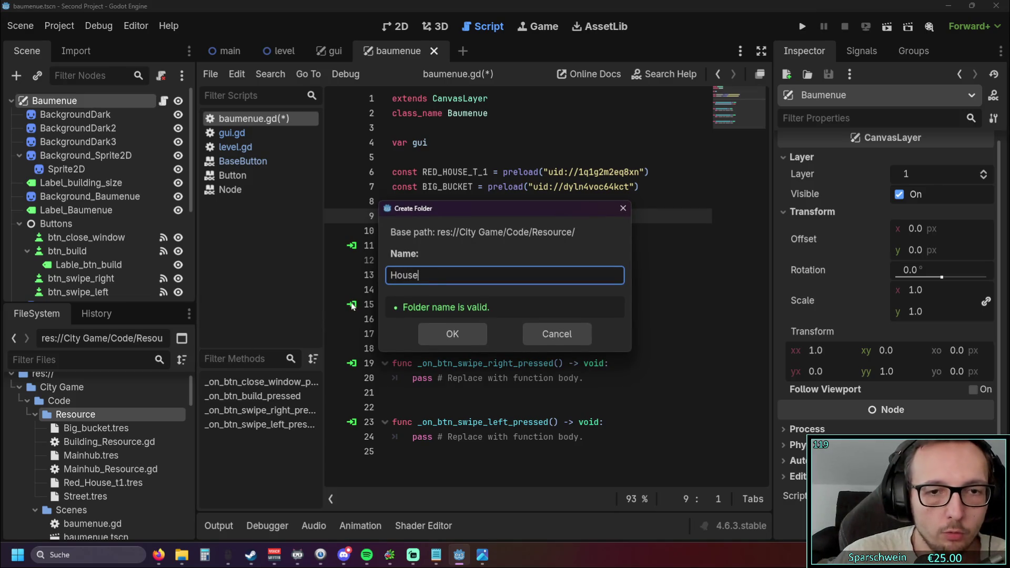
click(485, 342)
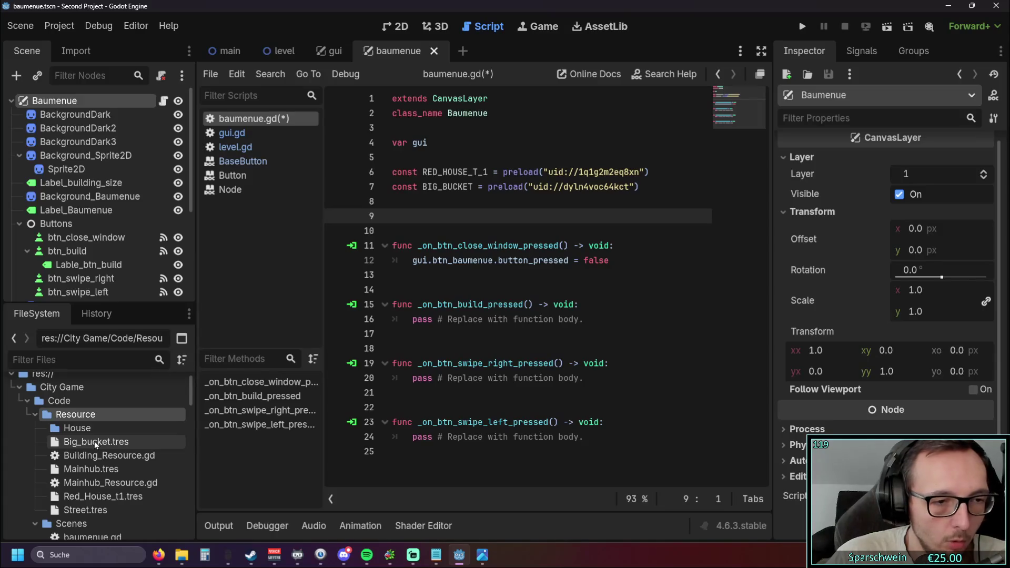
- Move Red_House_t1.tres and Big_bucket.tres into House, and Building_Resource.gd up into Code
mouse_move(90, 496)
mouse_down()
mouse_move(88, 441)
mouse_move(78, 428)
mouse_up()
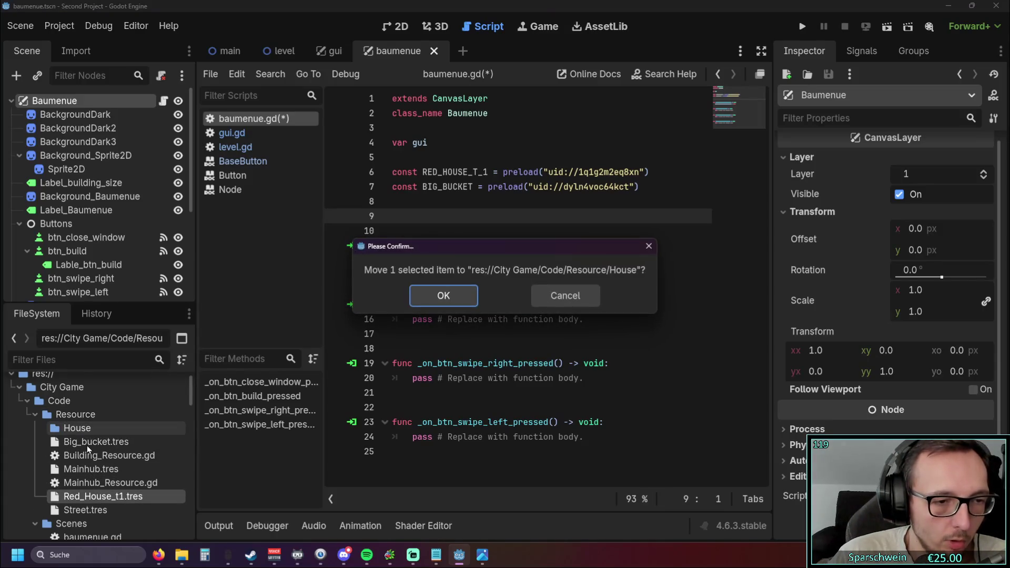
click(436, 298)
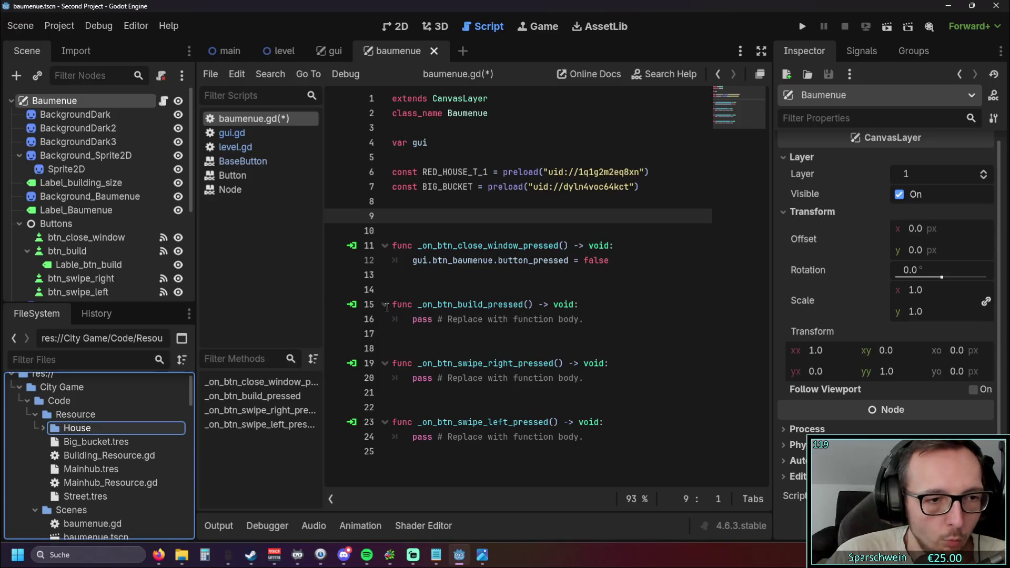
click(43, 428)
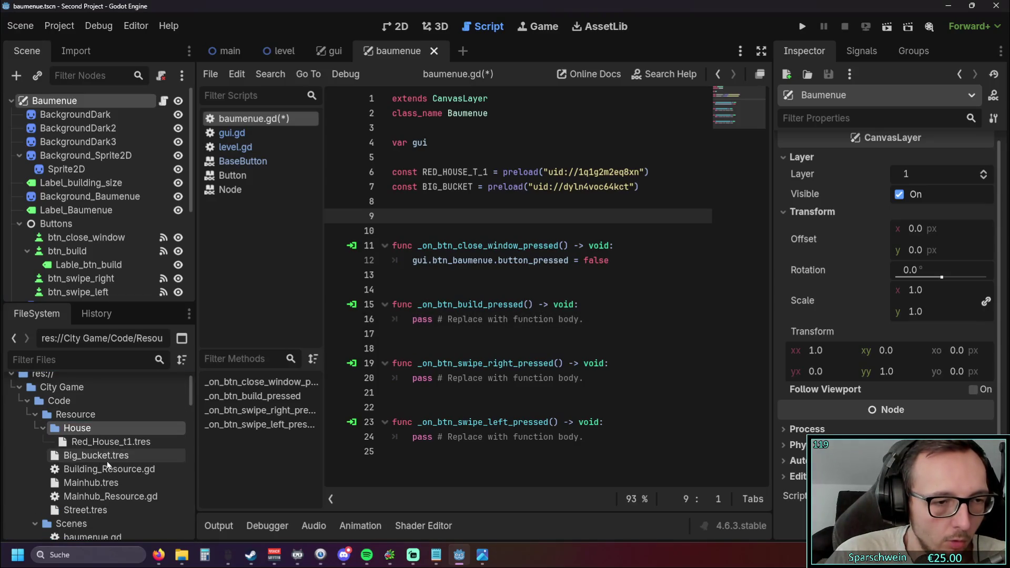
drag(93, 460, 86, 430)
click(440, 295)
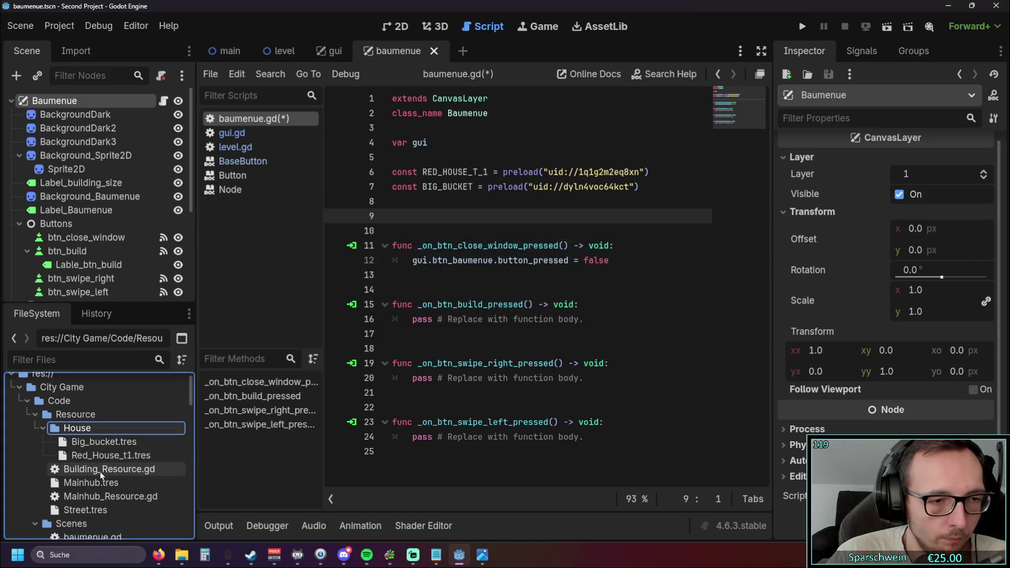
drag(90, 471, 75, 416)
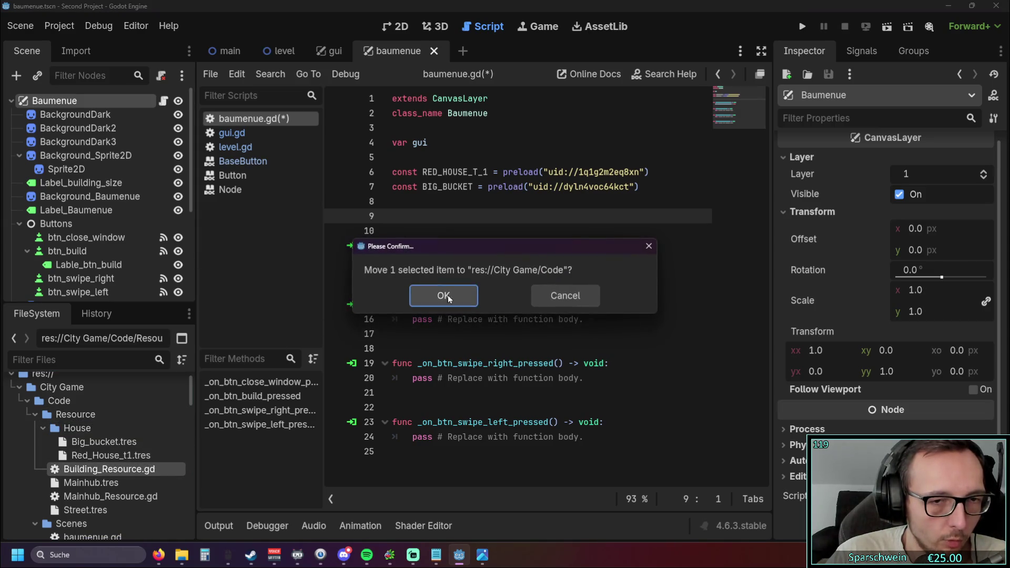
click(427, 298)
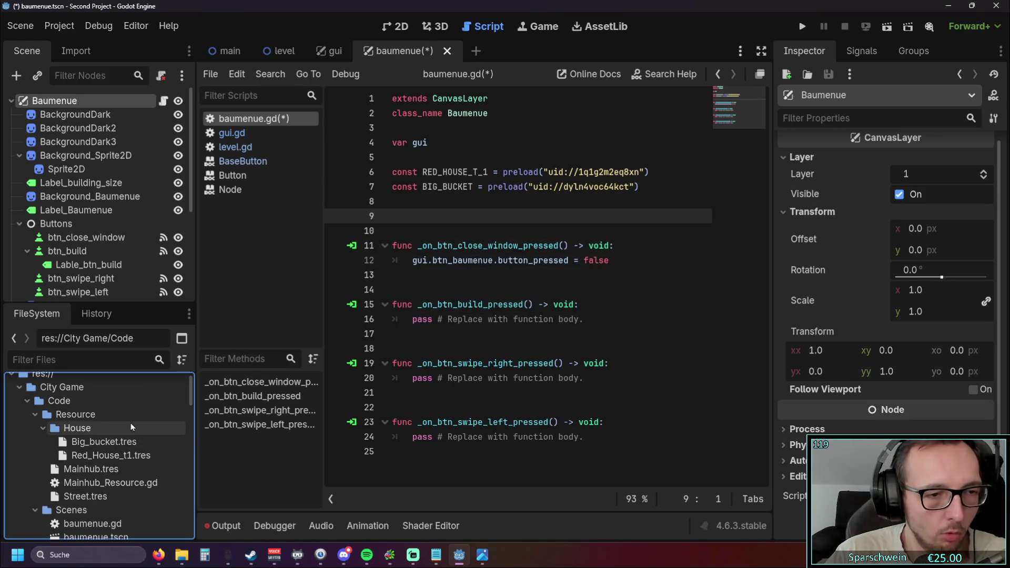
- Tidy the blank lines in baumenue.gd, adding and removing one after line 9
scroll(105, 423, down, 2)
scroll(105, 423, down, 5)
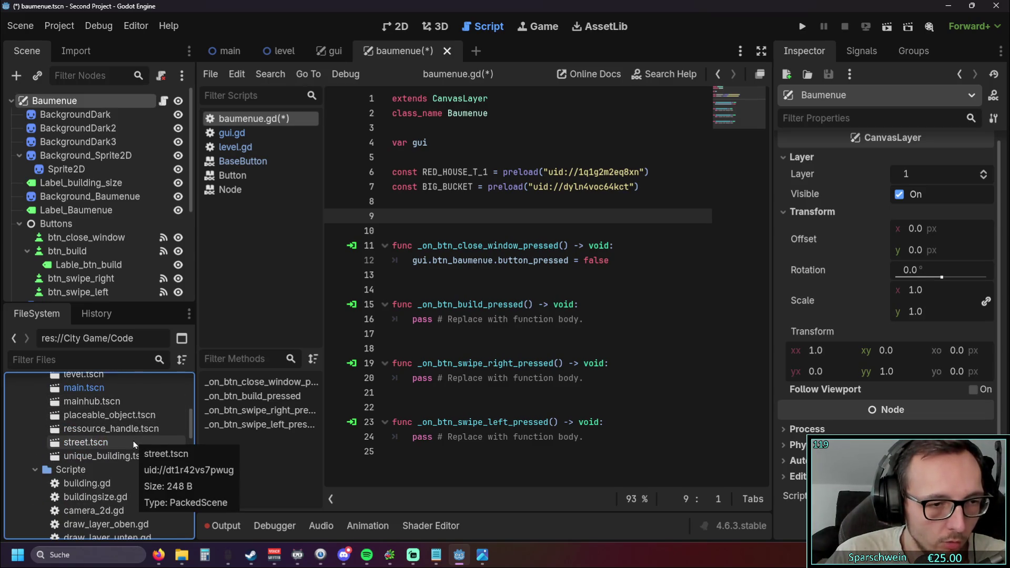
scroll(156, 438, up, 4)
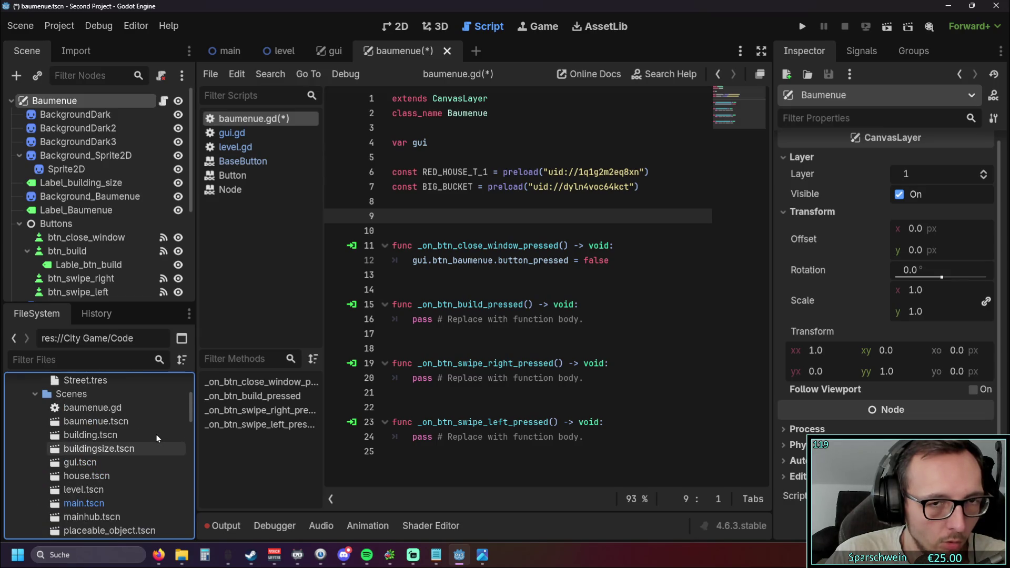
click(516, 281)
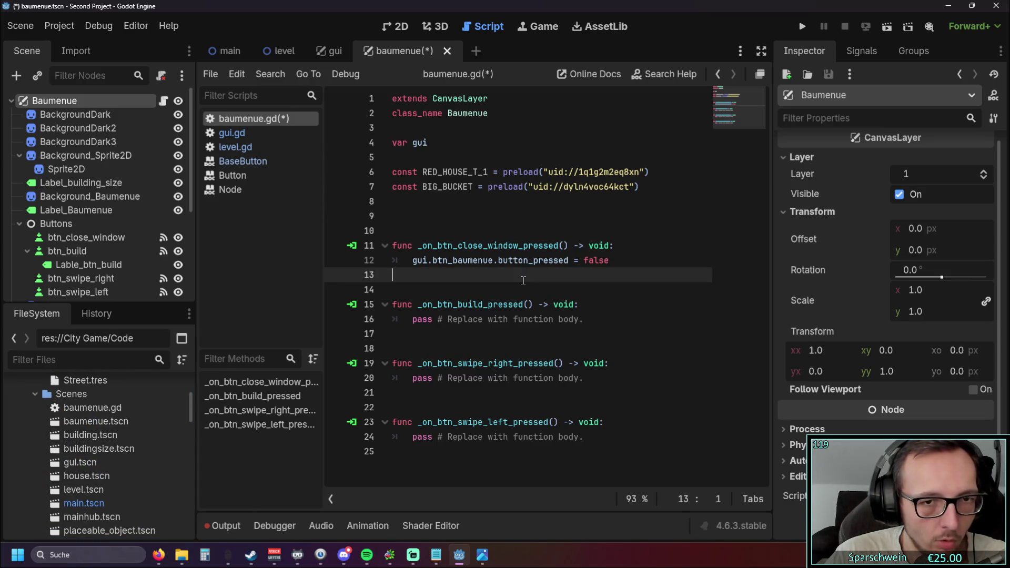
scroll(122, 459, up, 3)
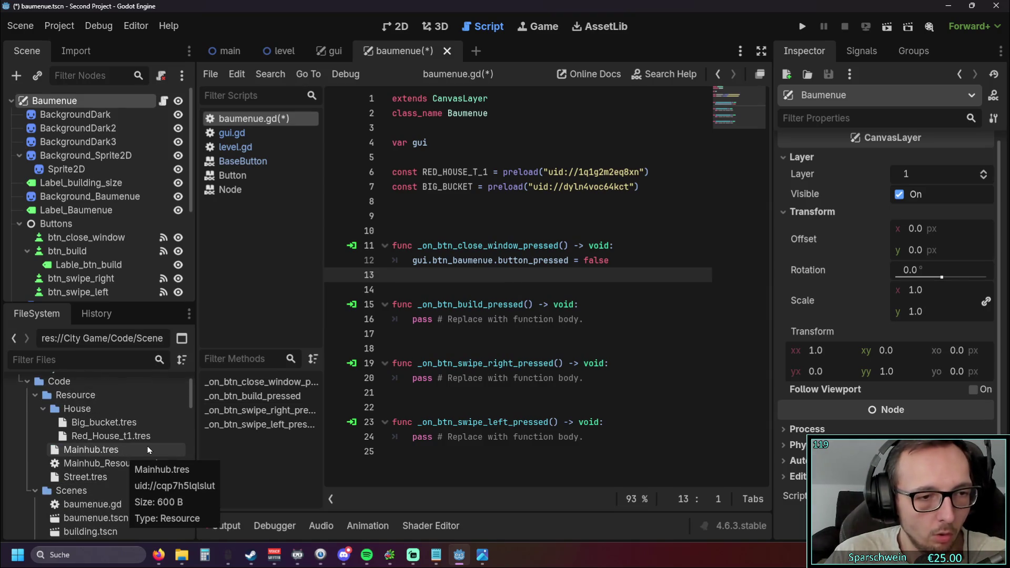
click(449, 217)
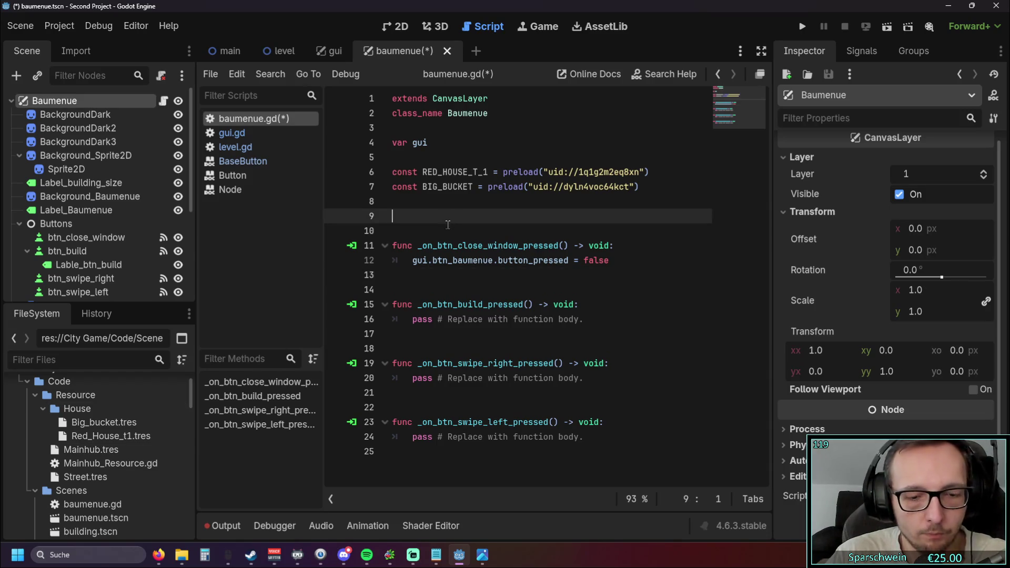
key(Return)
key(BackSpace)
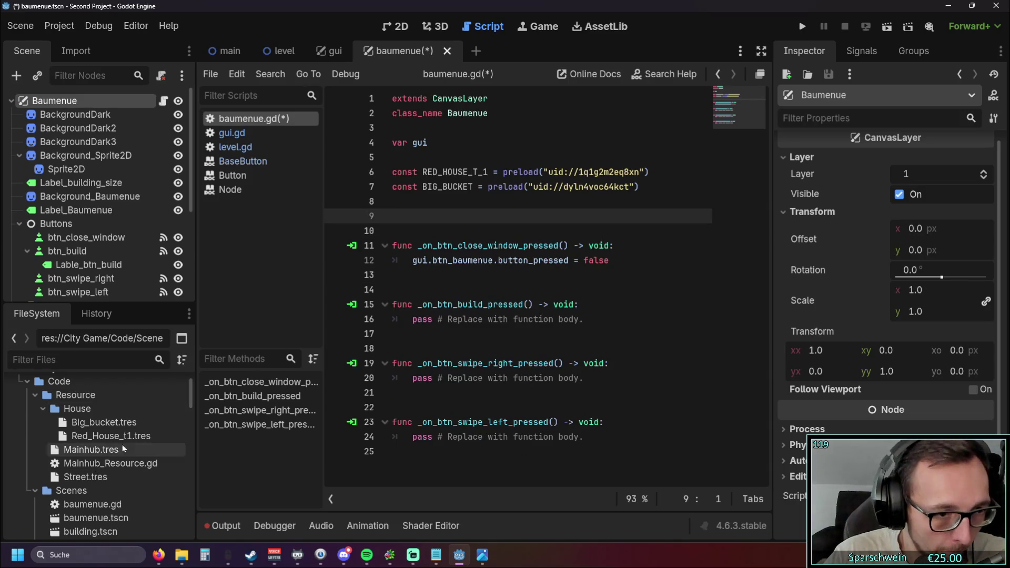
- Move Building_Resource.gd back into the Resource folder and select Resource
scroll(146, 428, down, 5)
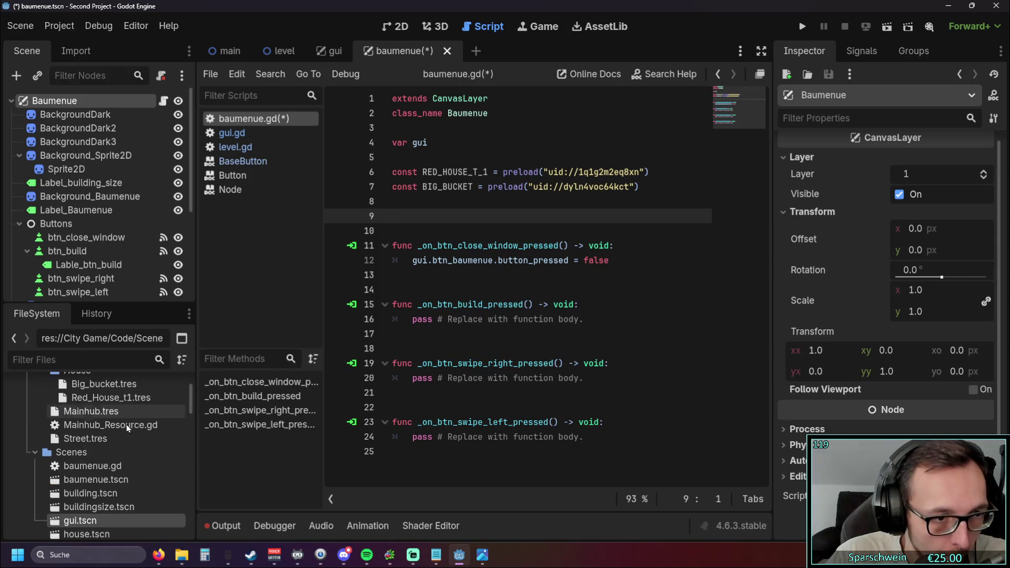
scroll(147, 422, down, 7)
mouse_move(98, 427)
mouse_down()
mouse_move(158, 389)
mouse_move(139, 379)
mouse_move(94, 416)
mouse_move(79, 398)
mouse_up()
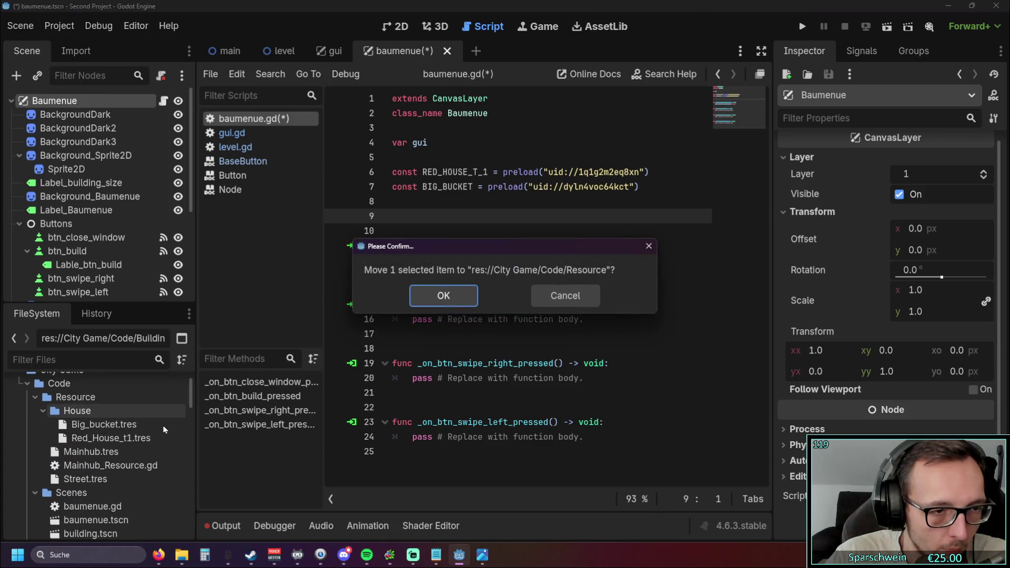
click(442, 293)
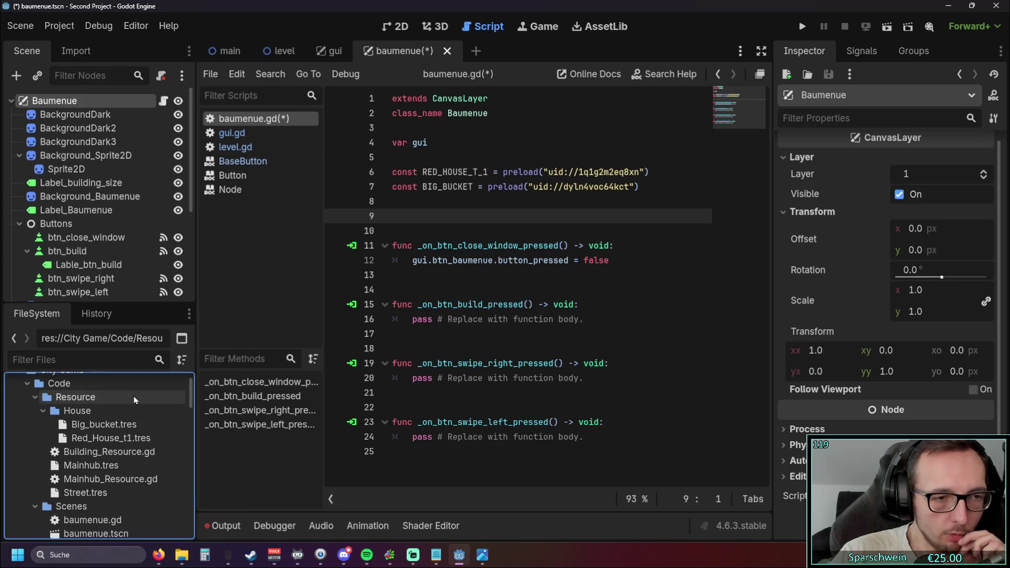
click(77, 400)
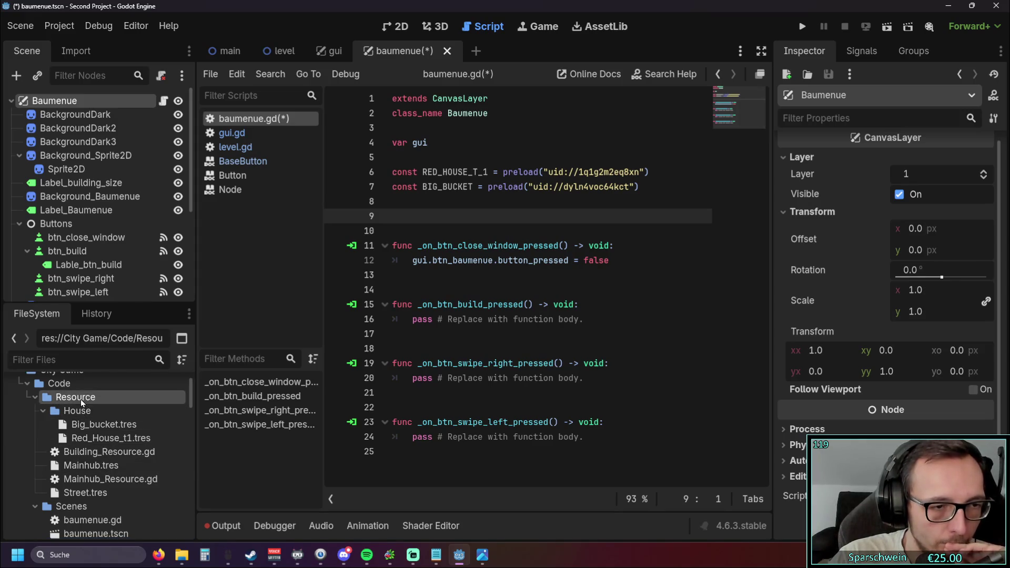
- Create a Streets subfolder in Resource and move Street.tres into it
right_click(80, 400)
mouse_move(168, 314)
click(306, 316)
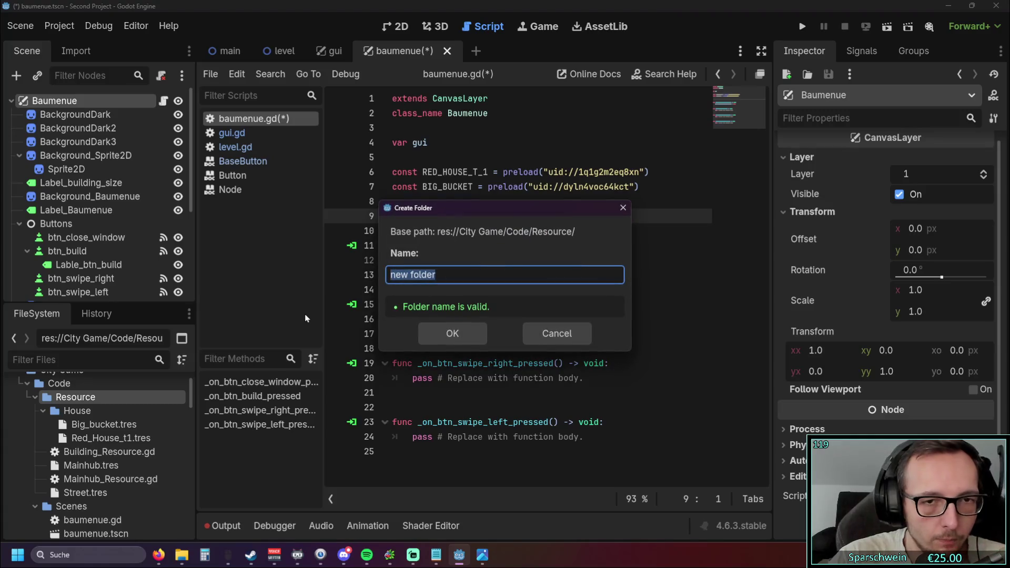
text(Streets)
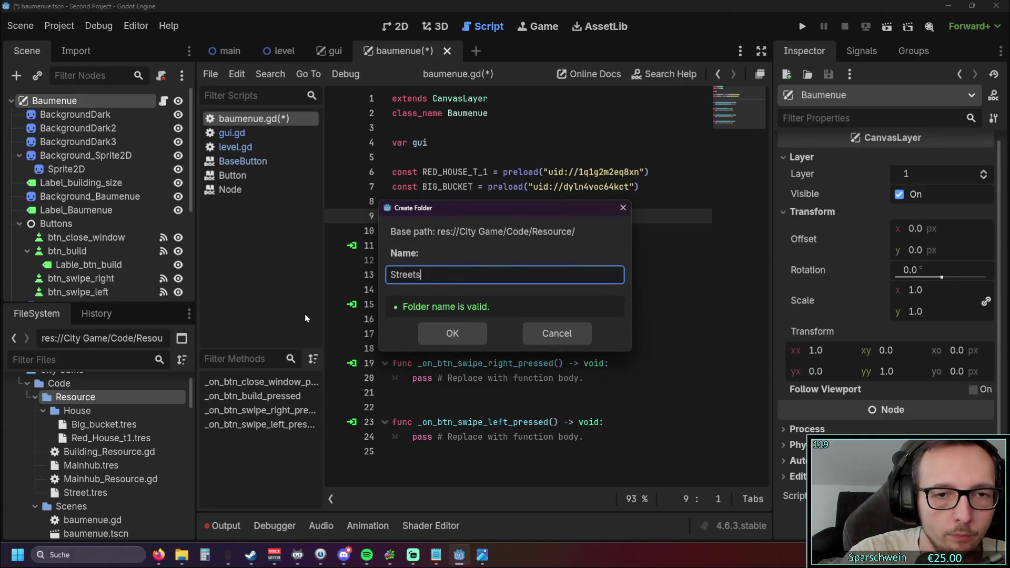
click(452, 334)
drag(85, 506, 74, 453)
key(Return)
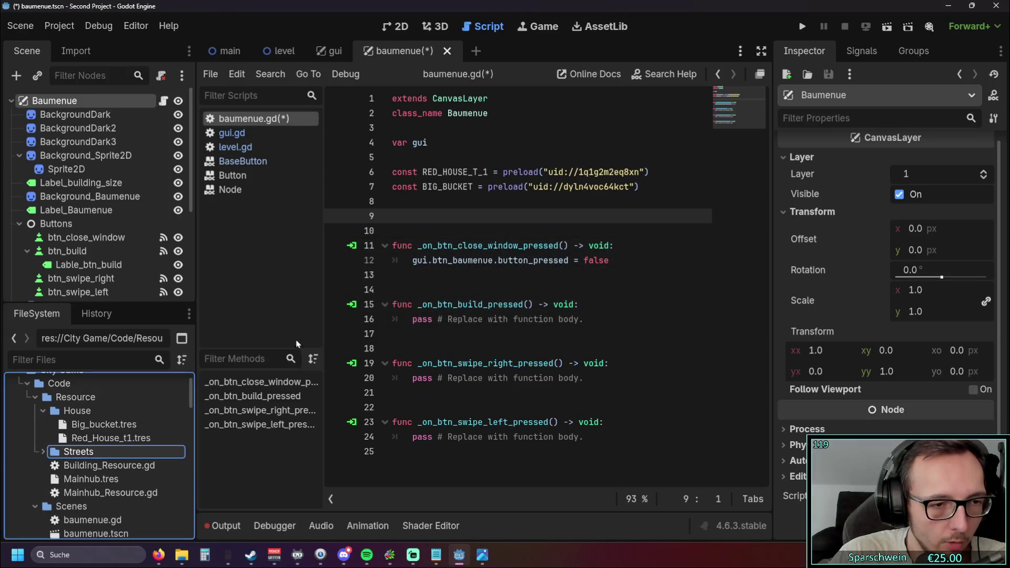
click(41, 452)
click(41, 451)
- Create a Uniques subfolder and move Mainhub.tres and Mainhub_Resource.gd into it
right_click(80, 398)
mouse_move(173, 314)
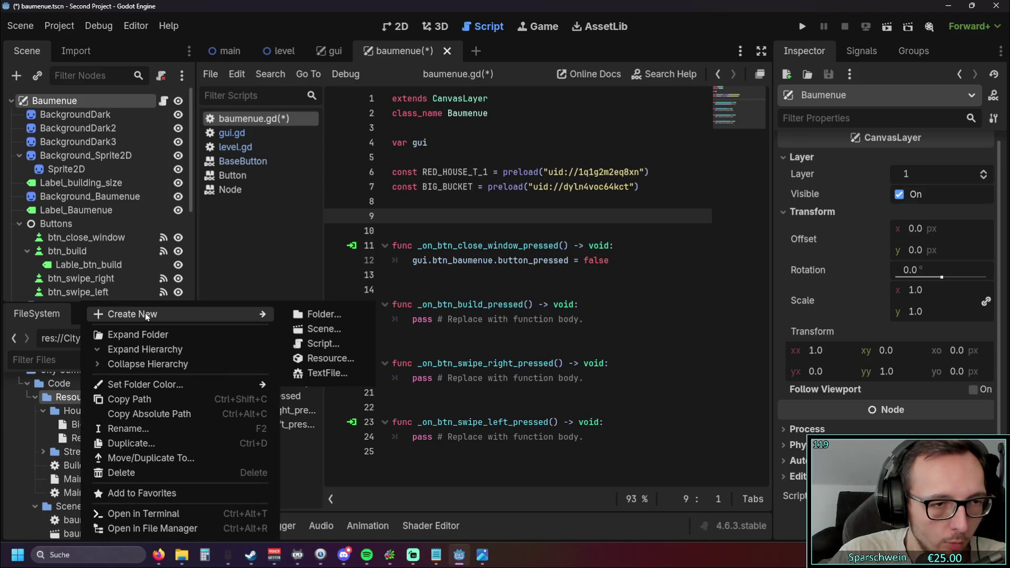
click(323, 316)
text(Uniques)
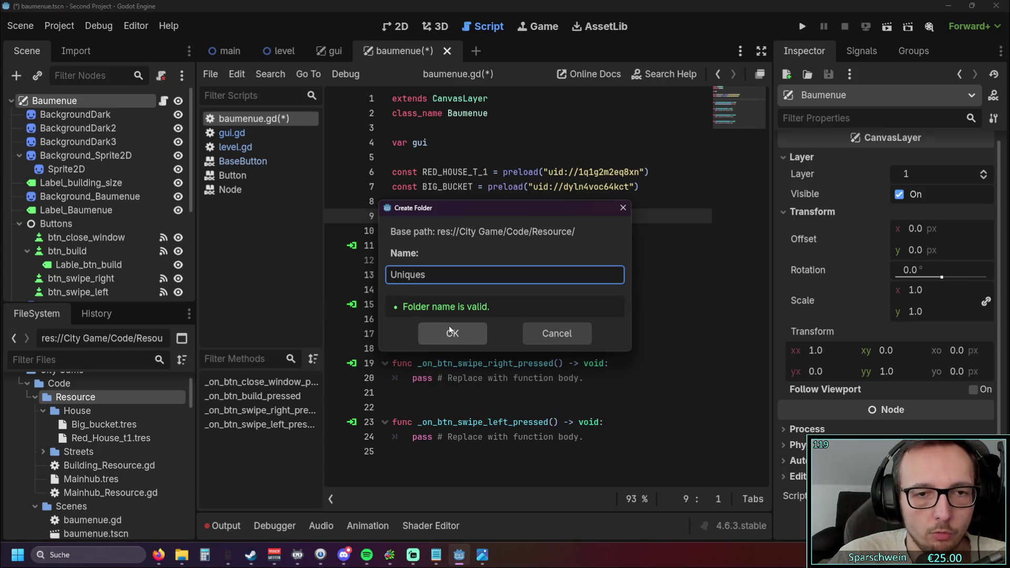
click(450, 331)
drag(82, 493, 79, 466)
click(442, 297)
click(442, 294)
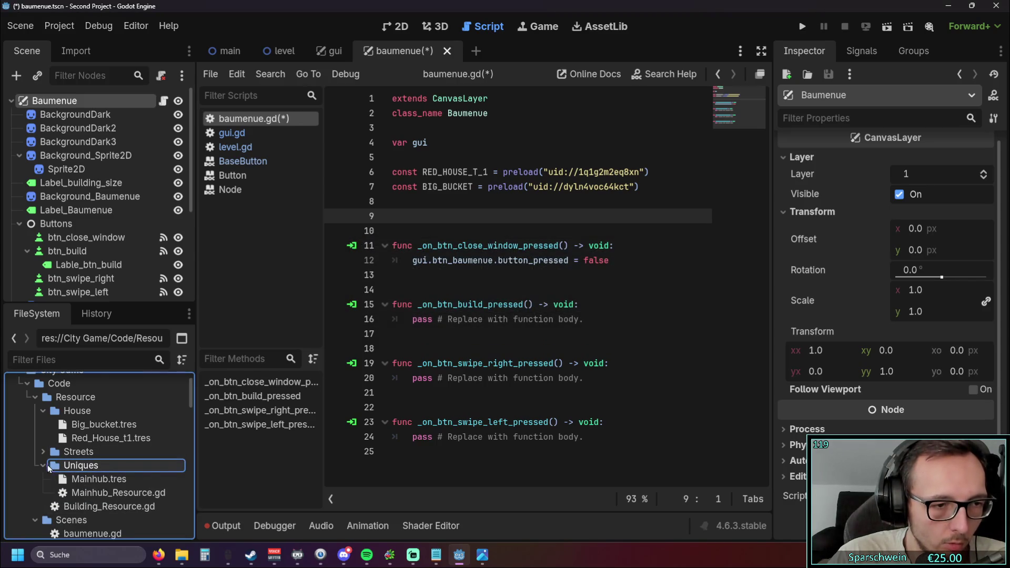
click(44, 466)
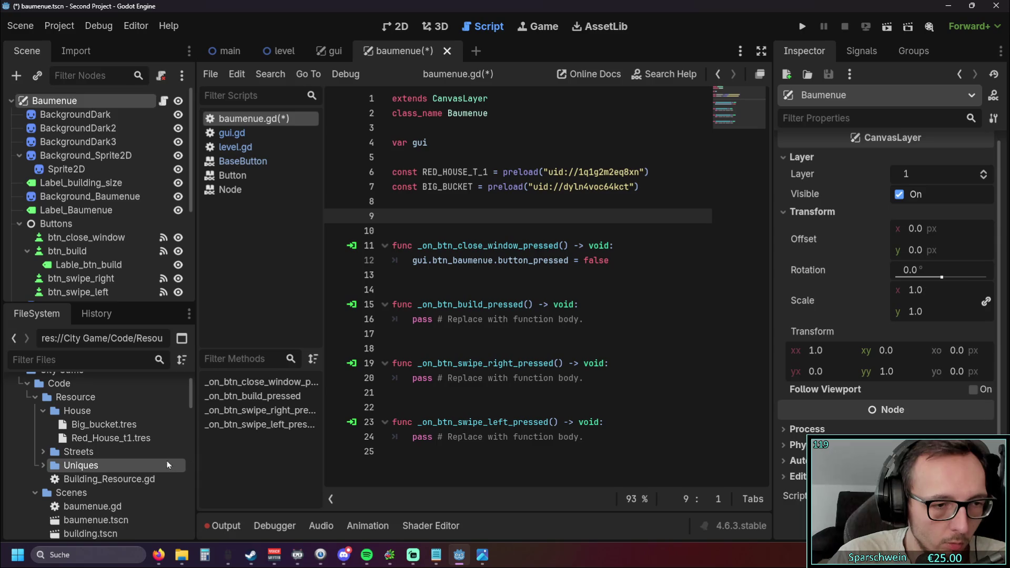
click(44, 410)
click(45, 410)
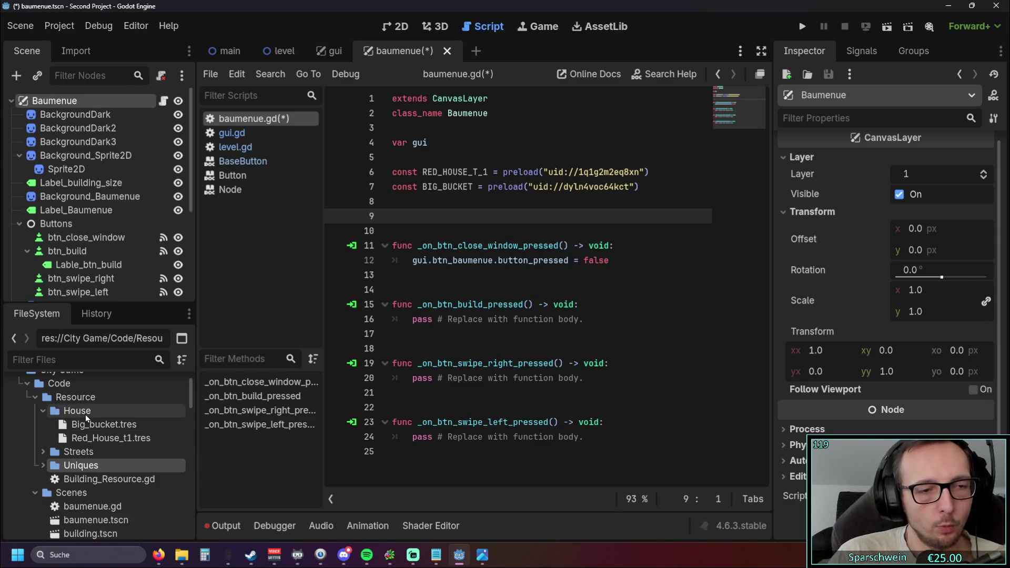
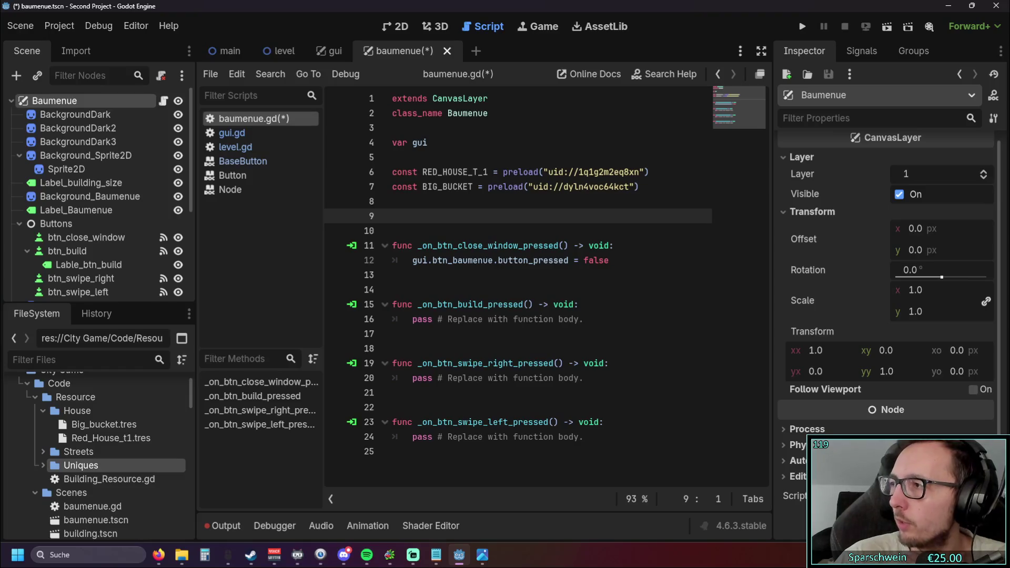
- Bring the Firefox window showing the Adding Meteors tutorial over the Godot editor and maximize it
key(alt+Tab)
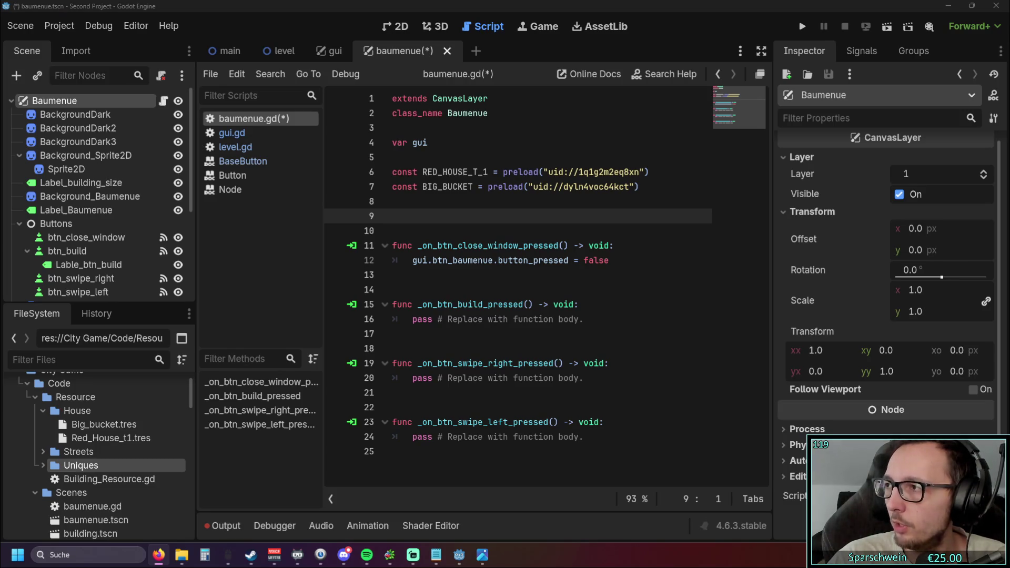
drag(1009, 53, 728, 53)
double_click(728, 54)
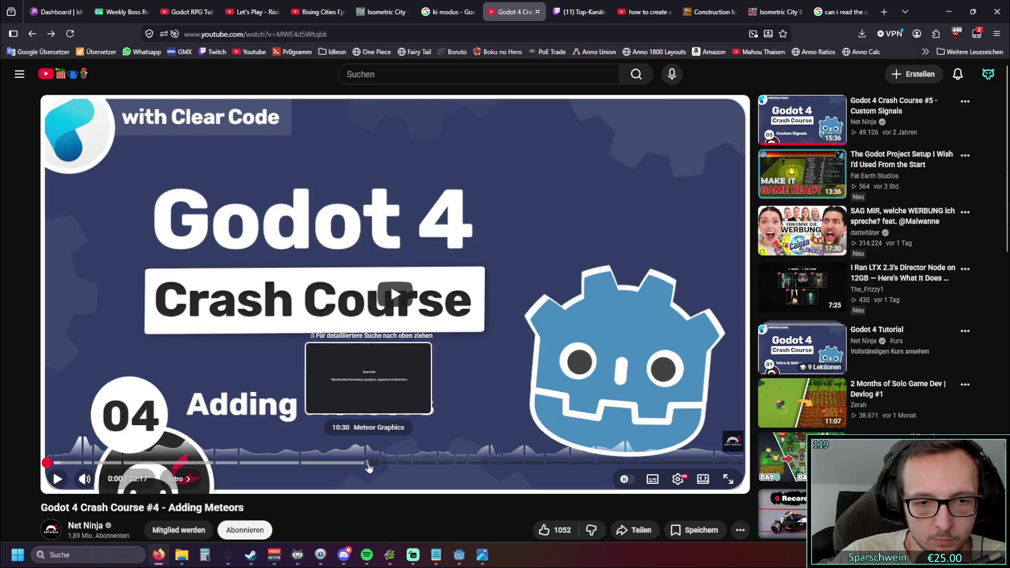
- Play the tutorial from the Meteor Graphics chapter, skipping ahead to about 11:13
click(365, 464)
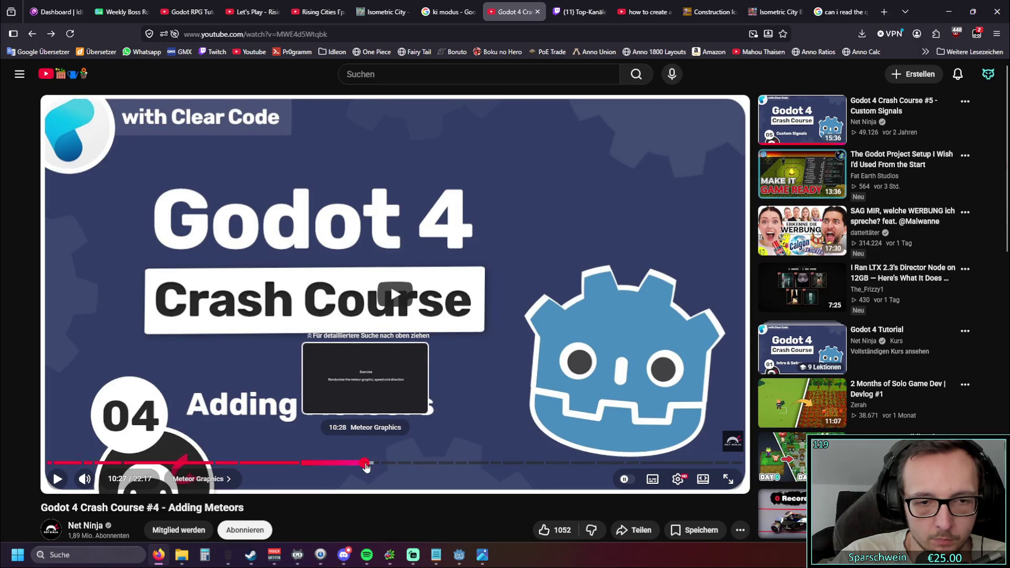
click(392, 285)
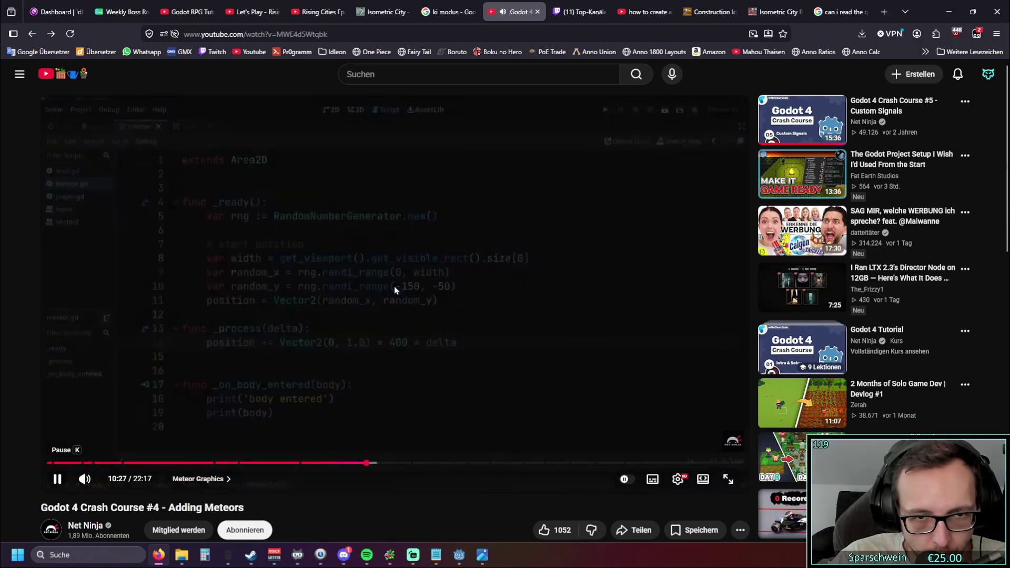
click(381, 463)
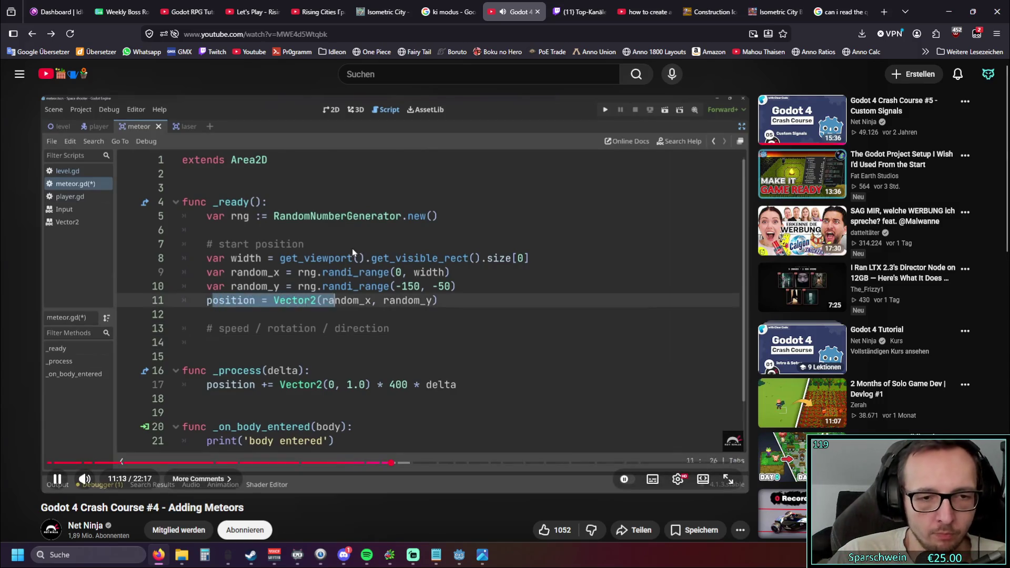
- Fast-forward through the tutorial's random speed and direction_x setup
key(l)
key(l)
key(l)
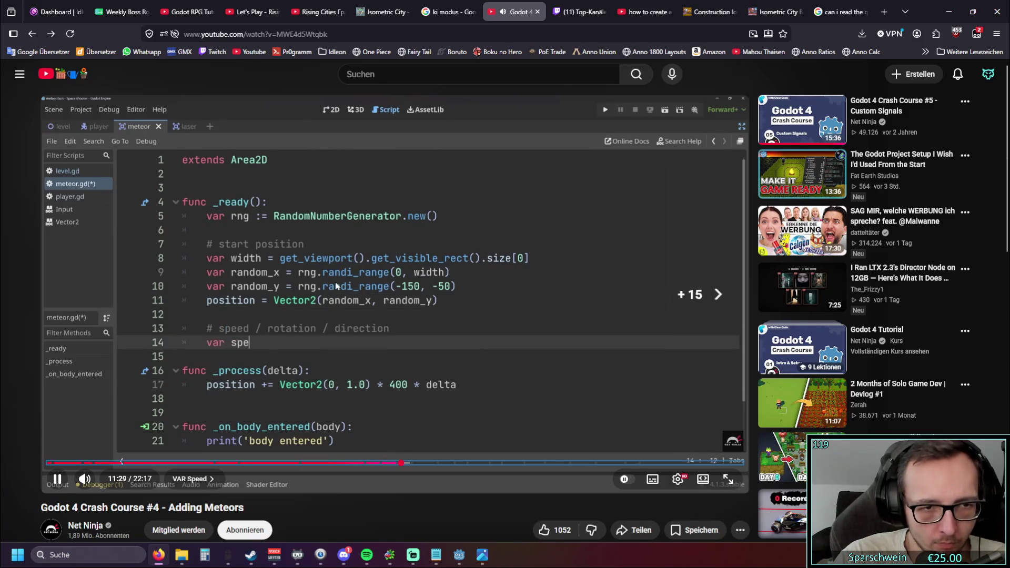
key(l)
key(l)
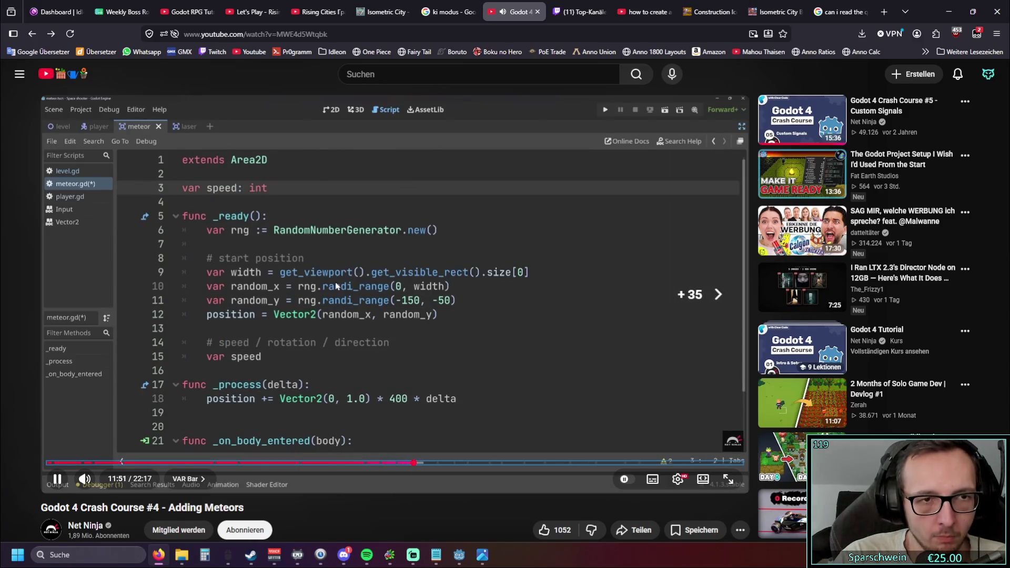
key(Right)
key(Right)
key(Right)
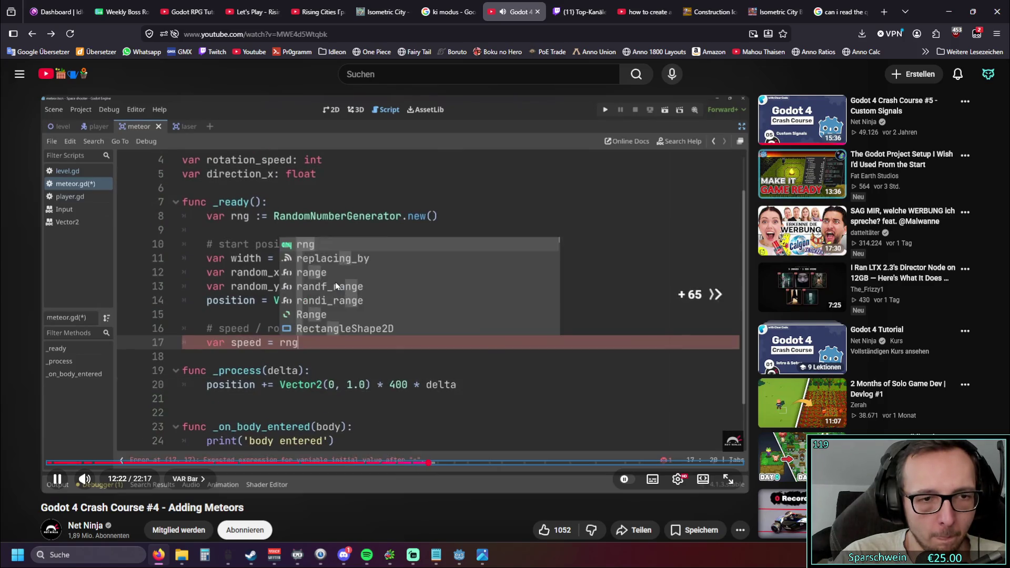
key(Right)
key(Right)
key(Right)
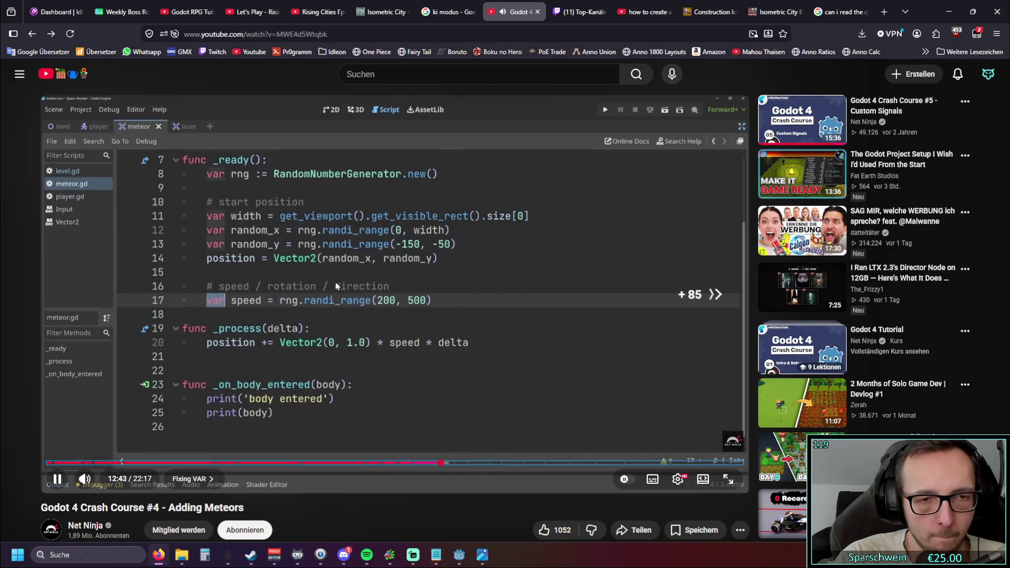
key(Right)
key(Right)
key(Right)
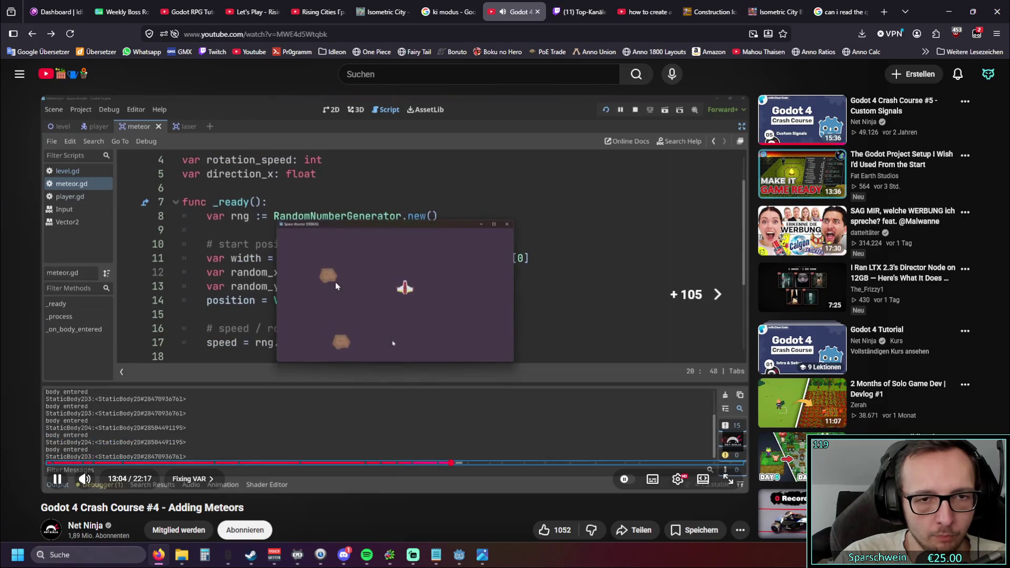
key(Right)
key(Right)
key(Right)
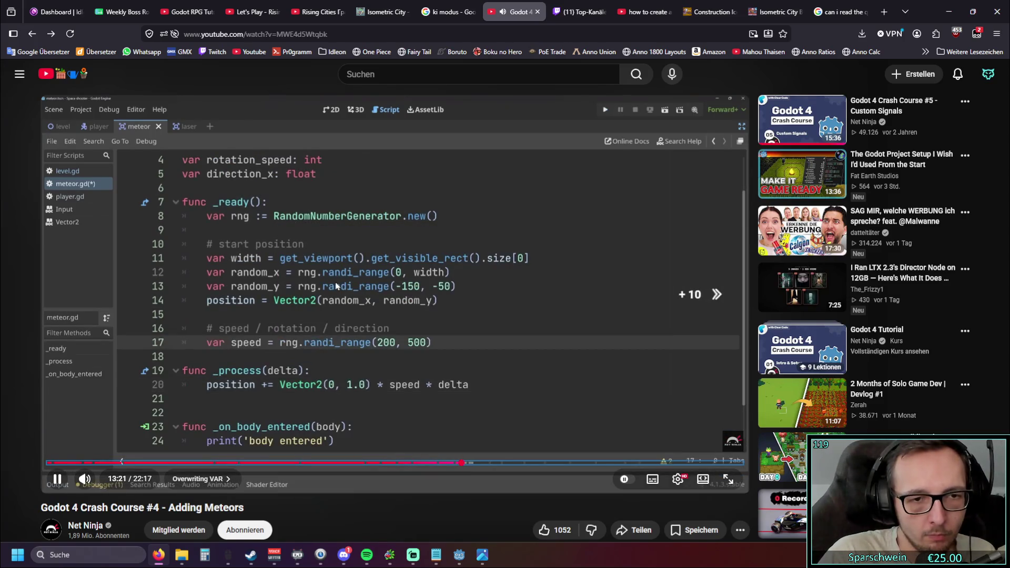
key(Right)
key(Right)
key(Right)
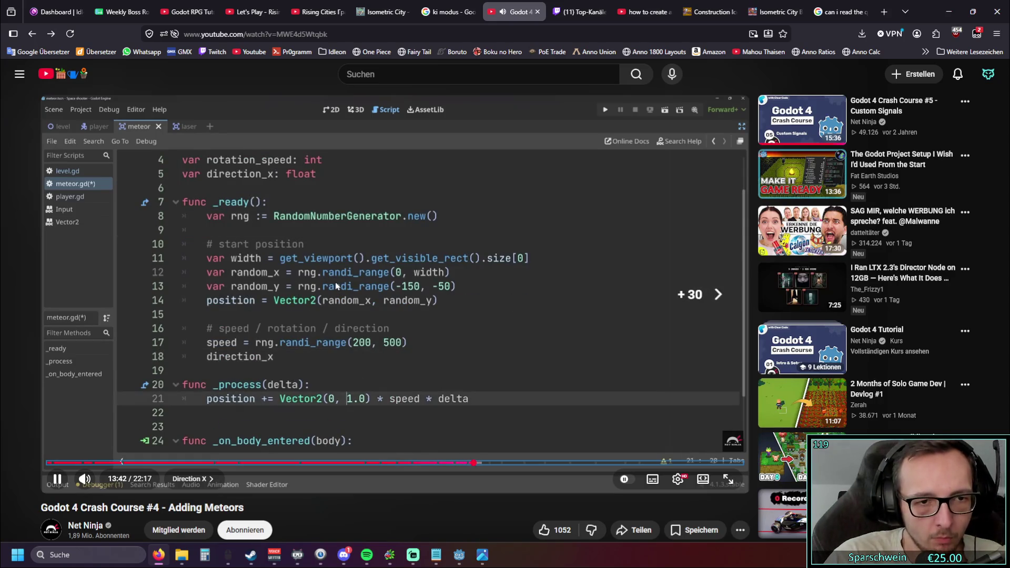
- Skip past the rotation code and timer settings to the texture path code at about 17:02
key(Right)
key(Right)
key(Right)
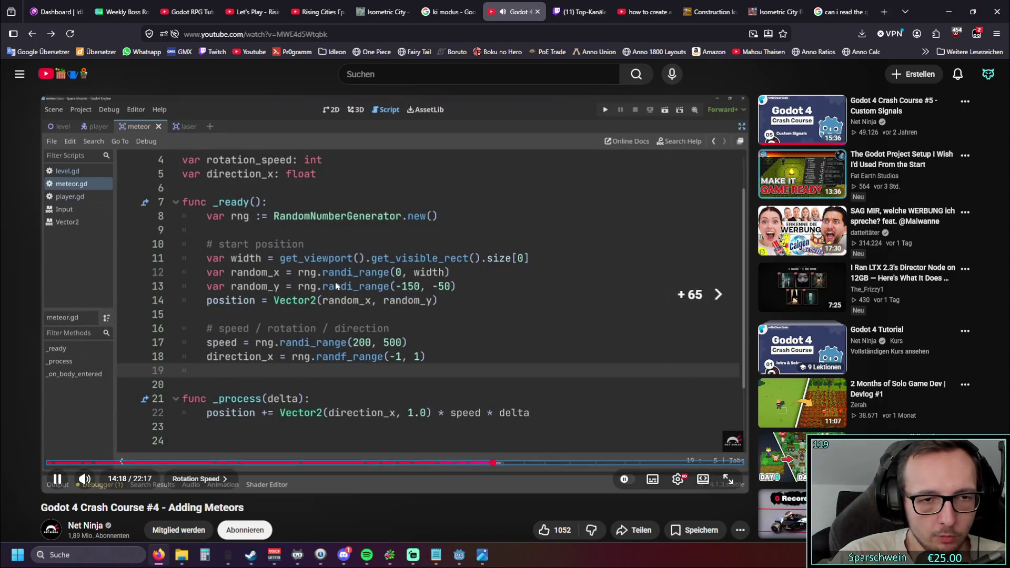
key(Right)
key(Right)
key(Right)
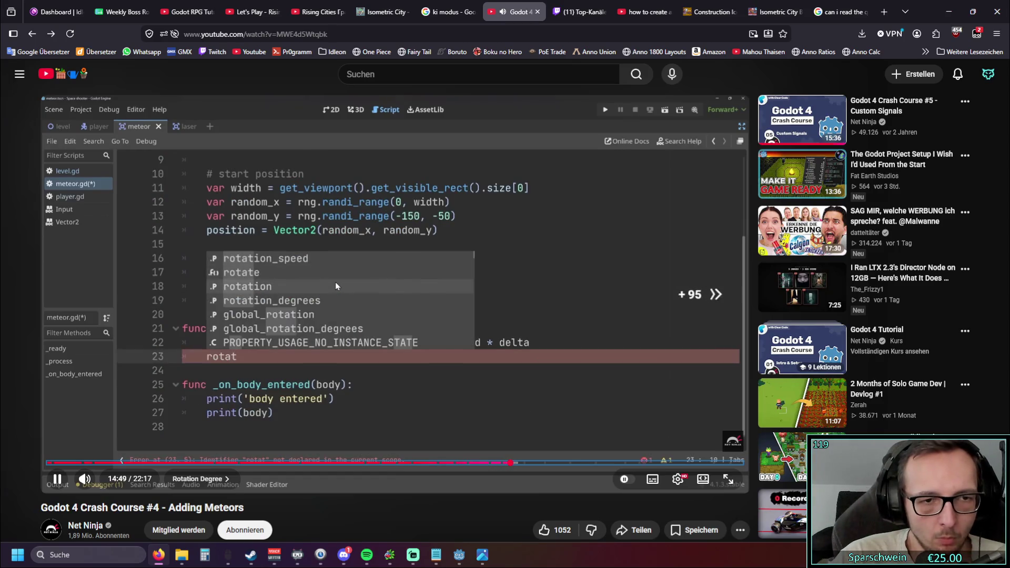
key(Right)
key(Right)
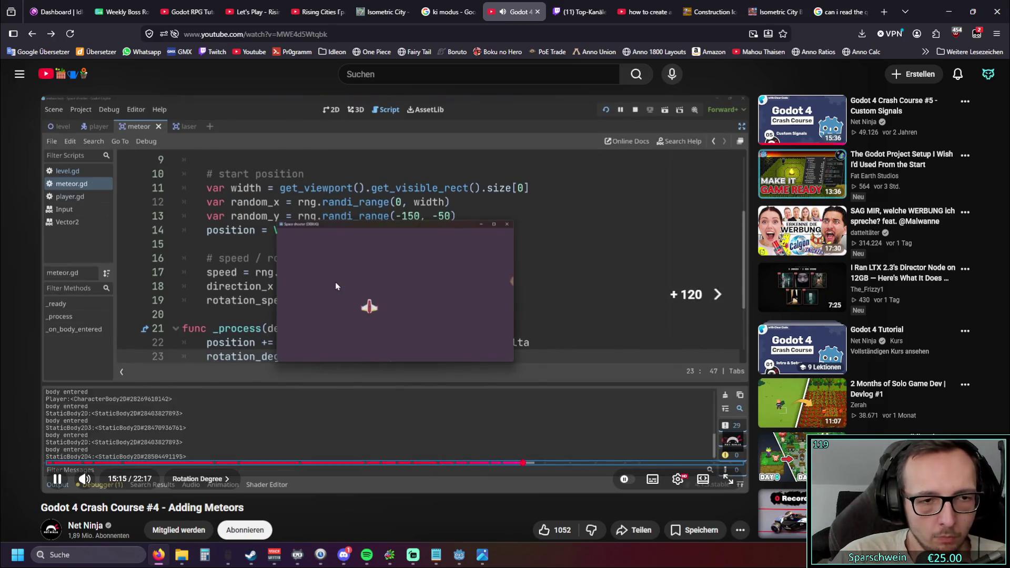
key(Right)
key(Right)
key(Right)
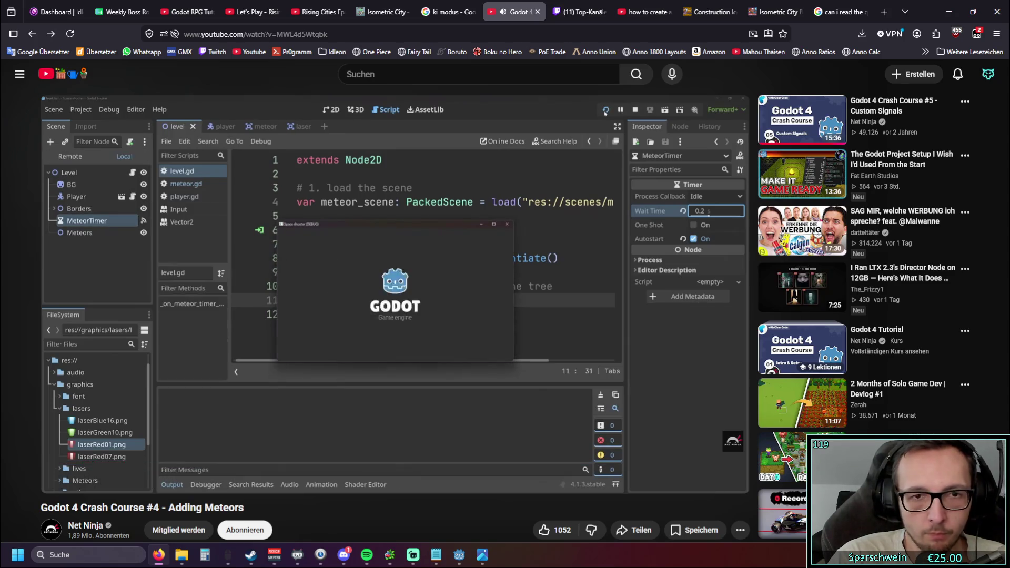
key(Right)
key(Right)
key(Right)
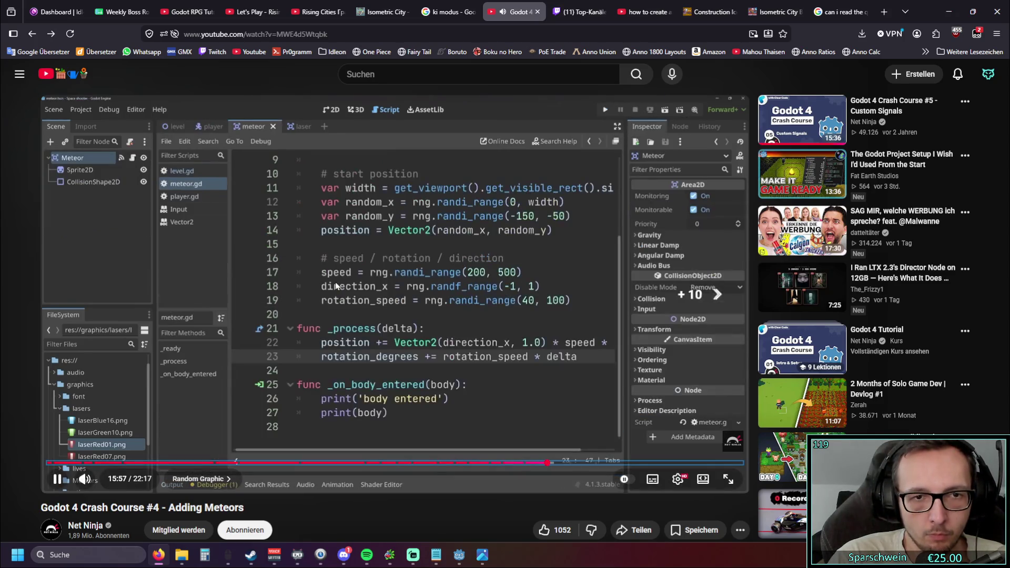
key(Right)
key(Right)
key(Right)
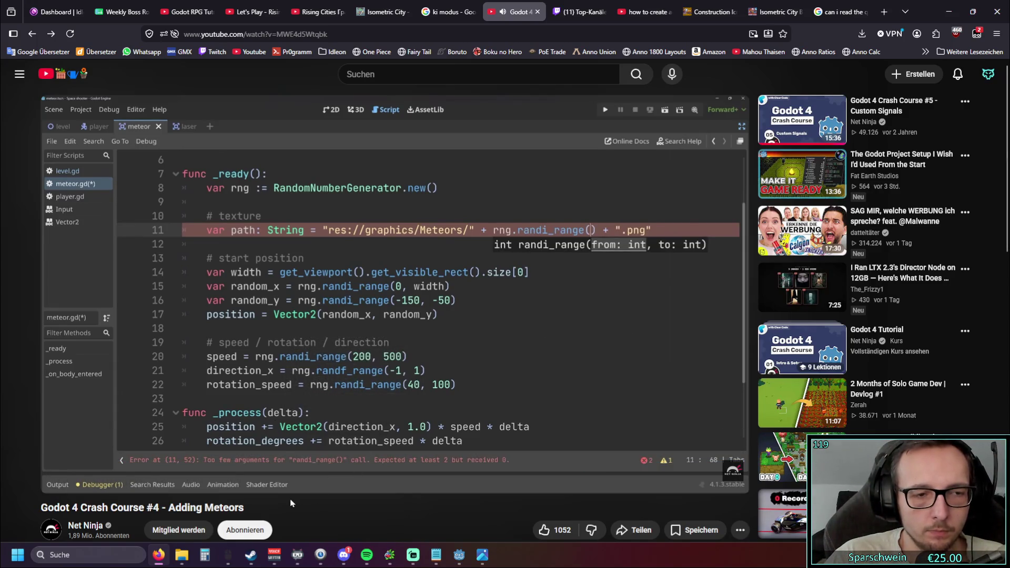
- Rewind the tutorial to 16:13 and pause on the Meteors folder's textures 1.png to 6.png
click(563, 465)
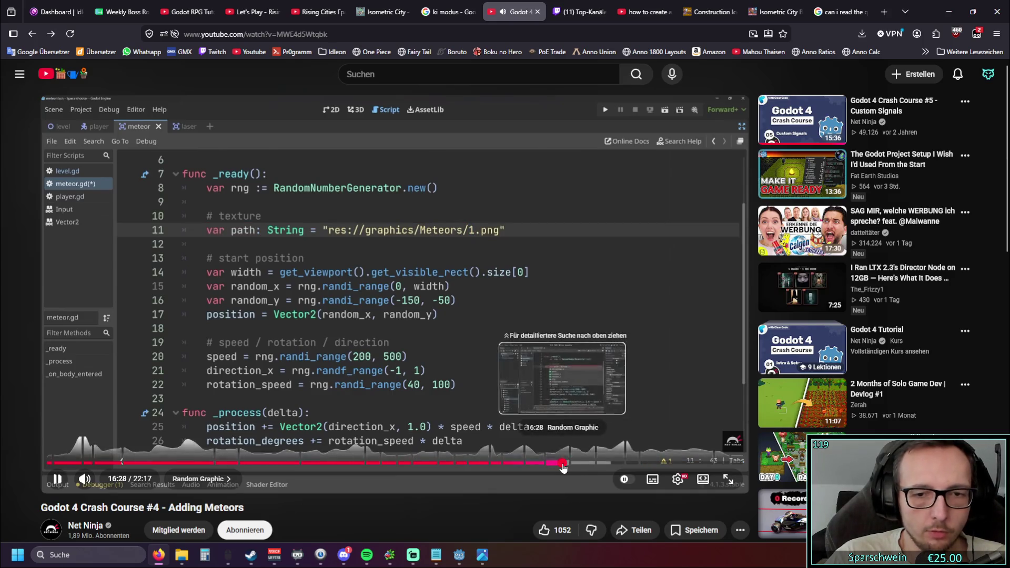
click(555, 464)
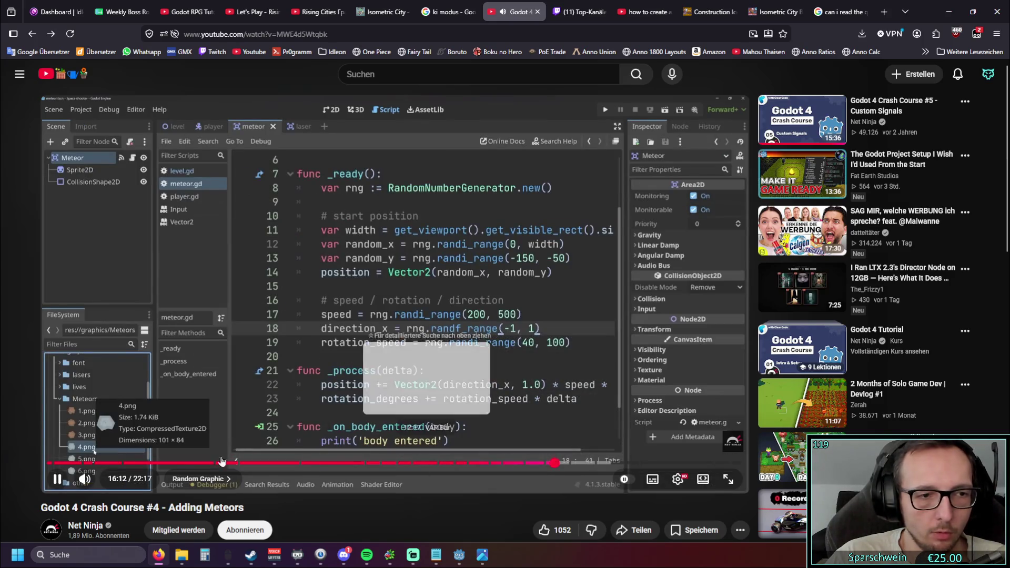
click(58, 480)
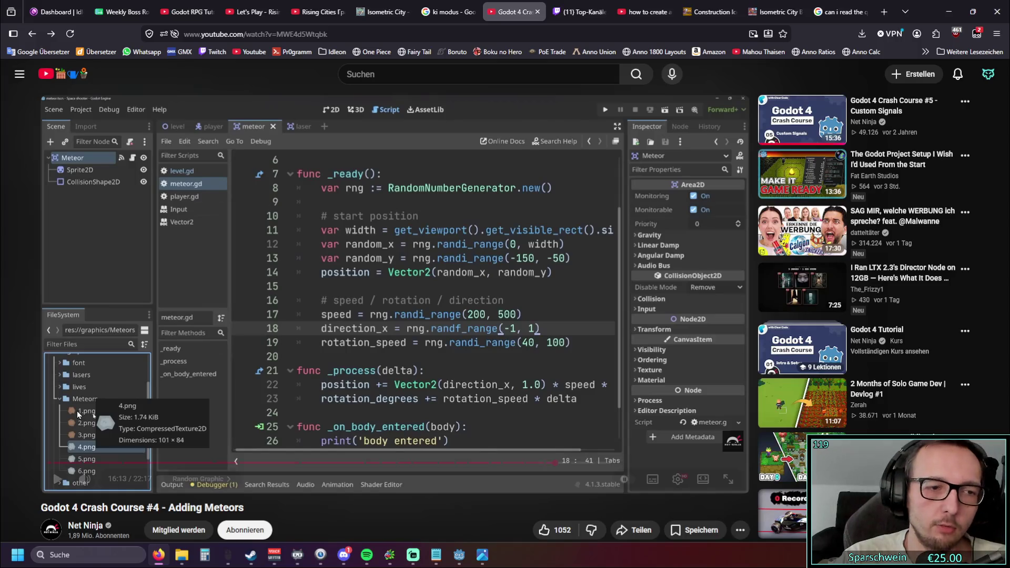
mouse_move(395, 416)
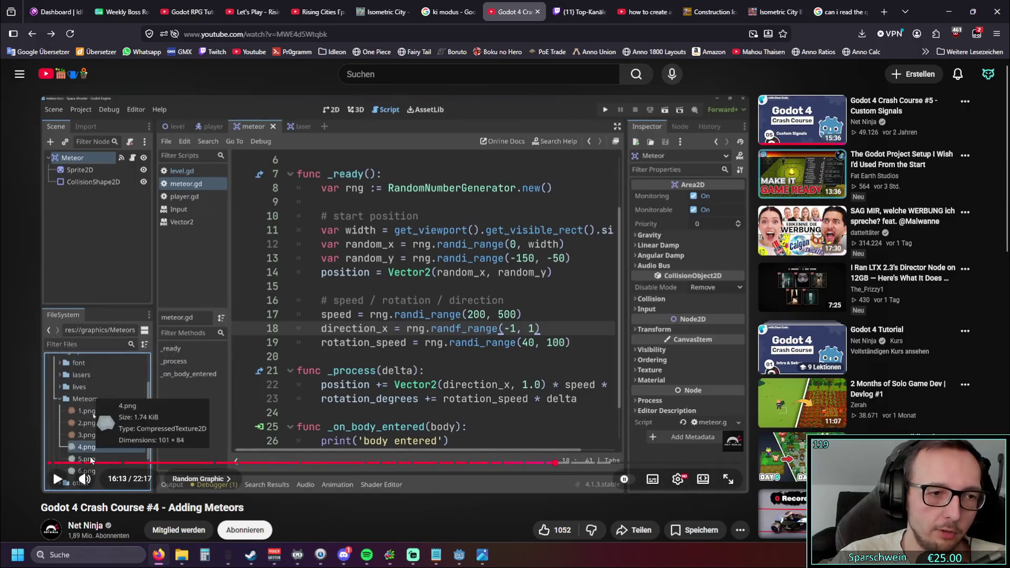